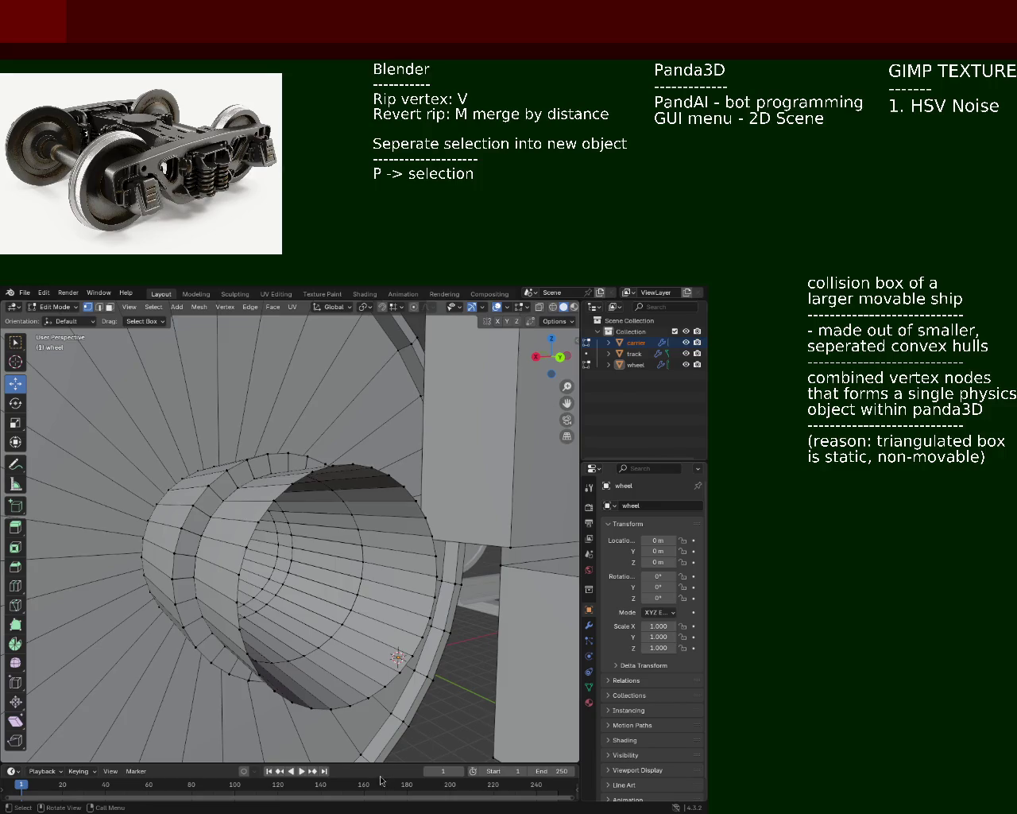
- Orbit and zoom around the wheel, axle and carrier box to inspect the bogie
{"action": "mouse_move", "coordinate": [240, 453]}
{"action": "middle_mouse_down"}
{"action": "mouse_move", "coordinate": [219, 461]}
{"action": "mouse_move", "coordinate": [293, 447]}
{"action": "middle_mouse_up"}
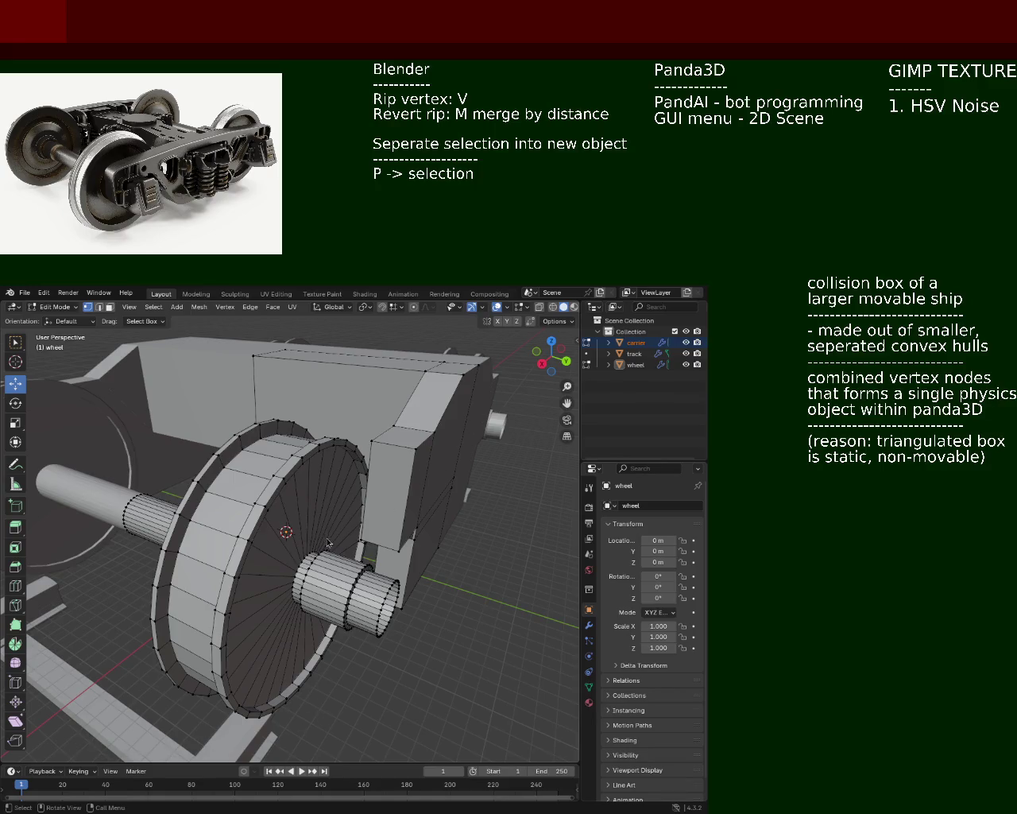
{"action": "scroll", "coordinate": [250, 465], "scroll_direction": "up", "scroll_amount": 1}
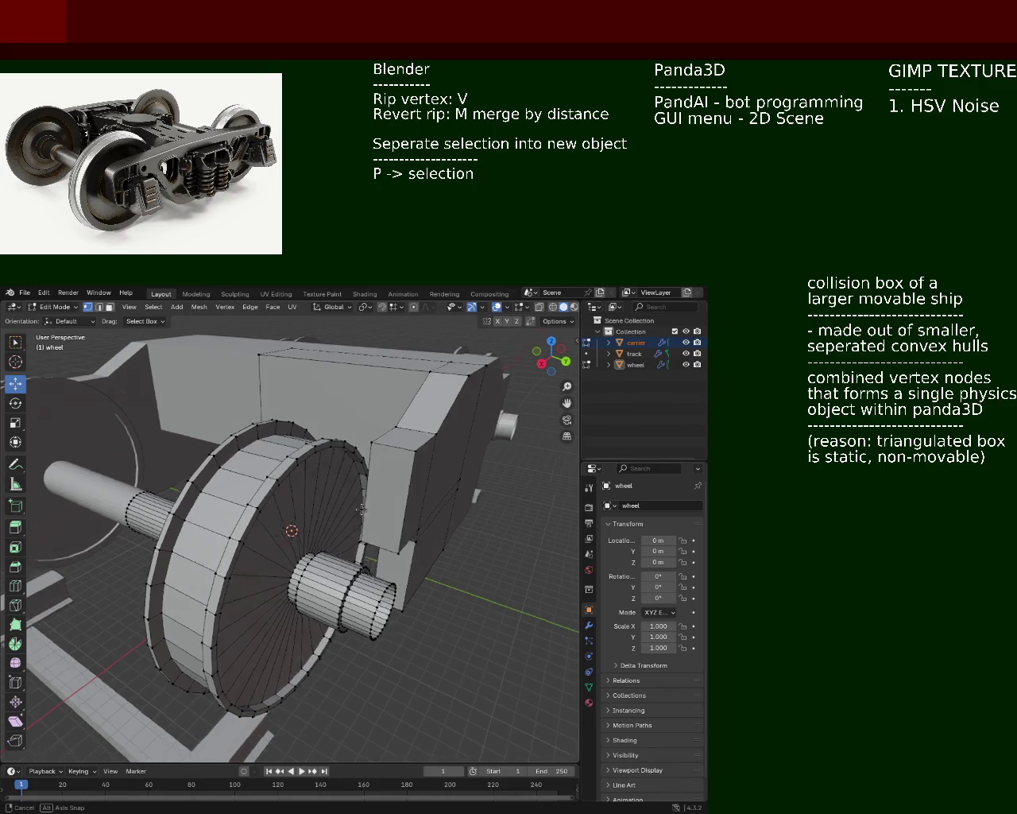
{"action": "scroll", "coordinate": [262, 481], "scroll_direction": "up", "scroll_amount": 3}
{"action": "scroll", "coordinate": [273, 497], "scroll_direction": "up", "scroll_amount": 2}
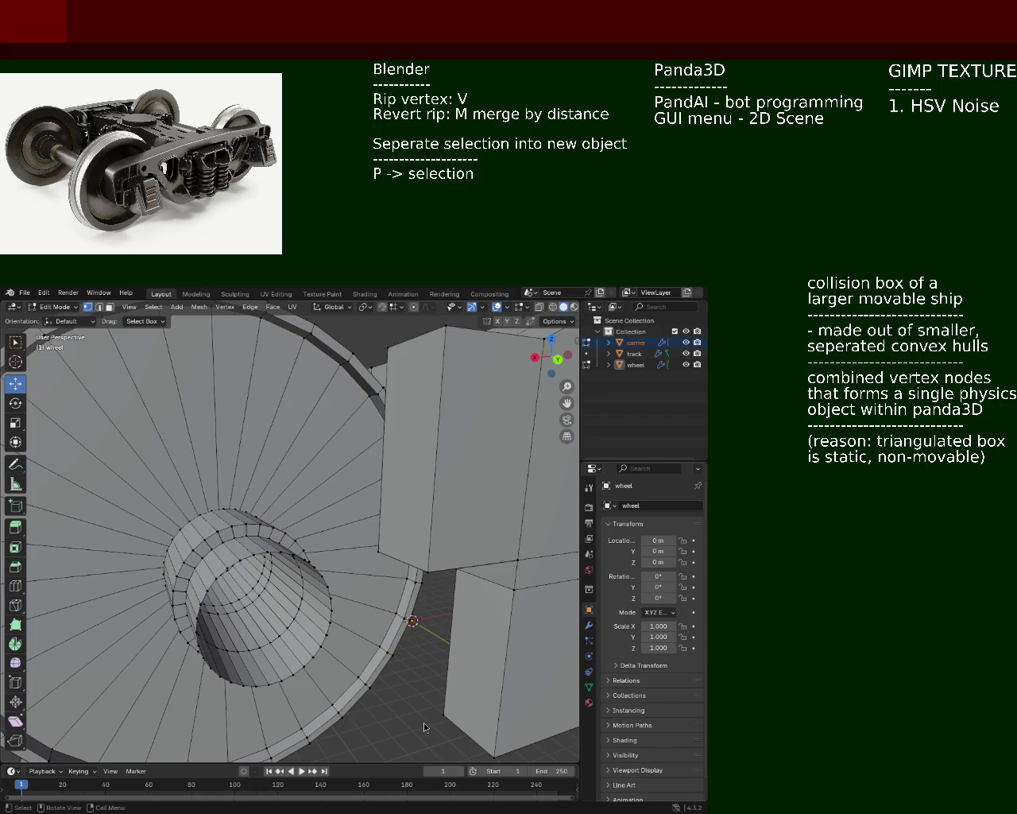
{"action": "mouse_move", "coordinate": [208, 417]}
{"action": "middle_mouse_down"}
{"action": "mouse_move", "coordinate": [246, 547]}
{"action": "mouse_move", "coordinate": [330, 480]}
{"action": "mouse_move", "coordinate": [183, 543]}
{"action": "middle_mouse_up"}
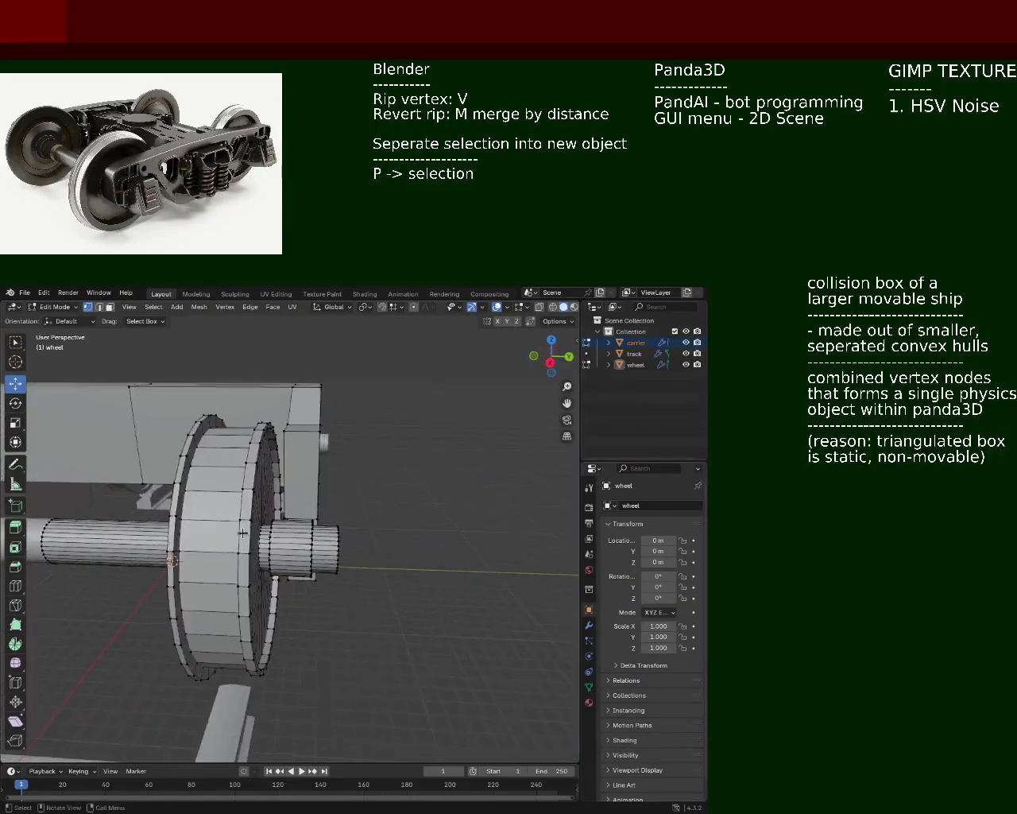
{"action": "scroll", "coordinate": [183, 543], "scroll_direction": "up", "scroll_amount": 5}
{"action": "mouse_move", "coordinate": [182, 543]}
{"action": "middle_mouse_down"}
{"action": "mouse_move", "coordinate": [271, 506]}
{"action": "mouse_move", "coordinate": [288, 486]}
{"action": "middle_mouse_up"}
{"action": "scroll", "coordinate": [271, 506], "scroll_direction": "up", "scroll_amount": 3}
{"action": "mouse_move", "coordinate": [223, 496]}
{"action": "middle_mouse_down"}
{"action": "mouse_move", "coordinate": [268, 488]}
{"action": "mouse_move", "coordinate": [231, 554]}
{"action": "mouse_move", "coordinate": [346, 547]}
{"action": "mouse_move", "coordinate": [314, 495]}
{"action": "mouse_move", "coordinate": [346, 469]}
{"action": "mouse_move", "coordinate": [288, 496]}
{"action": "mouse_move", "coordinate": [339, 490]}
{"action": "mouse_move", "coordinate": [313, 518]}
{"action": "middle_mouse_up"}
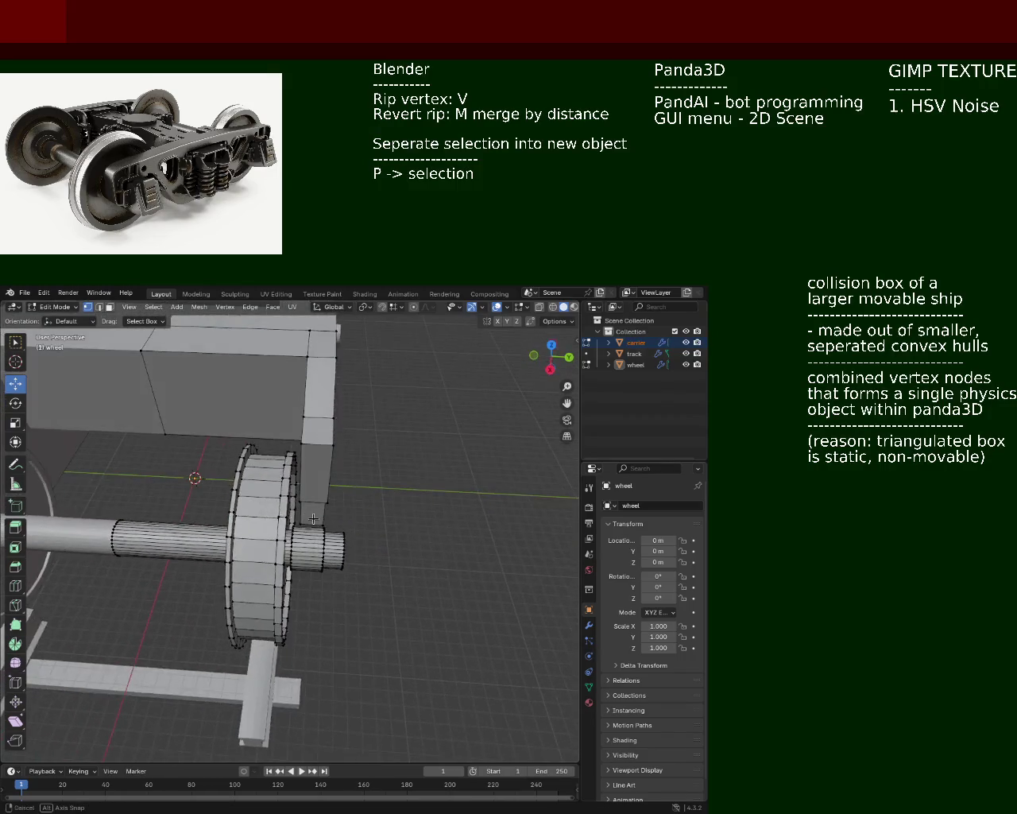
{"action": "middle_click_drag", "start_coordinate": [313, 519], "coordinate": [325, 540]}
{"action": "scroll", "coordinate": [325, 540], "scroll_direction": "up", "scroll_amount": 3}
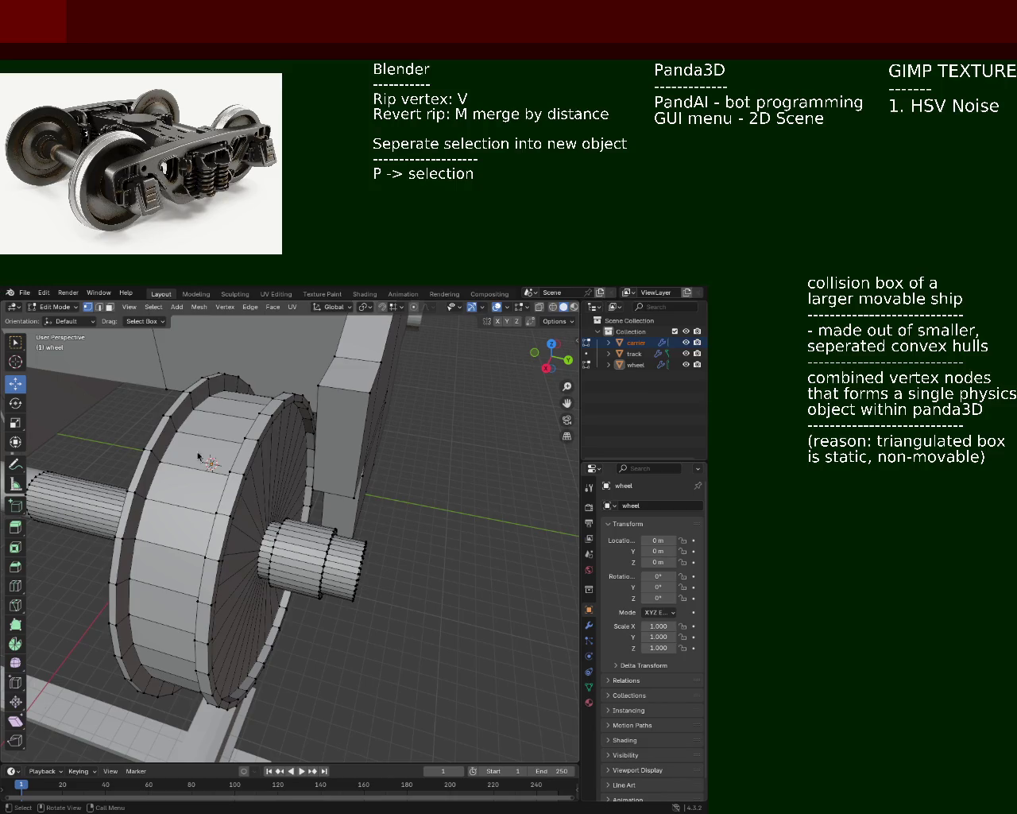
{"action": "mouse_move", "coordinate": [198, 457]}
{"action": "middle_mouse_down"}
{"action": "mouse_move", "coordinate": [342, 485]}
{"action": "mouse_move", "coordinate": [328, 531]}
{"action": "mouse_move", "coordinate": [284, 503]}
{"action": "mouse_move", "coordinate": [220, 509]}
{"action": "mouse_move", "coordinate": [358, 536]}
{"action": "middle_mouse_up"}
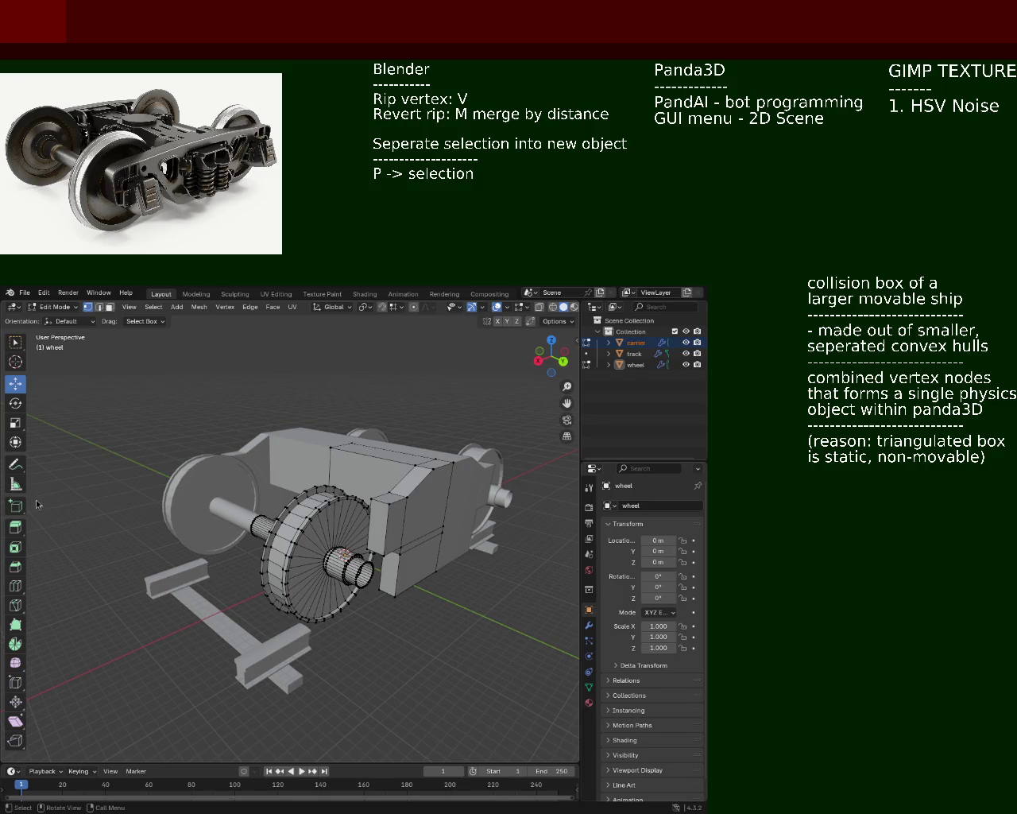
{"action": "scroll", "coordinate": [323, 556], "scroll_direction": "up", "scroll_amount": 5}
{"action": "mouse_move", "coordinate": [324, 557]}
{"action": "middle_mouse_down"}
{"action": "mouse_move", "coordinate": [313, 490]}
{"action": "mouse_move", "coordinate": [397, 551]}
{"action": "mouse_move", "coordinate": [191, 566]}
{"action": "mouse_move", "coordinate": [534, 528]}
{"action": "middle_mouse_up"}
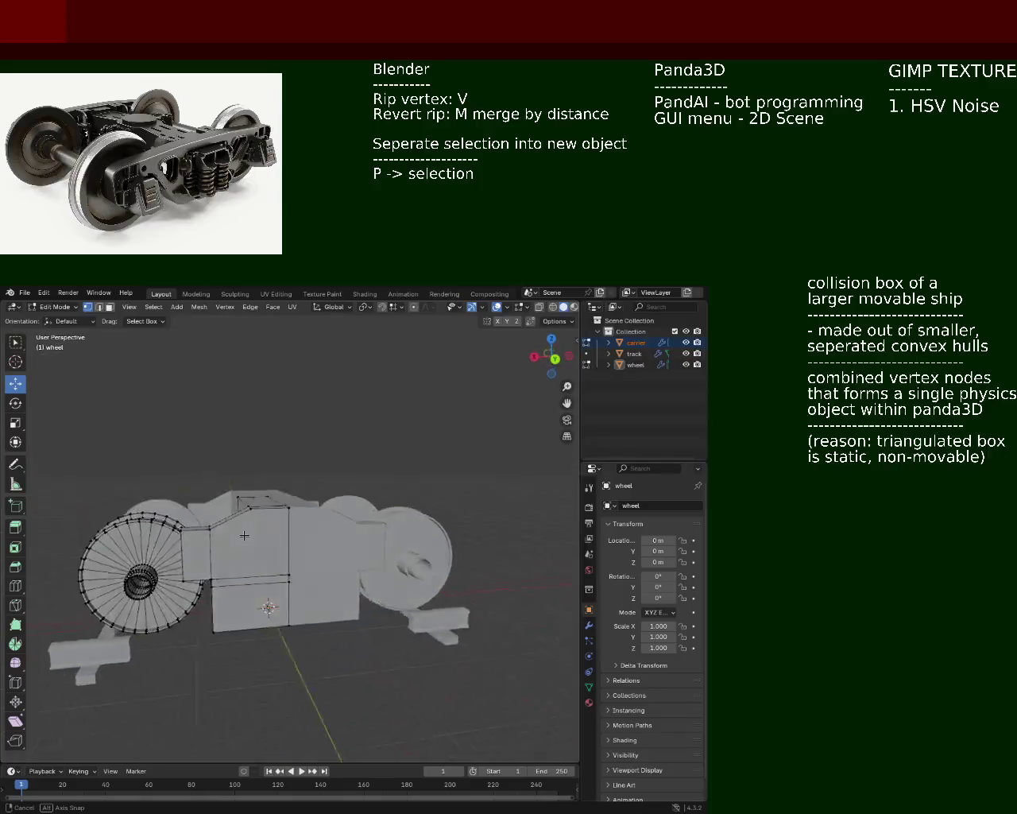
{"action": "middle_click_drag", "start_coordinate": [534, 528], "coordinate": [277, 562]}
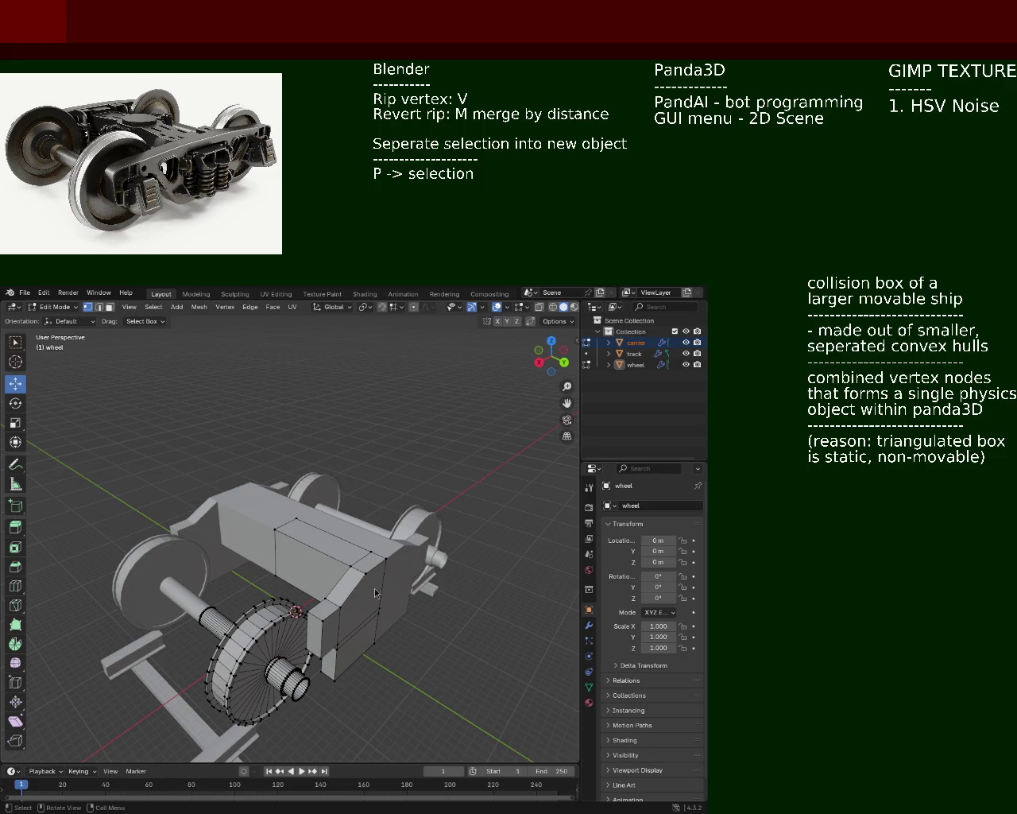
{"action": "mouse_move", "coordinate": [302, 594]}
{"action": "middle_mouse_down"}
{"action": "mouse_move", "coordinate": [311, 435]}
{"action": "mouse_move", "coordinate": [327, 508]}
{"action": "mouse_move", "coordinate": [239, 474]}
{"action": "mouse_move", "coordinate": [191, 406]}
{"action": "middle_mouse_up"}
{"action": "scroll", "coordinate": [311, 434], "scroll_direction": "up", "scroll_amount": 5}
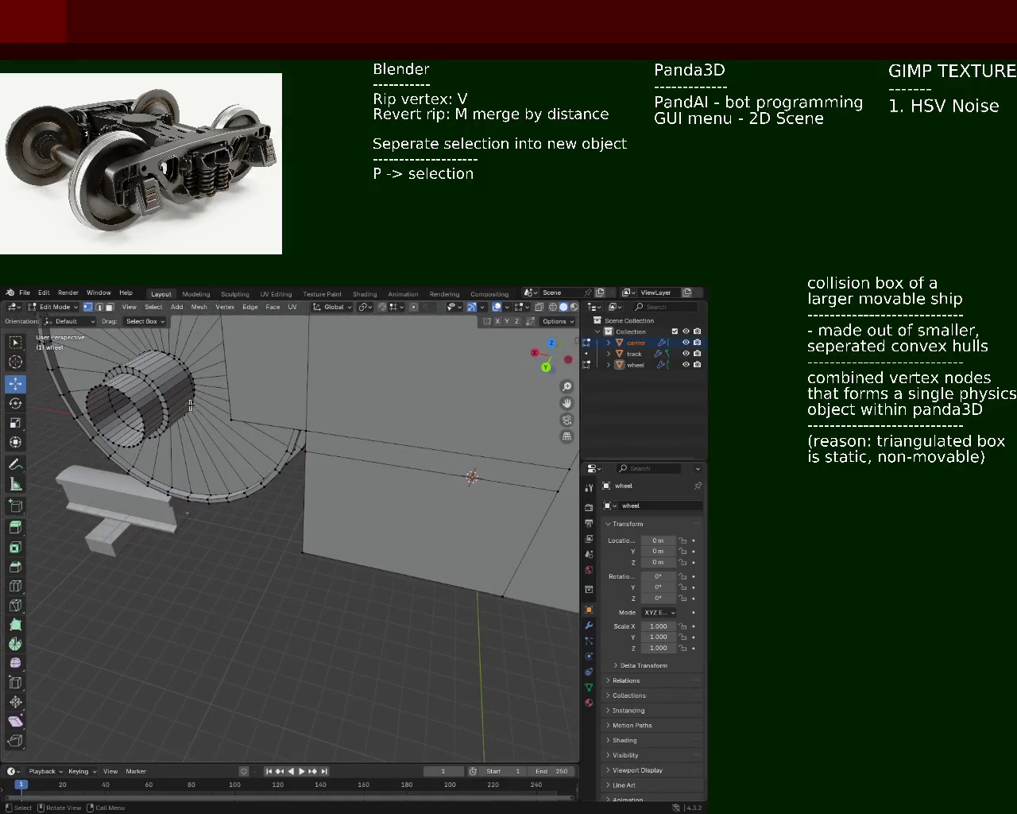
- Go to front view, then angle and zoom in on the wheel hub
{"action": "key", "text": "KP_1"}
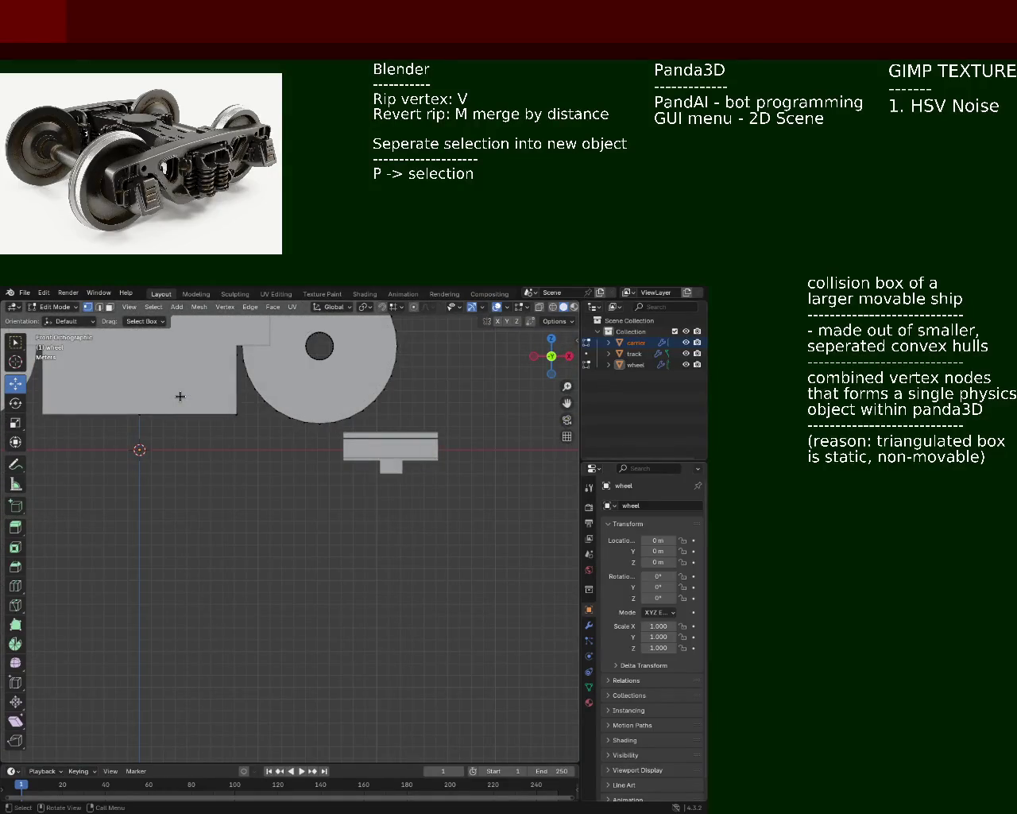
{"action": "middle_click_drag", "start_coordinate": [180, 395], "coordinate": [104, 469]}
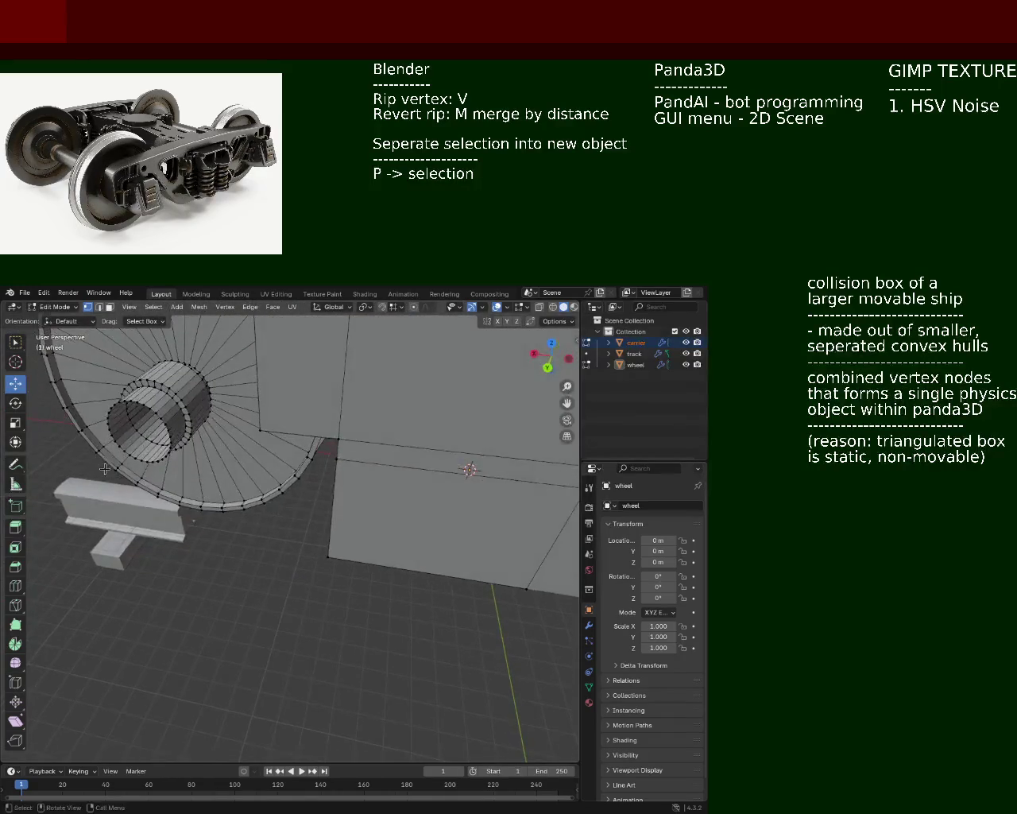
{"action": "scroll", "coordinate": [104, 469], "scroll_direction": "up", "scroll_amount": 2}
{"action": "scroll", "coordinate": [112, 473], "scroll_direction": "up", "scroll_amount": 2}
{"action": "scroll", "coordinate": [119, 476], "scroll_direction": "up", "scroll_amount": 1}
{"action": "left_click", "coordinate": [148, 485]}
{"action": "middle_click_drag", "start_coordinate": [148, 485], "coordinate": [85, 329]}
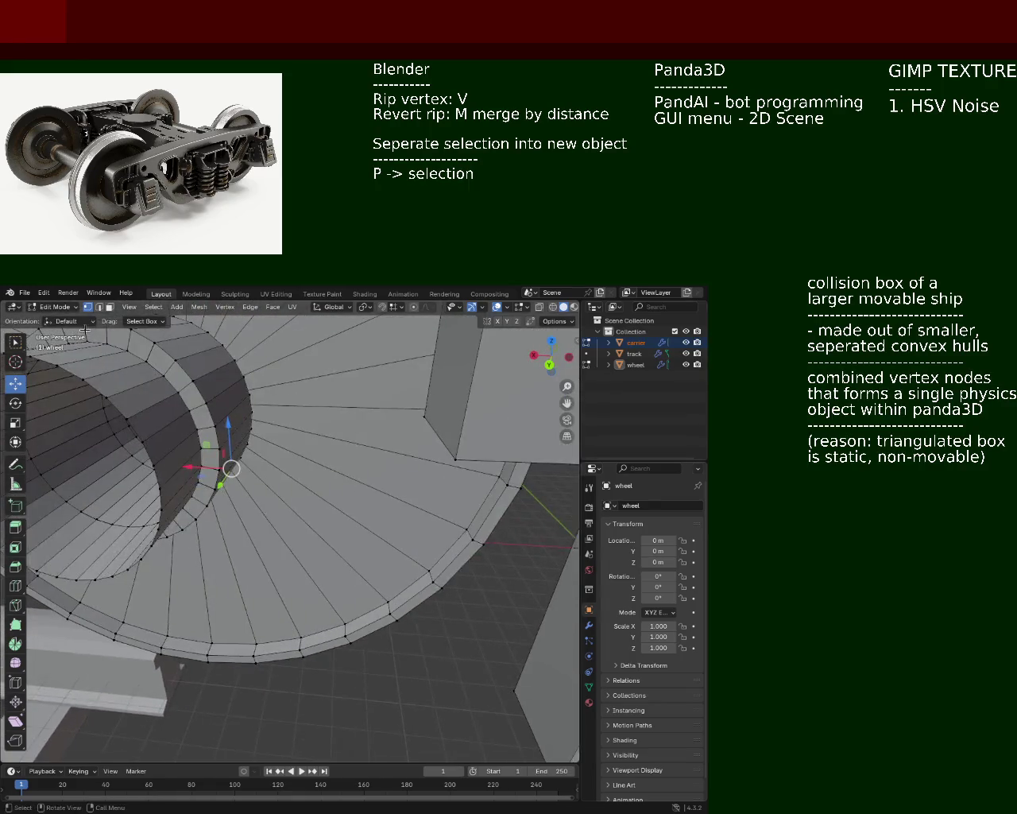
- Extrude an outer hub edge along the X axis into a flat arm toward the carrier
{"action": "left_click", "coordinate": [99, 309]}
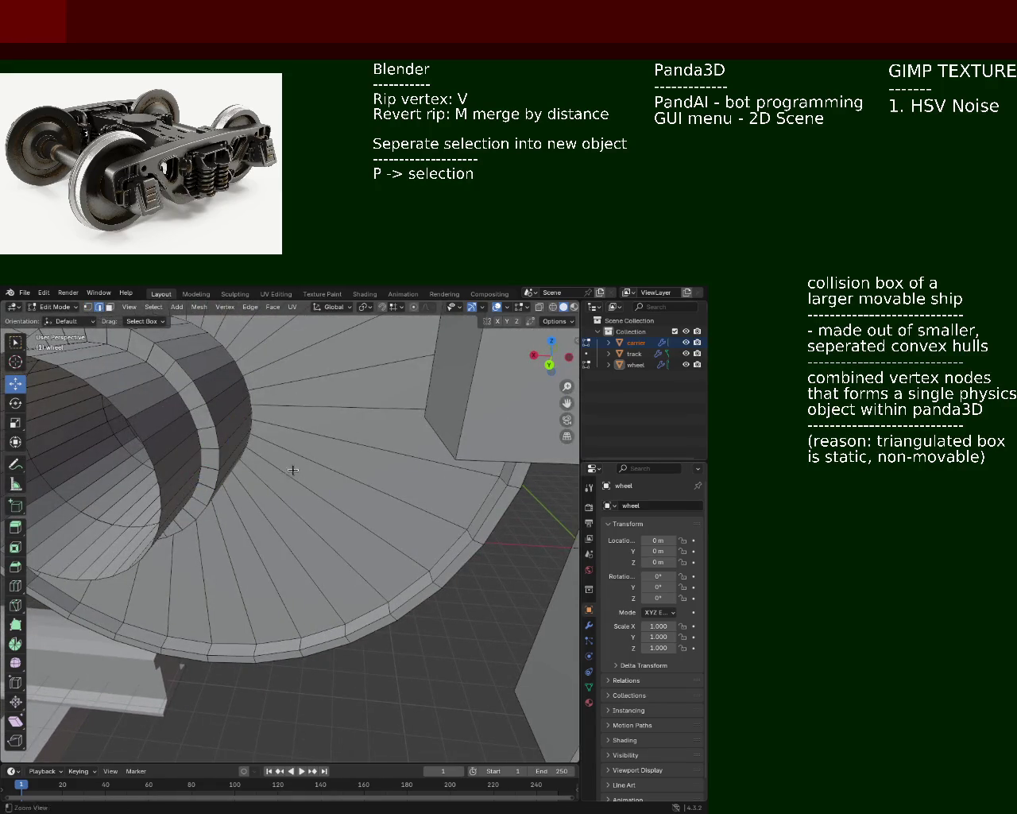
{"action": "scroll", "coordinate": [168, 487], "scroll_direction": "down", "scroll_amount": 4}
{"action": "scroll", "coordinate": [207, 492], "scroll_direction": "down", "scroll_amount": 1}
{"action": "left_click", "coordinate": [234, 499]}
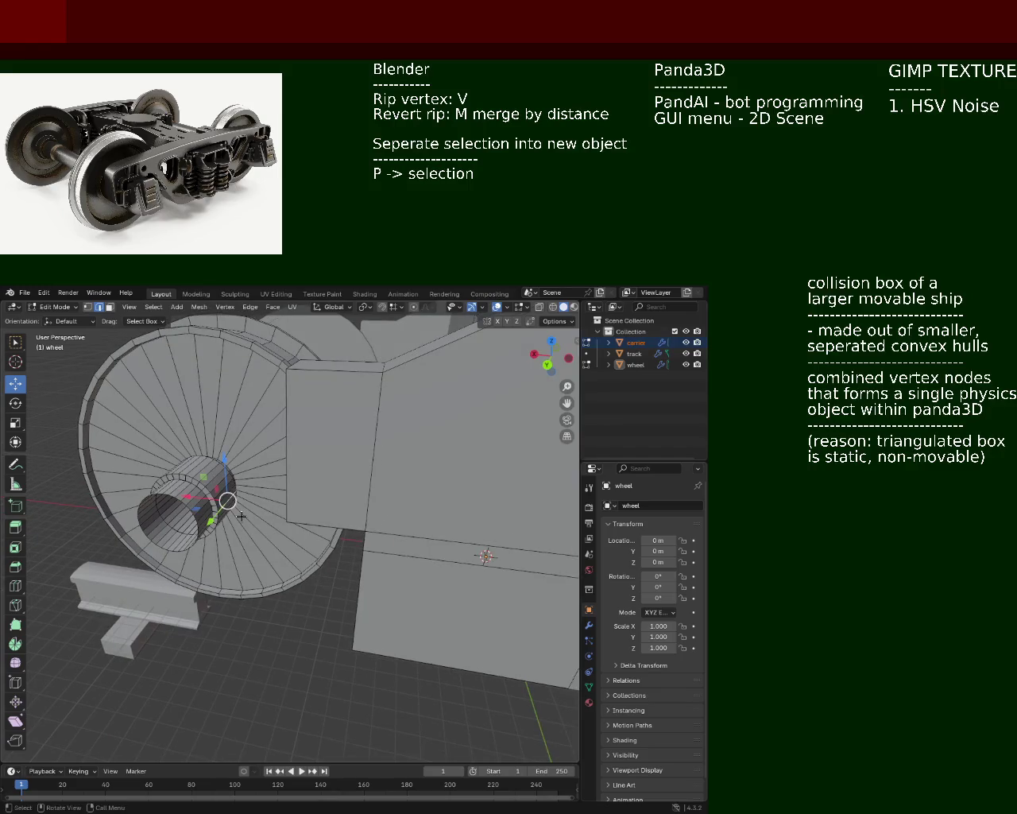
{"action": "key", "text": "g"}
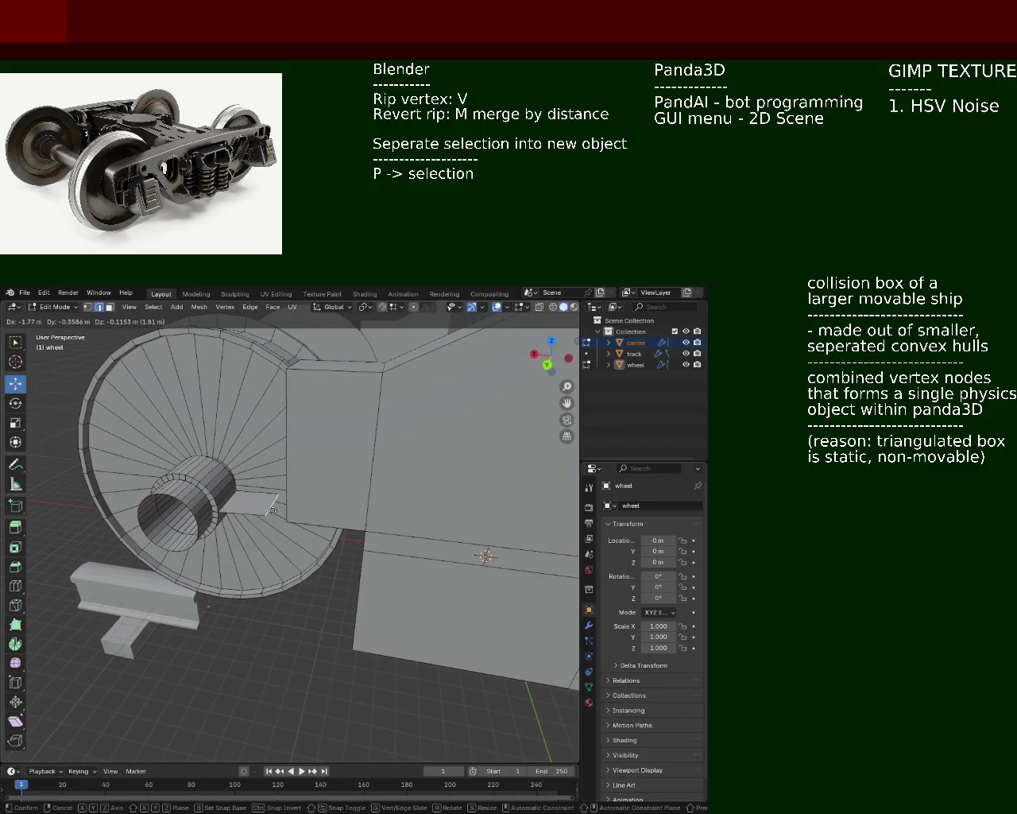
{"action": "key", "text": "y"}
{"action": "key", "text": "x"}
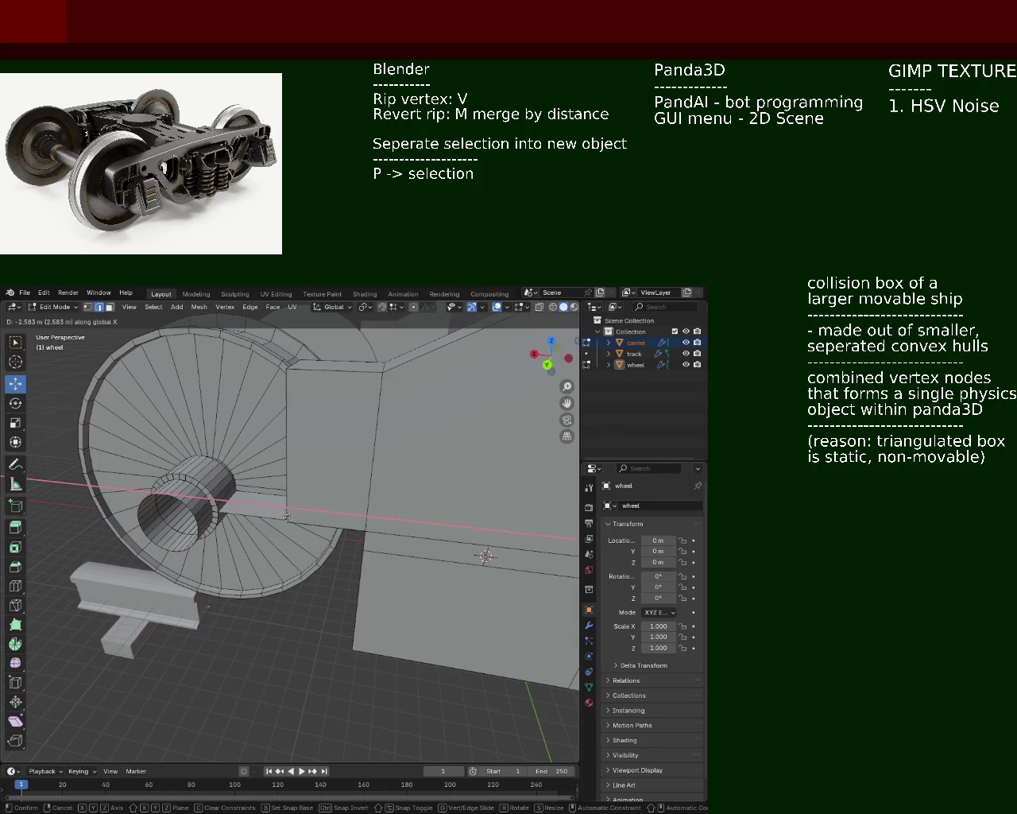
{"action": "left_click", "coordinate": [287, 517]}
{"action": "mouse_move", "coordinate": [287, 517]}
{"action": "middle_mouse_down"}
{"action": "mouse_move", "coordinate": [214, 495]}
{"action": "mouse_move", "coordinate": [232, 481]}
{"action": "middle_mouse_up"}
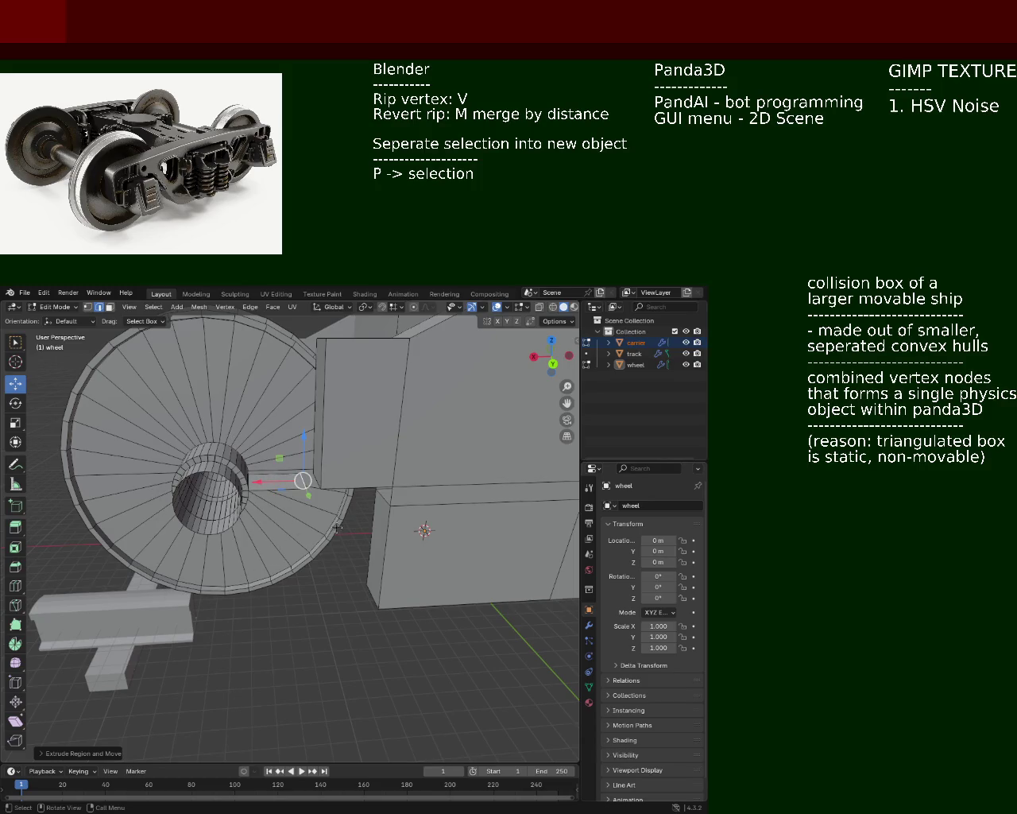
- Merge the arm's end vertices at the last-selected vertex beside the carrier's bottom corner
{"action": "scroll", "coordinate": [231, 434], "scroll_direction": "up", "scroll_amount": 3}
{"action": "middle_click_drag", "start_coordinate": [318, 420], "coordinate": [302, 511], "text": "shift"}
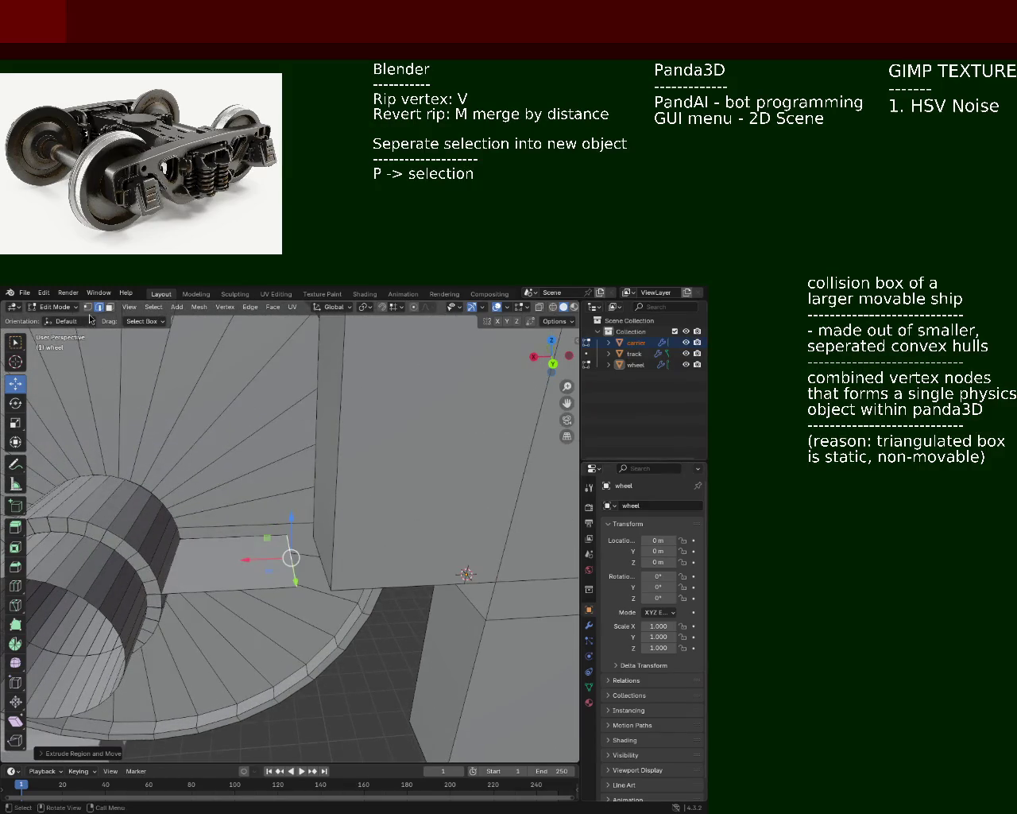
{"action": "left_click", "coordinate": [88, 306]}
{"action": "left_click", "coordinate": [314, 532]}
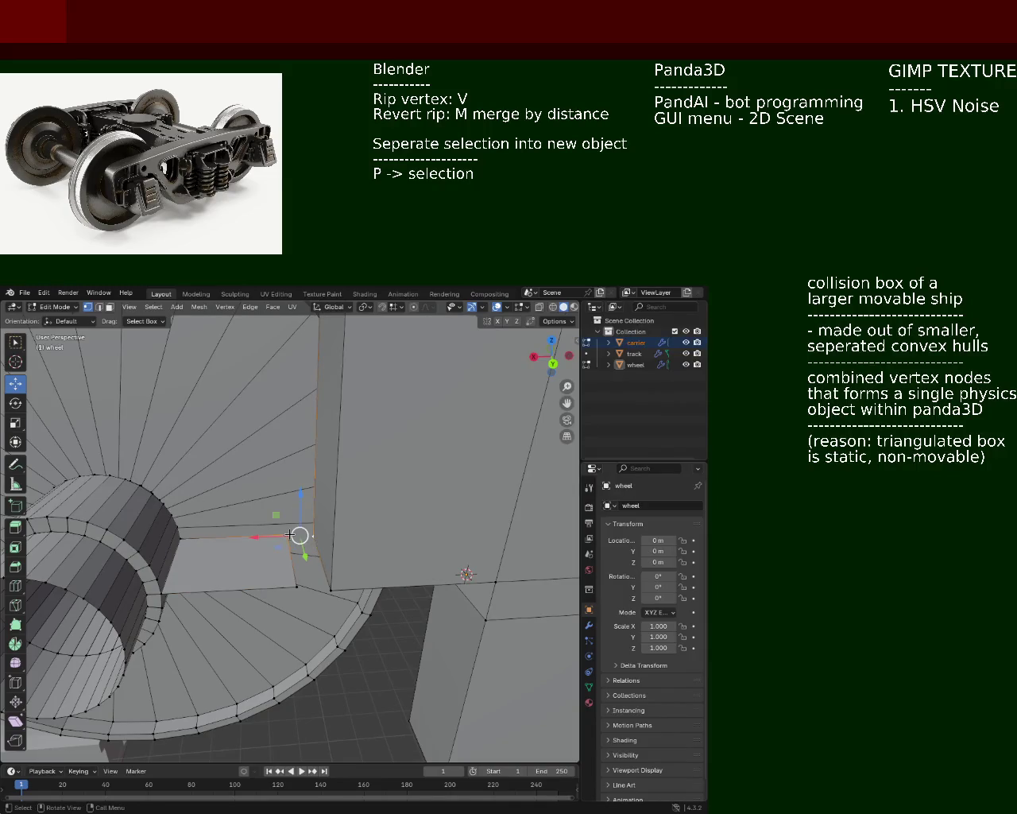
{"action": "key", "text": "m"}
{"action": "left_click", "coordinate": [301, 585]}
{"action": "left_click", "coordinate": [331, 590]}
{"action": "left_click", "coordinate": [289, 536]}
{"action": "left_click", "coordinate": [313, 538]}
{"action": "left_click", "coordinate": [289, 536], "text": "shift"}
{"action": "key", "text": "m"}
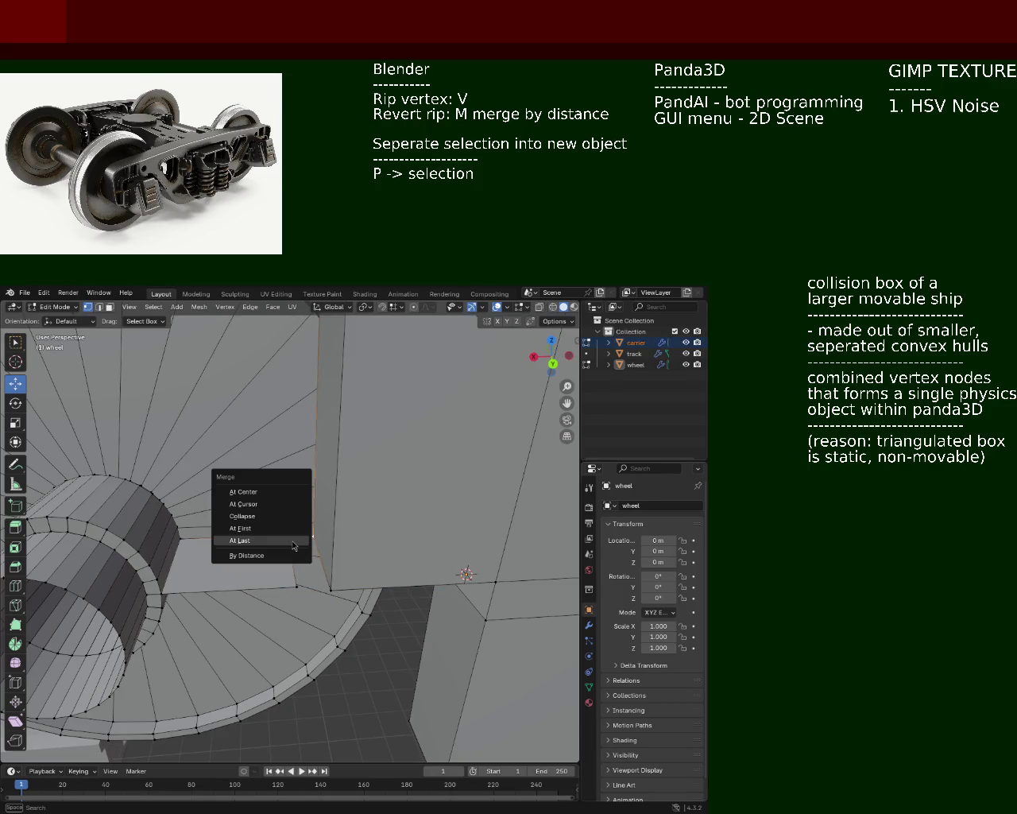
{"action": "key", "text": "Return"}
- Select a wheel vertex near the axle and frame the view on it
{"action": "left_click", "coordinate": [332, 589]}
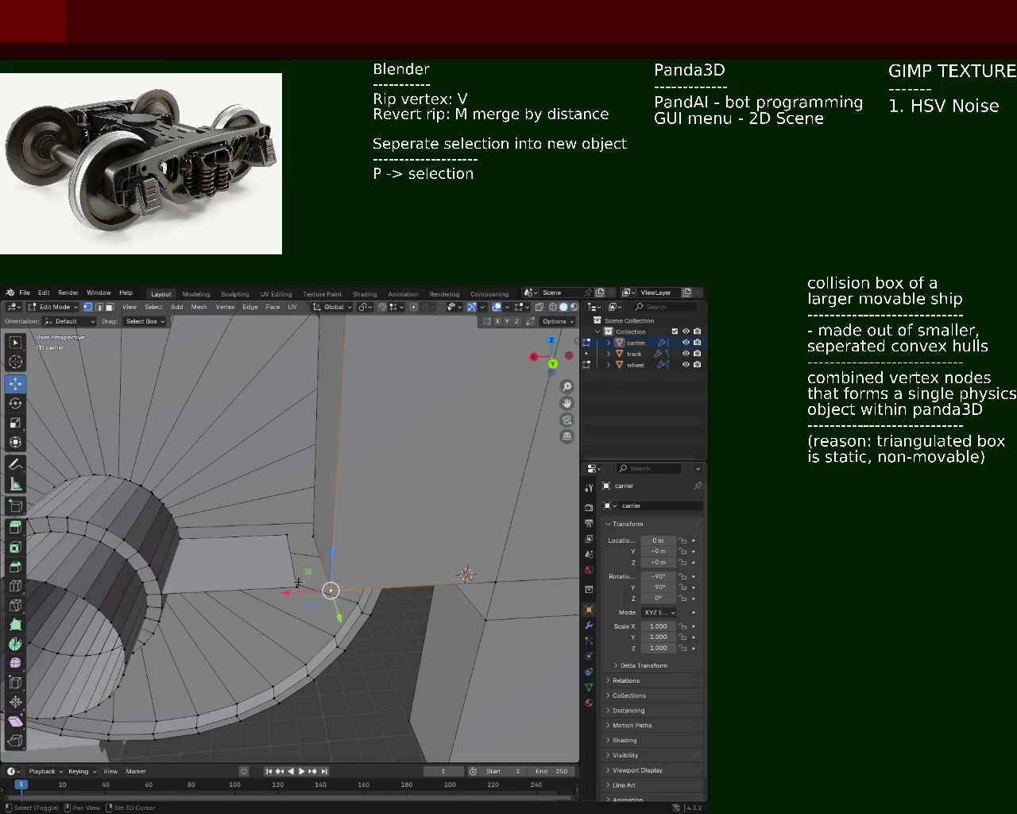
{"action": "left_click", "coordinate": [302, 577]}
{"action": "key", "text": "KP_Decimal"}
{"action": "mouse_move", "coordinate": [305, 572]}
{"action": "middle_mouse_down"}
{"action": "mouse_move", "coordinate": [336, 591]}
{"action": "mouse_move", "coordinate": [293, 574]}
{"action": "middle_mouse_up"}
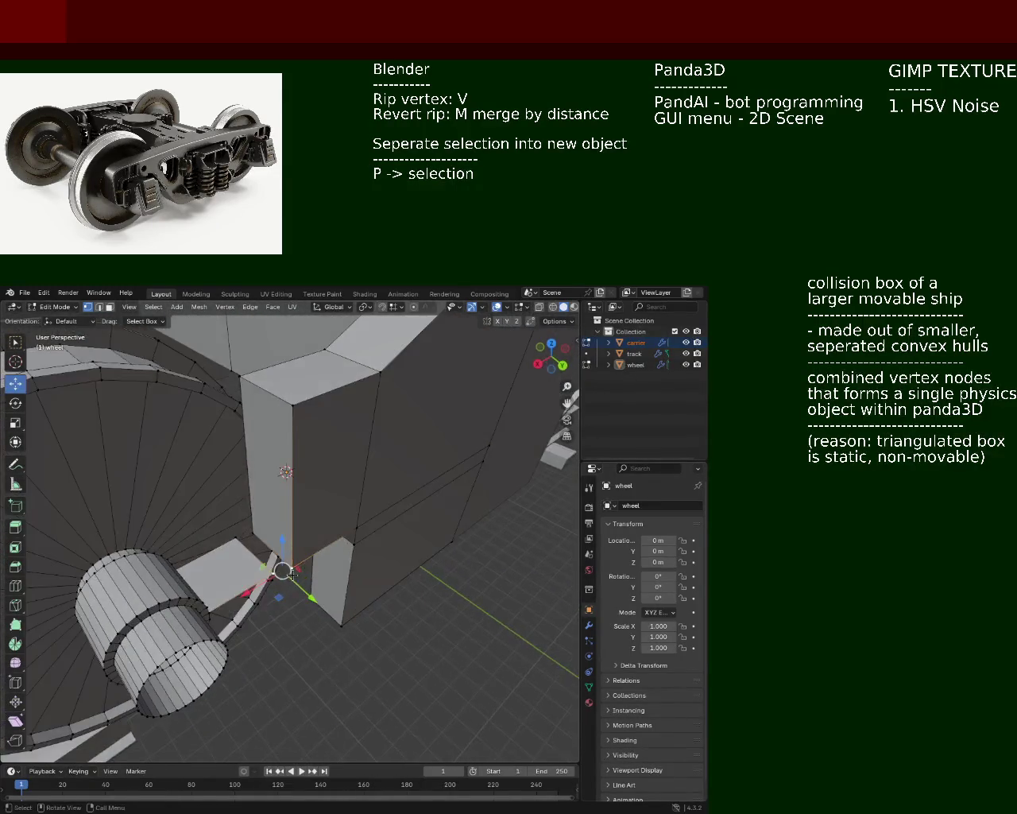
- Select the carrier box's bottom corner vertices and left-side edges
{"action": "left_click", "coordinate": [256, 550], "text": "shift"}
{"action": "left_click", "coordinate": [267, 558]}
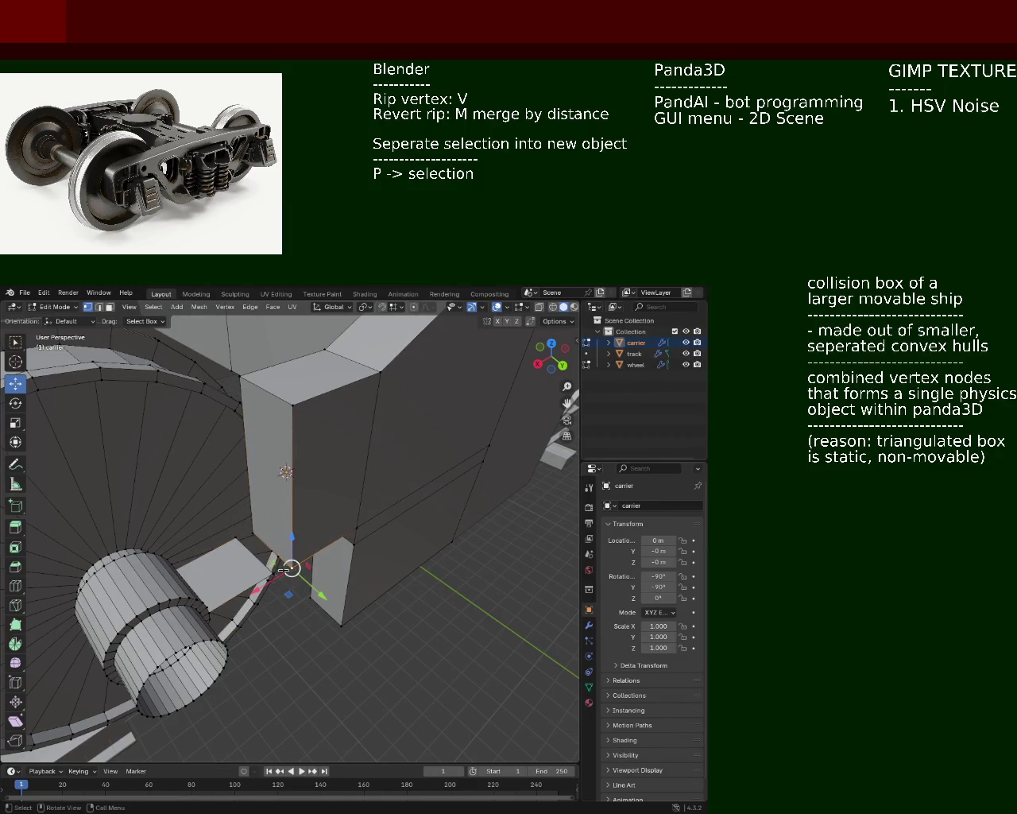
{"action": "left_click", "coordinate": [267, 568]}
{"action": "left_click", "coordinate": [275, 562], "text": "shift"}
{"action": "left_click", "coordinate": [252, 534], "text": "shift"}
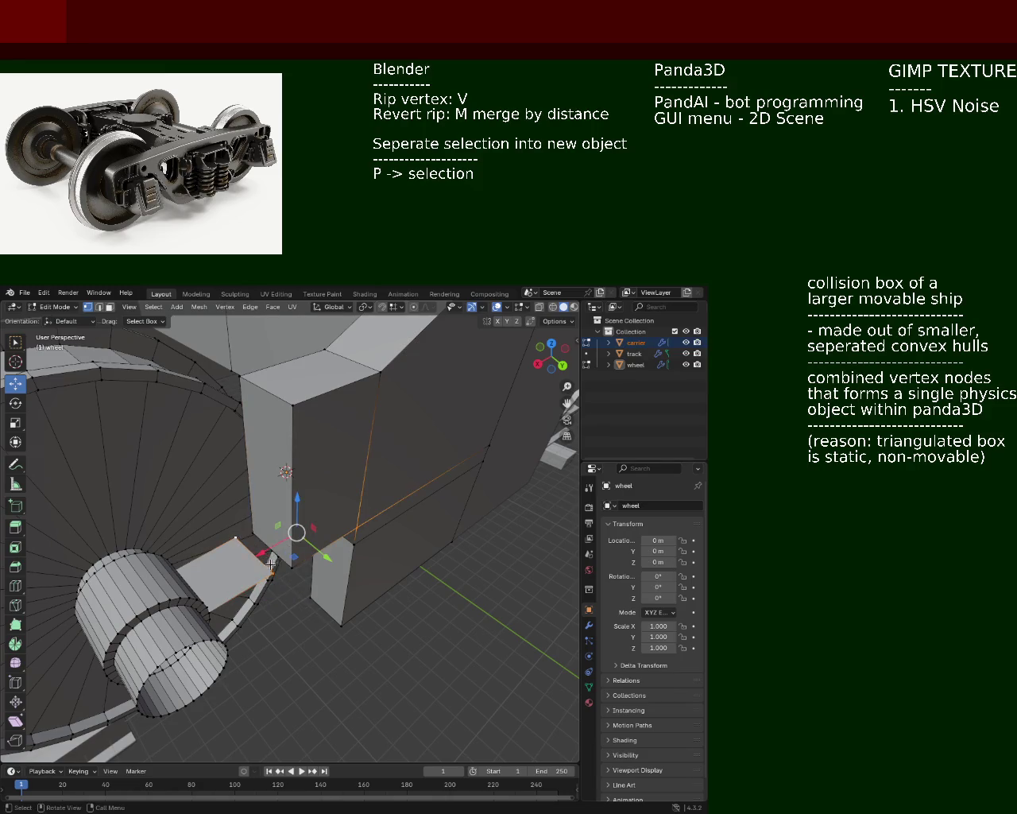
{"action": "mouse_move", "coordinate": [262, 548]}
{"action": "middle_mouse_down"}
{"action": "mouse_move", "coordinate": [334, 554]}
{"action": "mouse_move", "coordinate": [322, 552]}
{"action": "mouse_move", "coordinate": [327, 492]}
{"action": "middle_mouse_up"}
{"action": "left_click", "coordinate": [310, 548]}
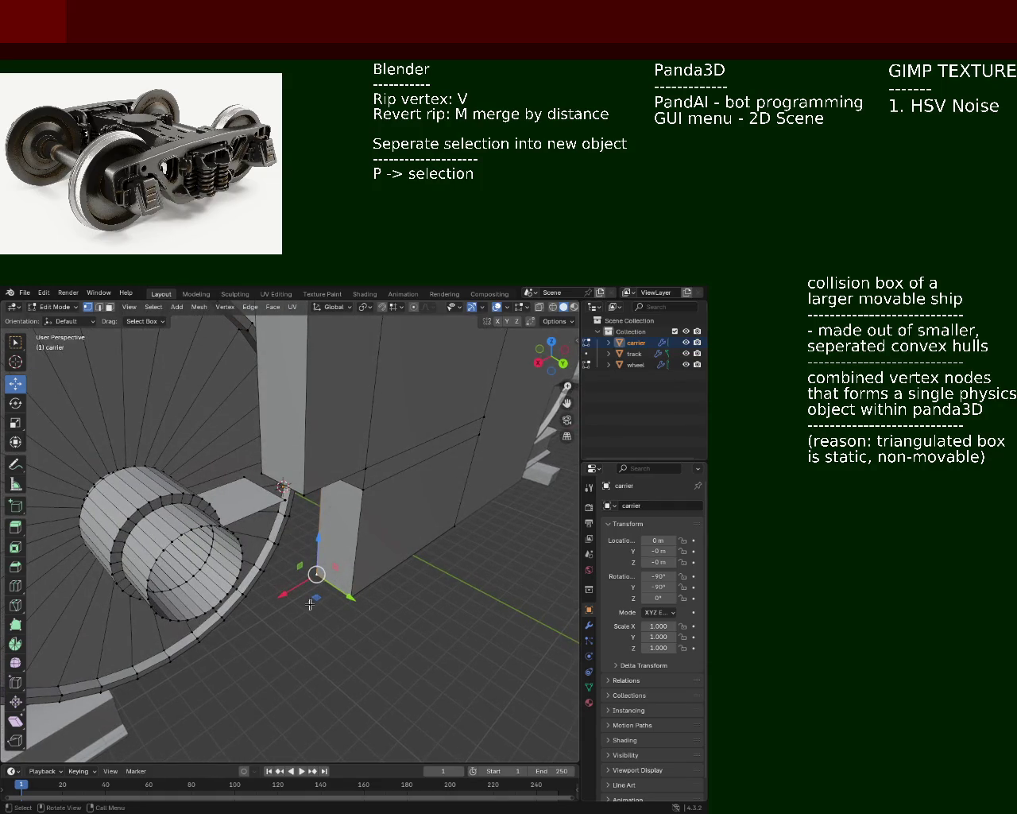
{"action": "middle_click_drag", "start_coordinate": [310, 604], "coordinate": [259, 541]}
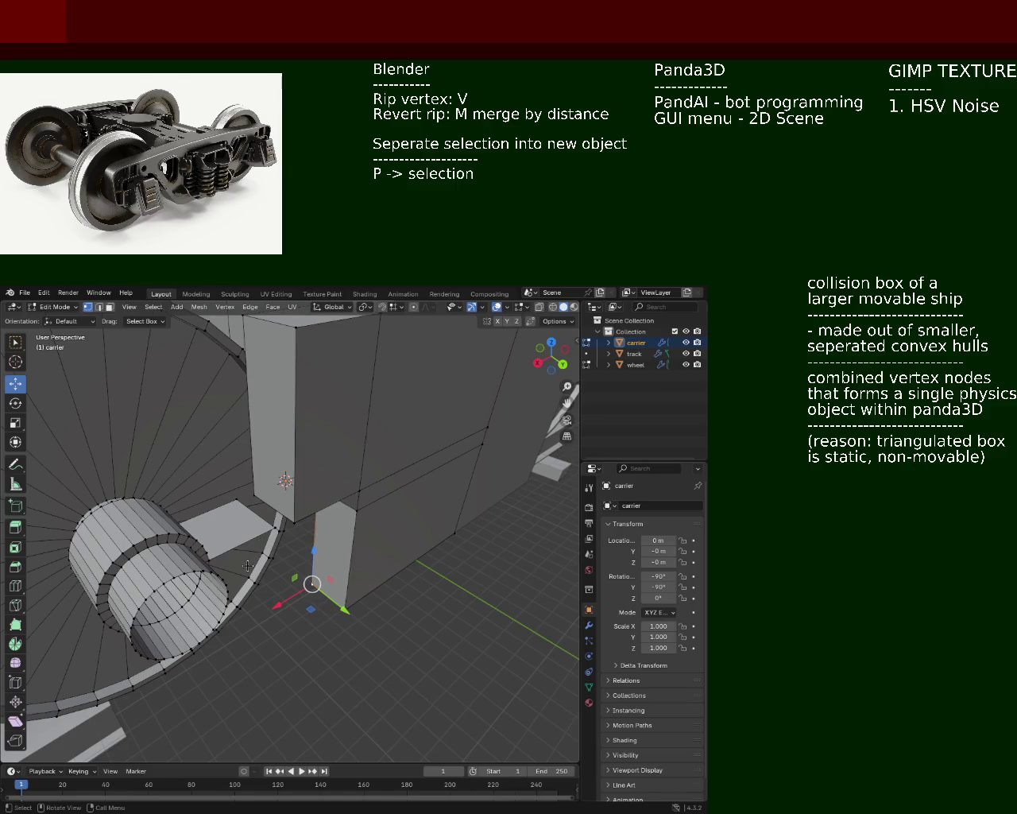
- Select the vertices along the box's lower edge and orbit around the wheel
{"action": "scroll", "coordinate": [221, 564], "scroll_direction": "up", "scroll_amount": 1}
{"action": "scroll", "coordinate": [230, 546], "scroll_direction": "up", "scroll_amount": 1}
{"action": "scroll", "coordinate": [237, 527], "scroll_direction": "up", "scroll_amount": 1}
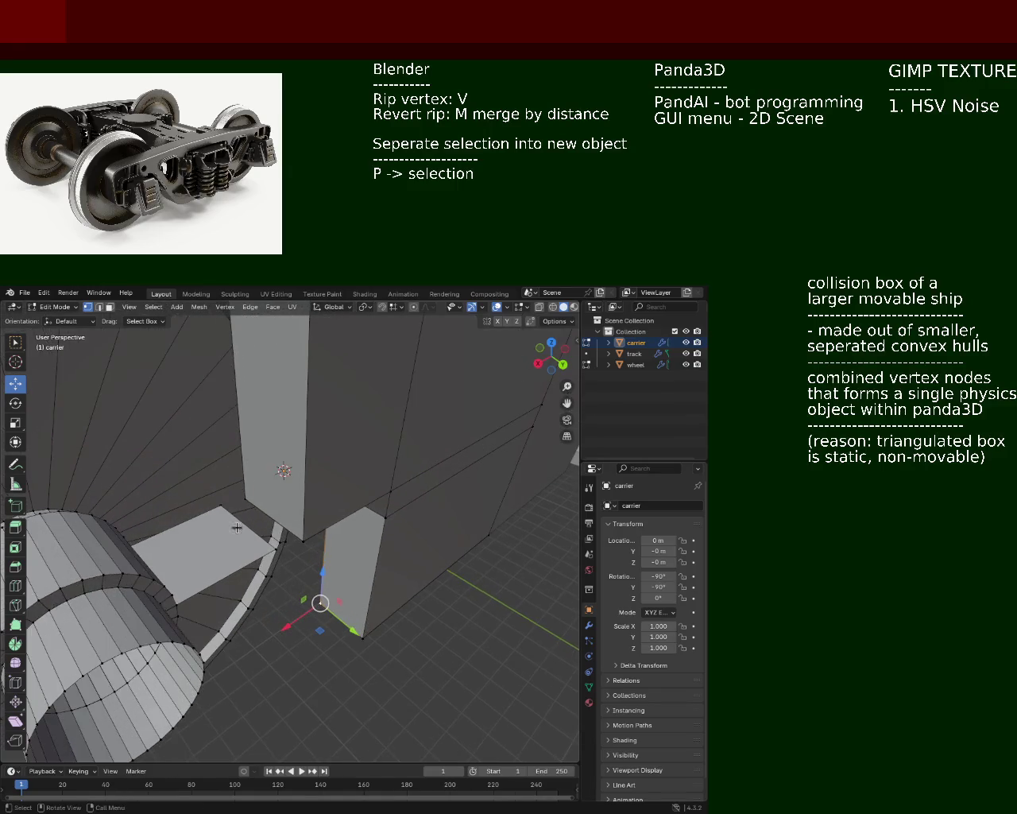
{"action": "left_click", "coordinate": [221, 506]}
{"action": "left_click", "coordinate": [246, 500], "text": "shift"}
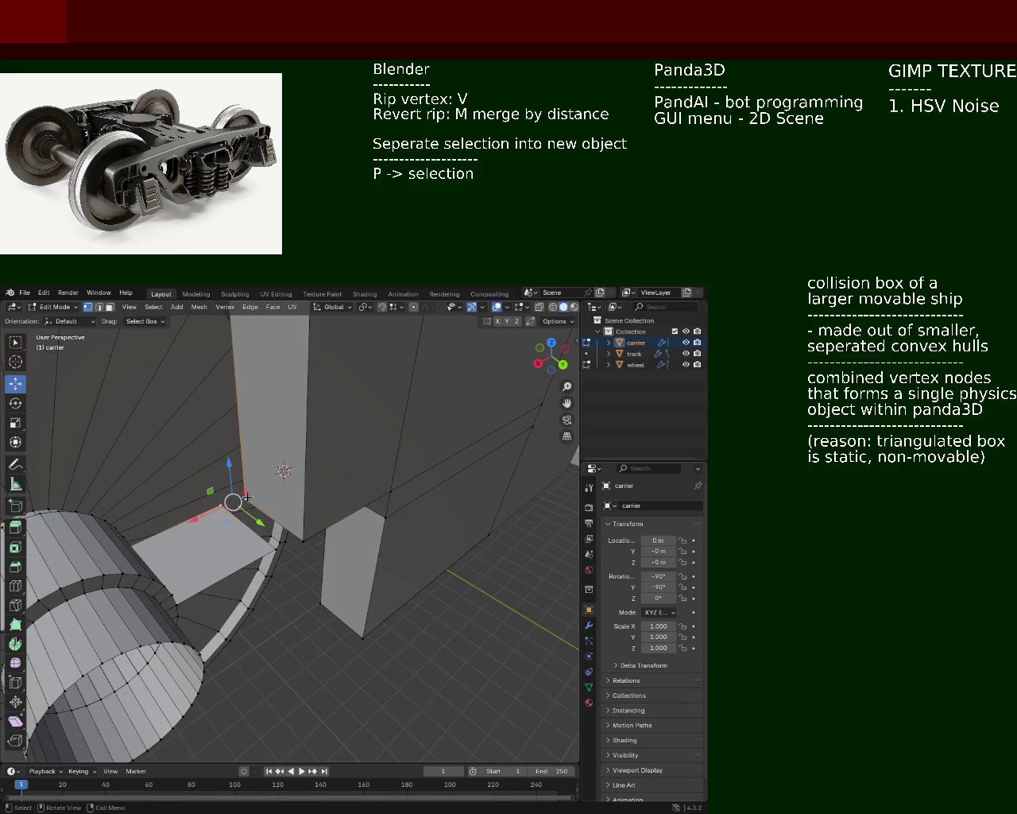
{"action": "left_click", "coordinate": [284, 537], "text": "shift"}
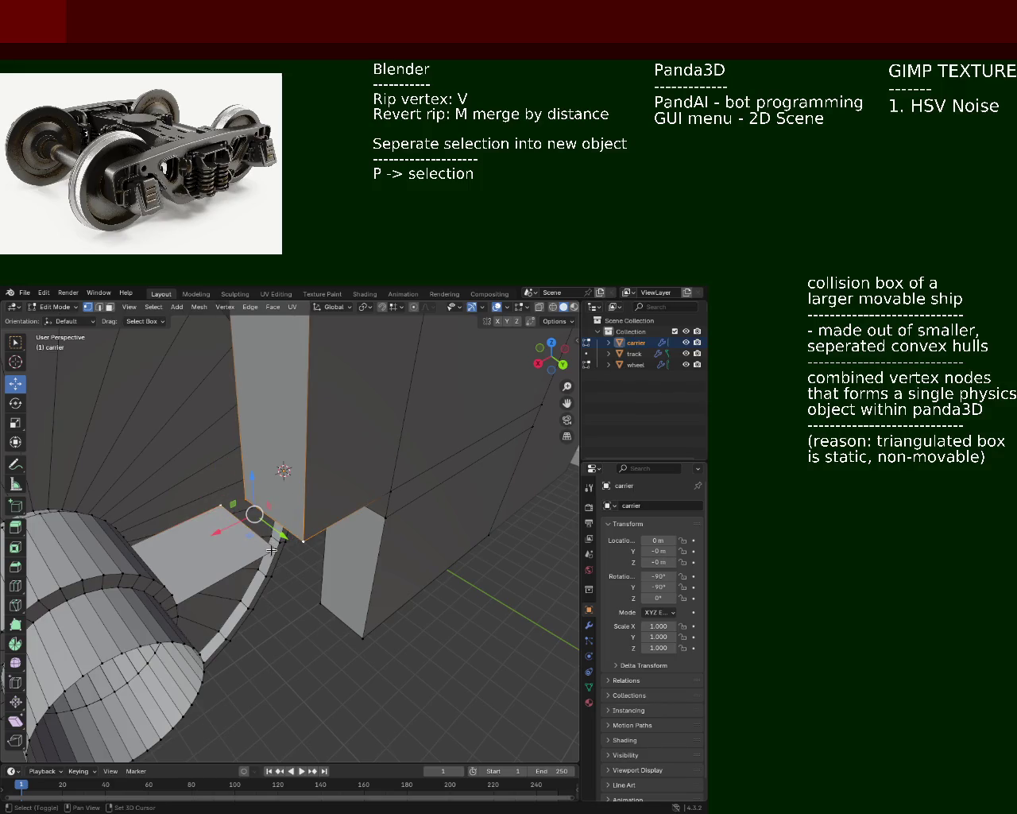
{"action": "left_click", "coordinate": [273, 554]}
{"action": "mouse_move", "coordinate": [370, 517]}
{"action": "middle_mouse_down"}
{"action": "mouse_move", "coordinate": [319, 491]}
{"action": "mouse_move", "coordinate": [336, 554]}
{"action": "mouse_move", "coordinate": [310, 424]}
{"action": "middle_mouse_up"}
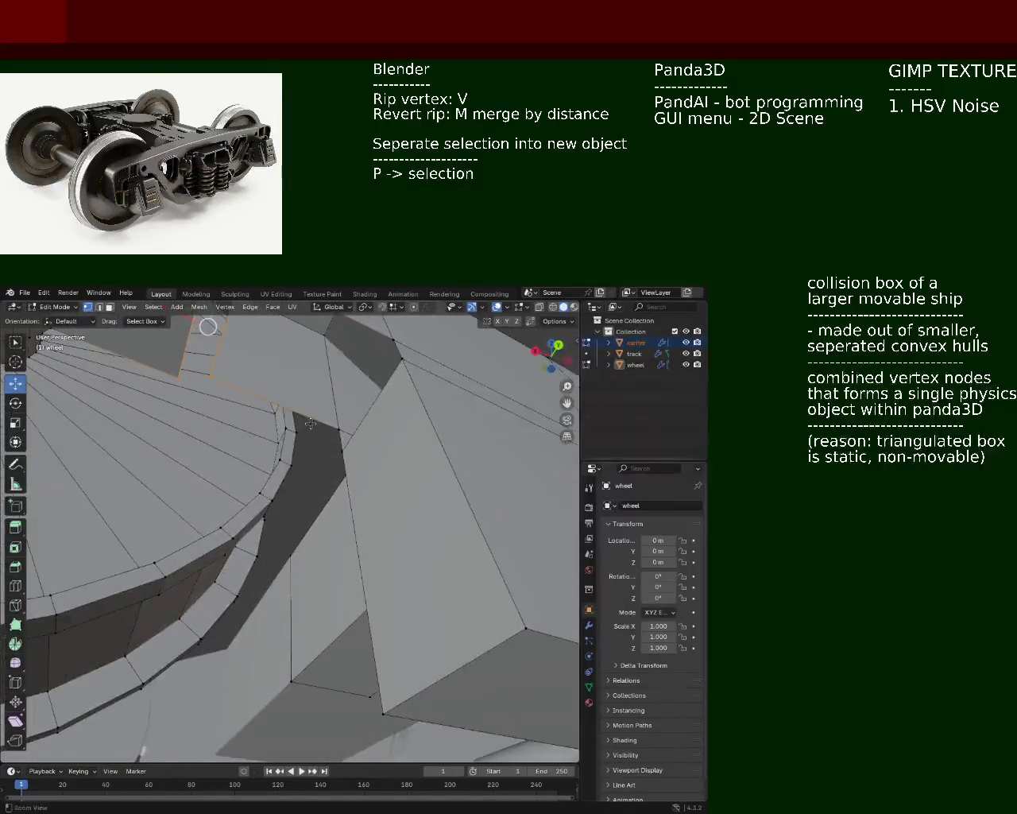
{"action": "scroll", "coordinate": [310, 424], "scroll_direction": "down", "scroll_amount": 5}
{"action": "mouse_move", "coordinate": [310, 423]}
{"action": "middle_mouse_down"}
{"action": "mouse_move", "coordinate": [430, 595]}
{"action": "mouse_move", "coordinate": [363, 545]}
{"action": "middle_mouse_up"}
- Select the carrier box's lower face edges and save the model as train.blend
{"action": "left_click", "coordinate": [350, 579]}
{"action": "left_click", "coordinate": [429, 556]}
{"action": "left_click", "coordinate": [438, 536]}
{"action": "mouse_move", "coordinate": [437, 536]}
{"action": "middle_mouse_down"}
{"action": "mouse_move", "coordinate": [291, 542]}
{"action": "mouse_move", "coordinate": [321, 525]}
{"action": "middle_mouse_up"}
{"action": "left_click", "coordinate": [322, 524]}
{"action": "left_click", "coordinate": [322, 524], "text": "shift"}
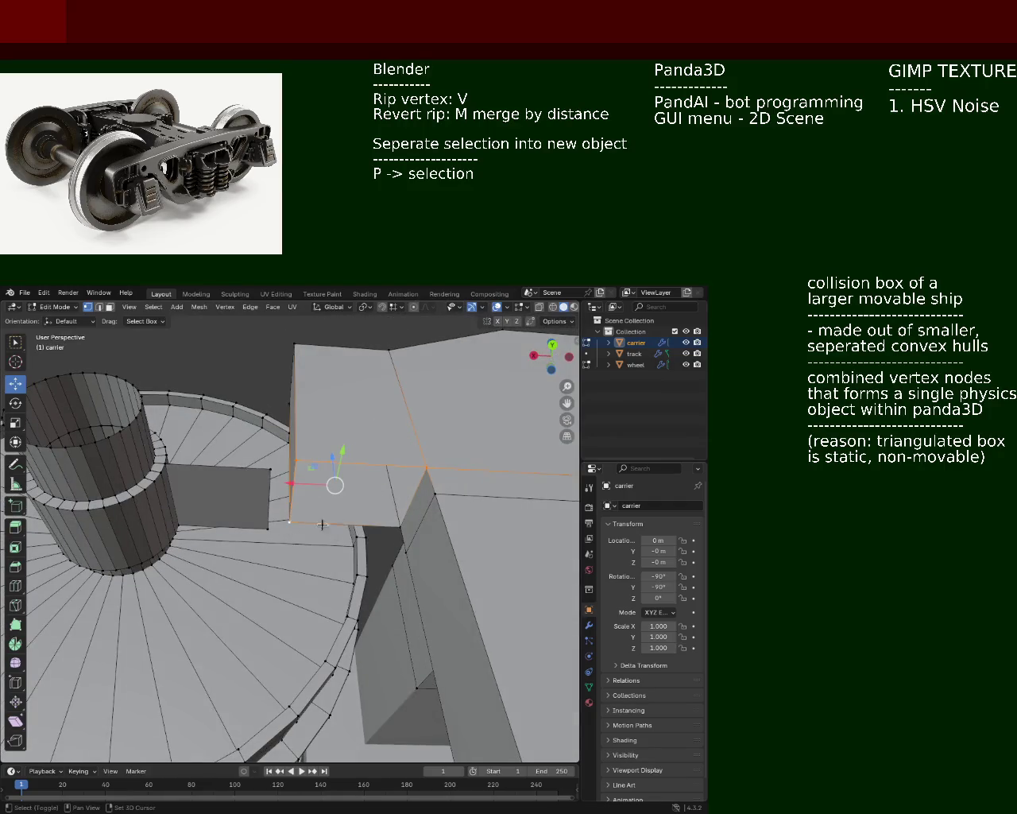
{"action": "left_click", "coordinate": [395, 517]}
{"action": "middle_click_drag", "start_coordinate": [468, 461], "coordinate": [460, 690]}
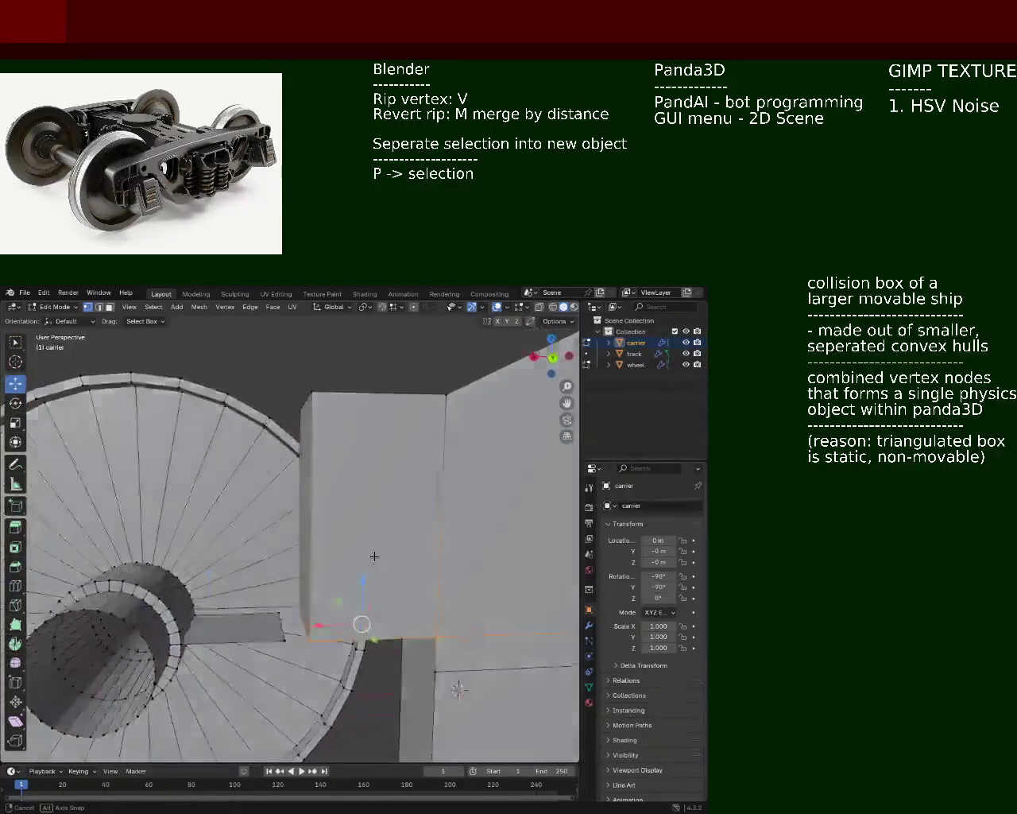
{"action": "mouse_move", "coordinate": [375, 556]}
{"action": "middle_mouse_down"}
{"action": "mouse_move", "coordinate": [334, 502]}
{"action": "mouse_move", "coordinate": [337, 471]}
{"action": "mouse_move", "coordinate": [325, 543]}
{"action": "mouse_move", "coordinate": [251, 544]}
{"action": "mouse_move", "coordinate": [343, 539]}
{"action": "mouse_move", "coordinate": [315, 518]}
{"action": "middle_mouse_up"}
{"action": "key", "text": "ctrl+s"}
{"action": "scroll", "coordinate": [337, 470], "scroll_direction": "down", "scroll_amount": 5}
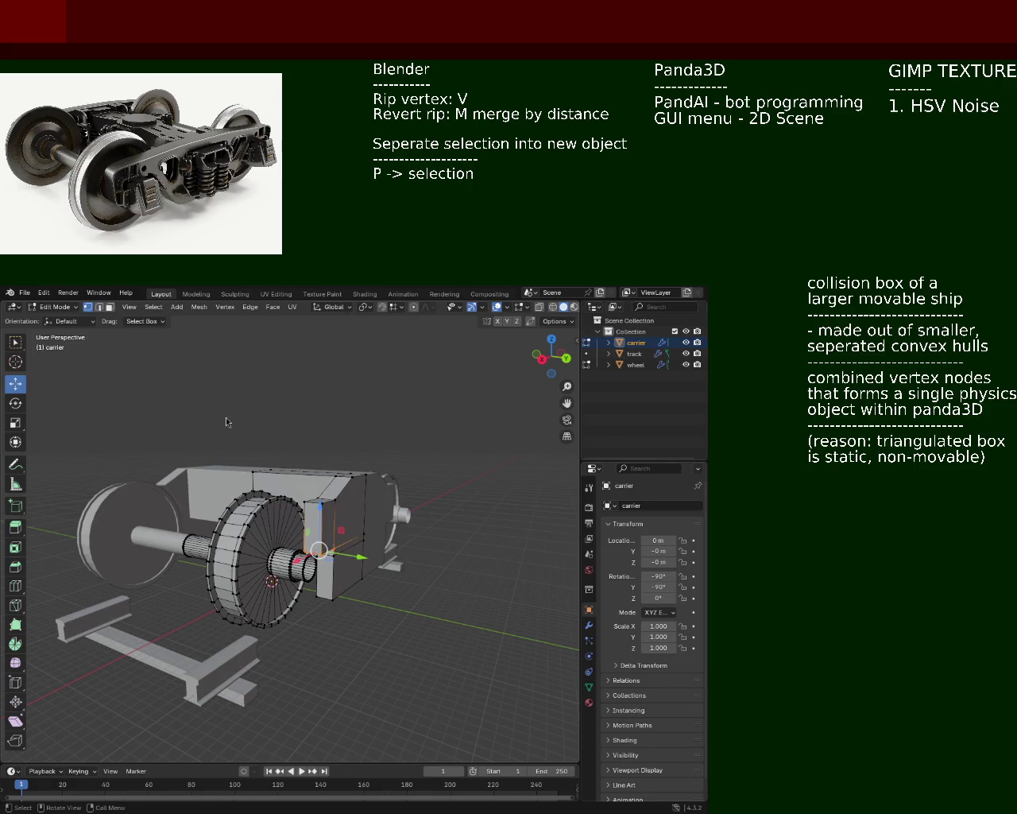
- Orbit and zoom around the wheel and carrier box to see the hub edge-on
{"action": "scroll", "coordinate": [317, 481], "scroll_direction": "up", "scroll_amount": 6}
{"action": "middle_click_drag", "start_coordinate": [318, 481], "coordinate": [456, 419]}
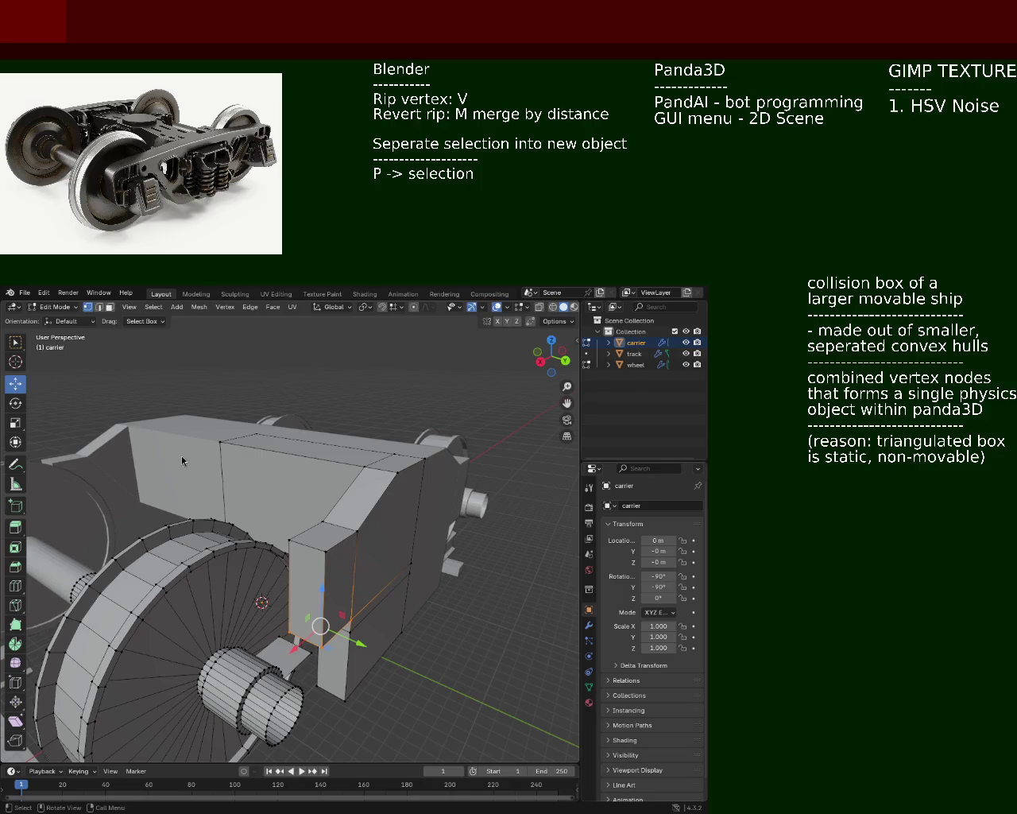
{"action": "mouse_move", "coordinate": [326, 524]}
{"action": "middle_mouse_down"}
{"action": "mouse_move", "coordinate": [375, 475]}
{"action": "mouse_move", "coordinate": [308, 573]}
{"action": "mouse_move", "coordinate": [216, 554]}
{"action": "mouse_move", "coordinate": [223, 549]}
{"action": "middle_mouse_up"}
{"action": "scroll", "coordinate": [278, 525], "scroll_direction": "up", "scroll_amount": 2}
{"action": "scroll", "coordinate": [334, 505], "scroll_direction": "up", "scroll_amount": 3}
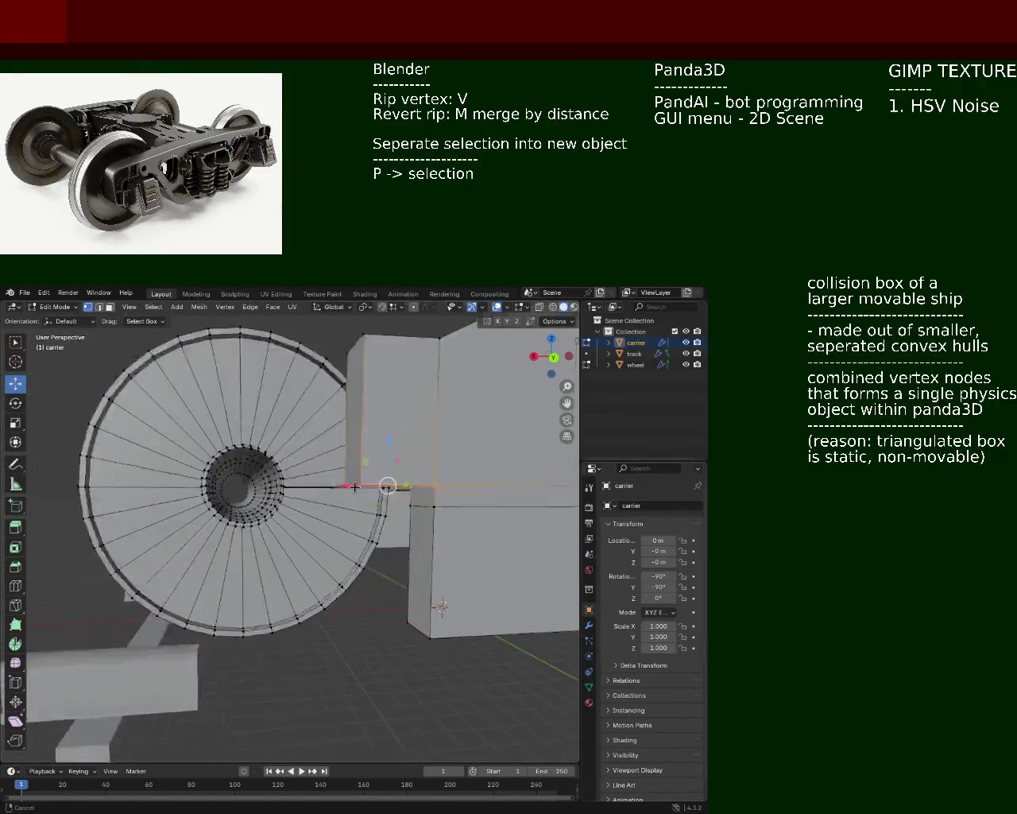
{"action": "scroll", "coordinate": [353, 494], "scroll_direction": "up", "scroll_amount": 2}
{"action": "middle_click_drag", "start_coordinate": [353, 494], "coordinate": [347, 511]}
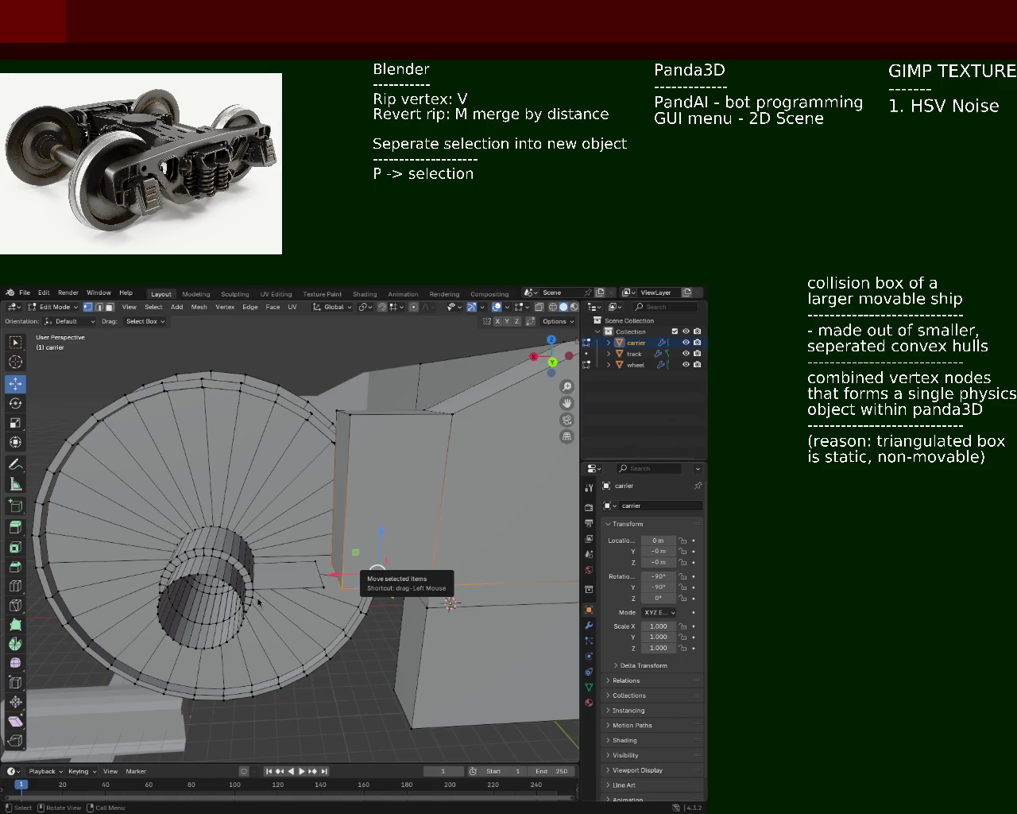
{"action": "mouse_move", "coordinate": [232, 422]}
{"action": "middle_mouse_down"}
{"action": "mouse_move", "coordinate": [255, 499]}
{"action": "mouse_move", "coordinate": [301, 490]}
{"action": "middle_mouse_up"}
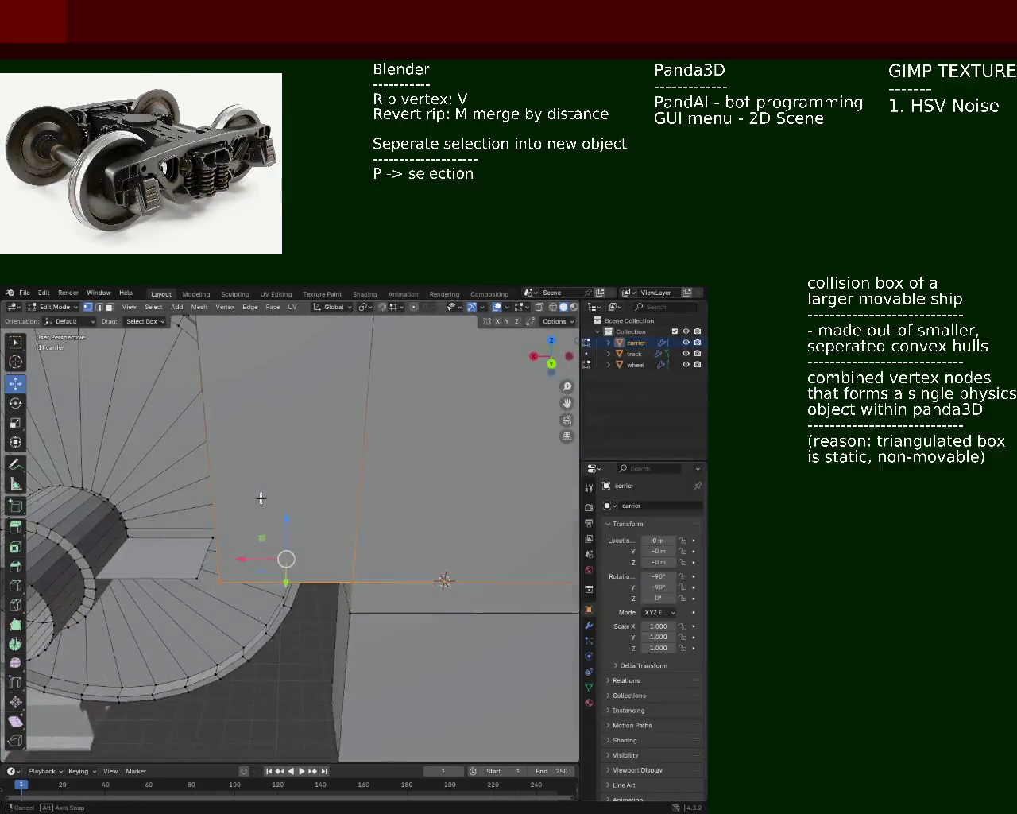
{"action": "mouse_move", "coordinate": [301, 489]}
{"action": "middle_mouse_down"}
{"action": "mouse_move", "coordinate": [338, 526]}
{"action": "mouse_move", "coordinate": [379, 506]}
{"action": "mouse_move", "coordinate": [345, 513]}
{"action": "middle_mouse_up"}
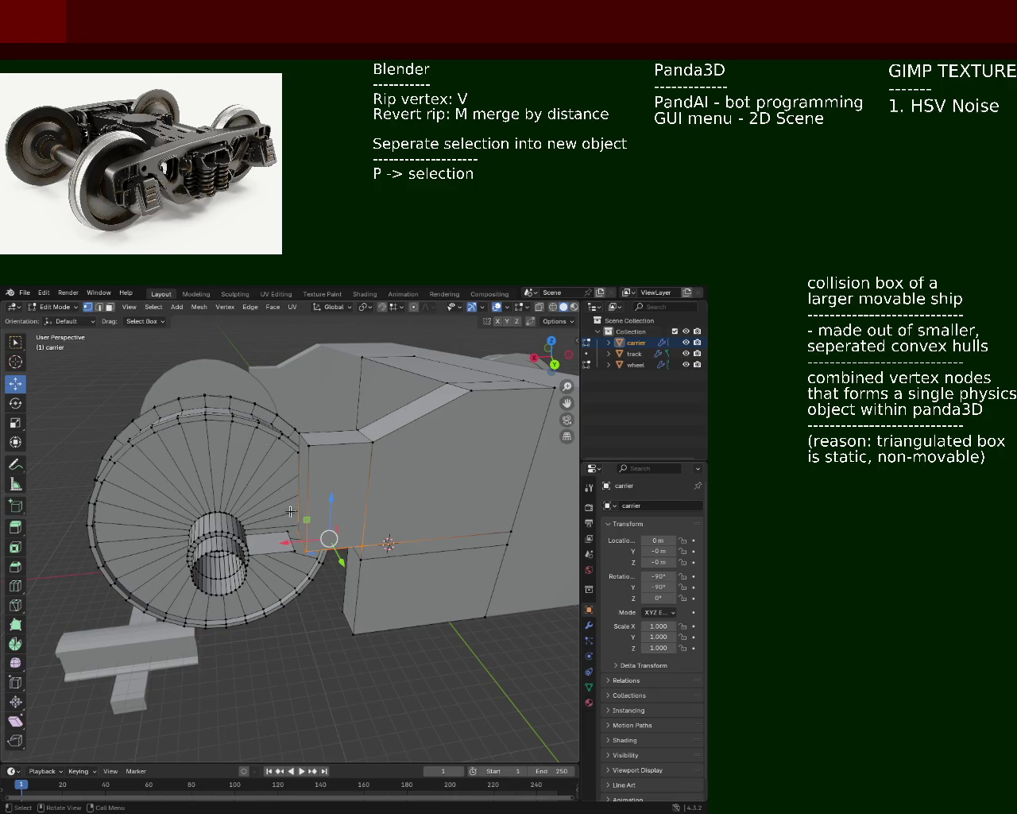
{"action": "mouse_move", "coordinate": [213, 426]}
{"action": "middle_mouse_down"}
{"action": "mouse_move", "coordinate": [310, 445]}
{"action": "mouse_move", "coordinate": [279, 463]}
{"action": "mouse_move", "coordinate": [281, 568]}
{"action": "mouse_move", "coordinate": [278, 502]}
{"action": "middle_mouse_up"}
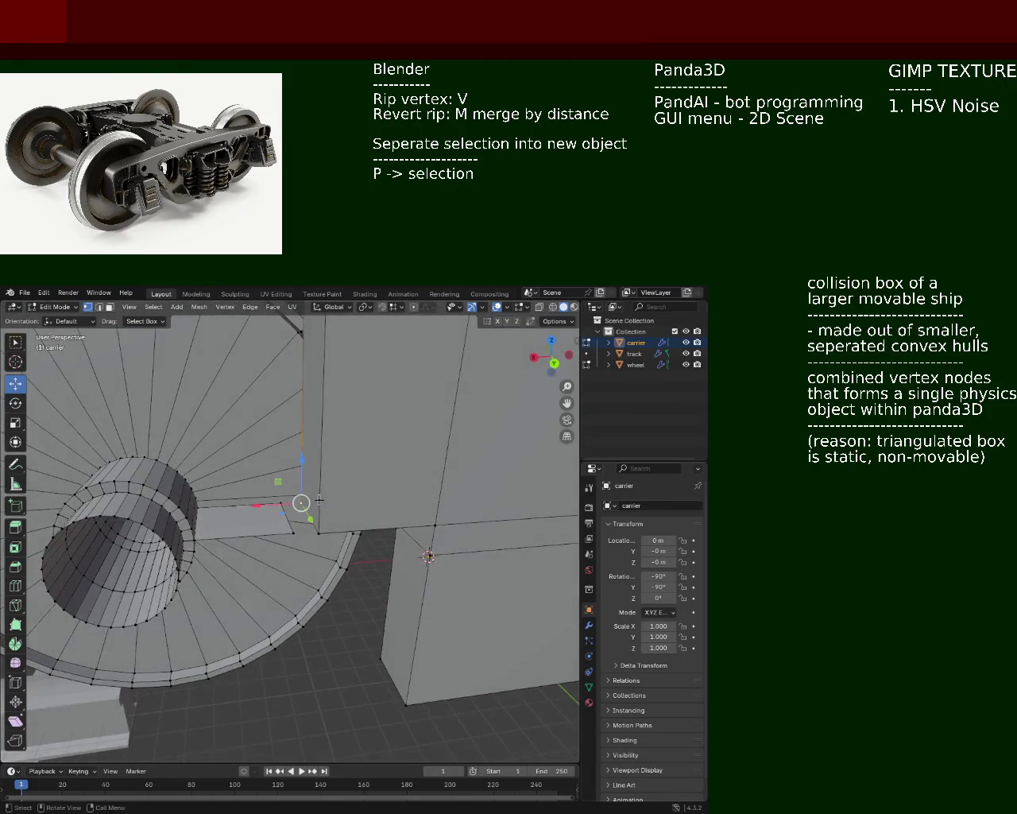
- Select the box corner and hub plate vertices, then Tab out of Edit Mode
{"action": "left_click", "coordinate": [278, 502], "text": "shift"}
{"action": "left_click", "coordinate": [314, 528], "text": "shift"}
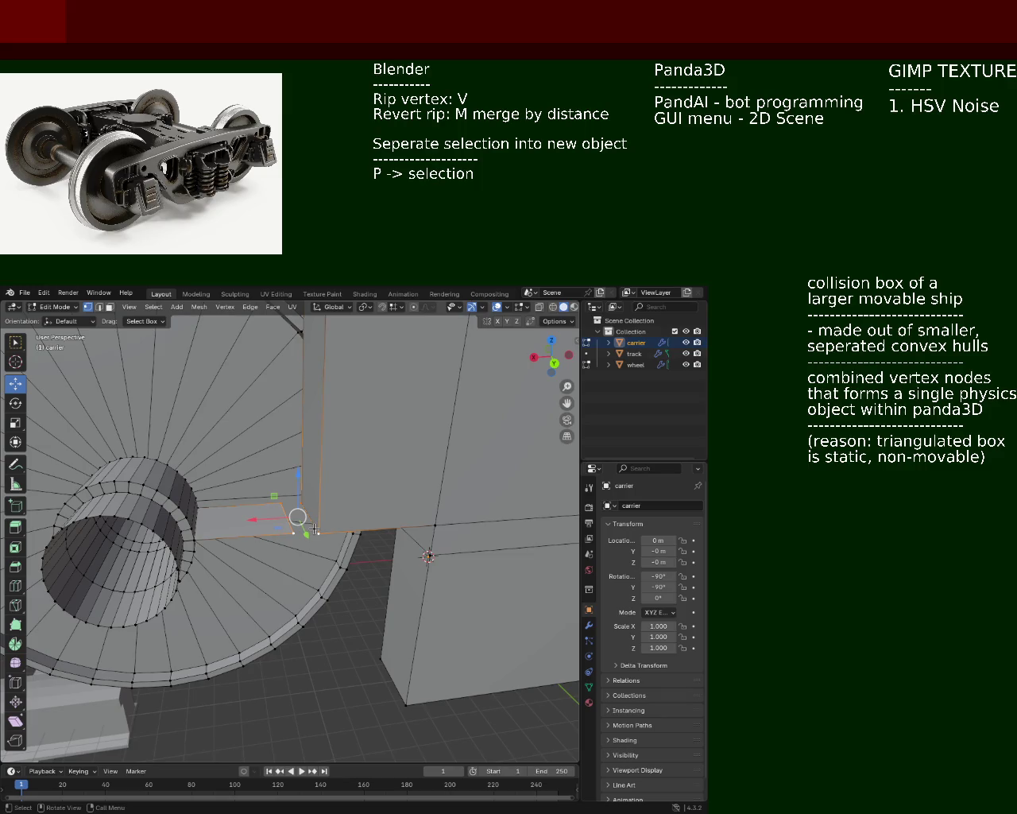
{"action": "left_click", "coordinate": [337, 560]}
{"action": "left_click", "coordinate": [323, 535], "text": "shift"}
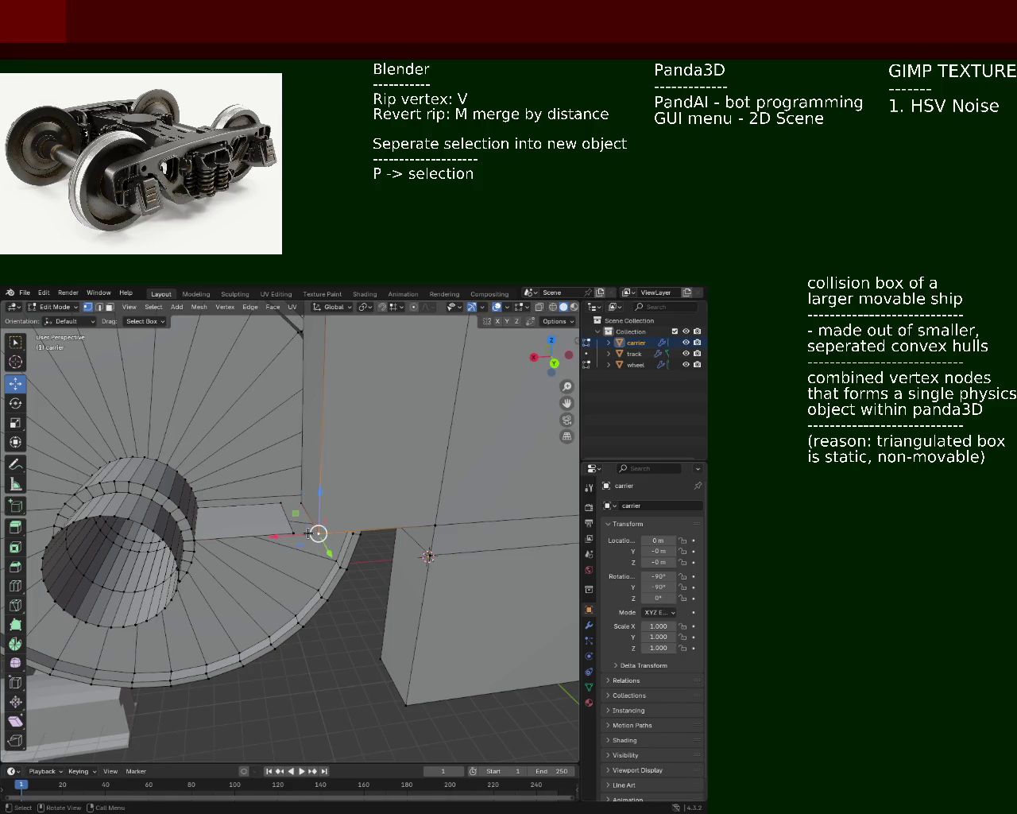
{"action": "mouse_move", "coordinate": [323, 535]}
{"action": "middle_mouse_down"}
{"action": "mouse_move", "coordinate": [322, 445]}
{"action": "mouse_move", "coordinate": [276, 559]}
{"action": "mouse_move", "coordinate": [477, 530]}
{"action": "middle_mouse_up"}
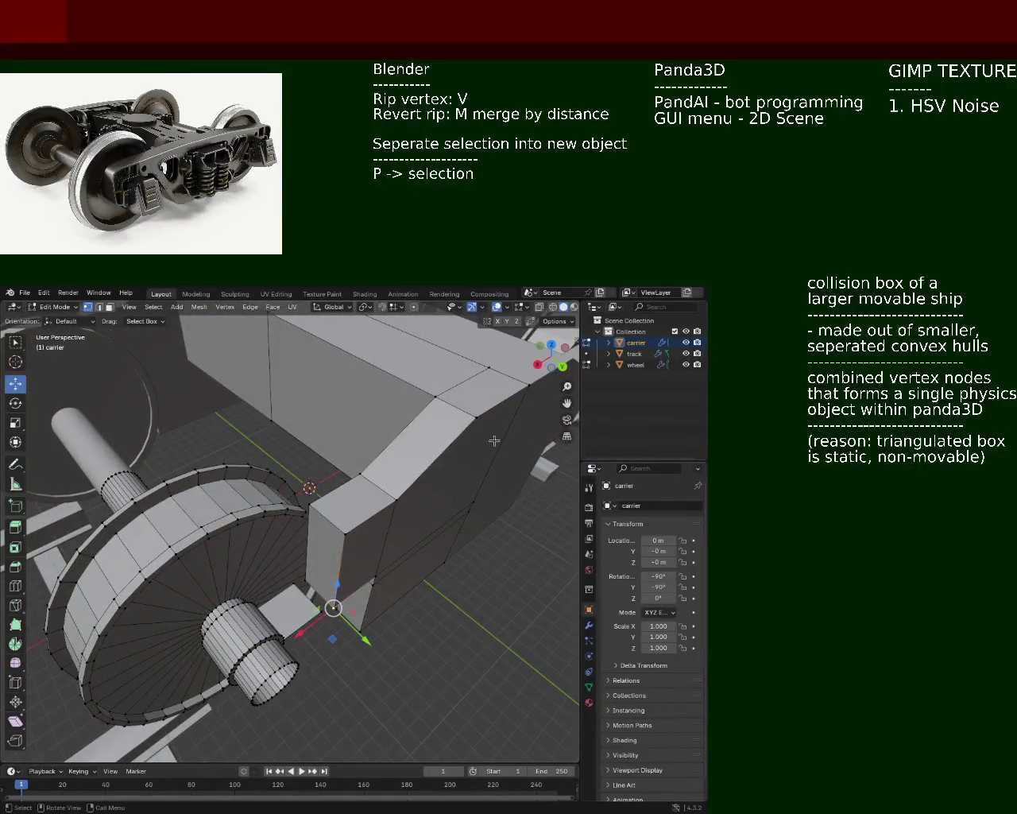
{"action": "key", "text": "Tab"}
{"action": "key", "text": "Tab"}
{"action": "scroll", "coordinate": [387, 594], "scroll_direction": "up", "scroll_amount": 2}
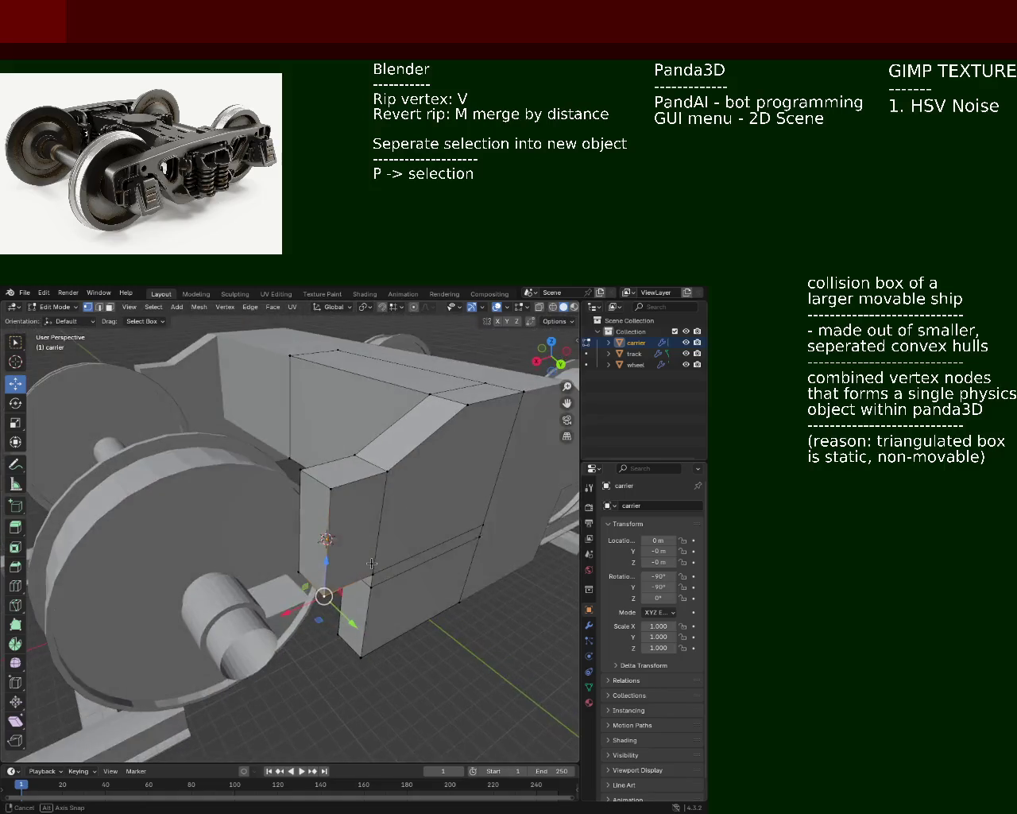
- Put the wheel in Edit Mode and box-select the outer hub cylinder at the axle end
{"action": "left_click", "coordinate": [635, 355]}
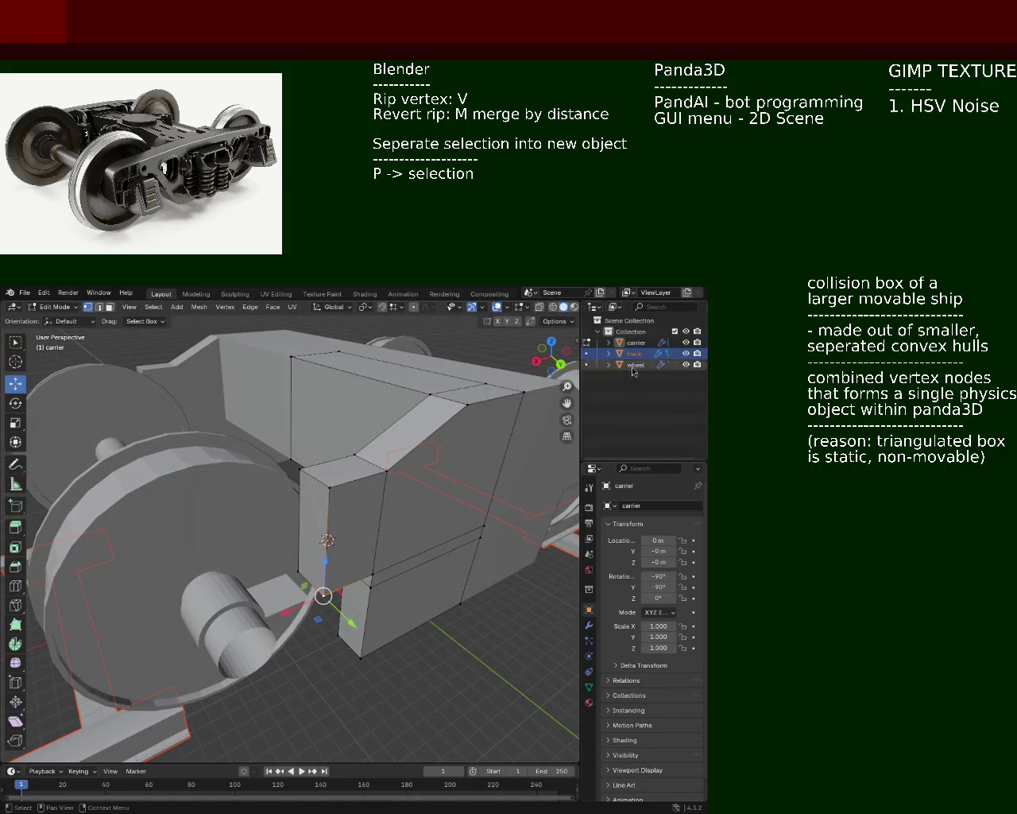
{"action": "left_click", "coordinate": [635, 364]}
{"action": "key", "text": "Tab"}
{"action": "key", "text": "Tab"}
{"action": "mouse_move", "coordinate": [302, 603]}
{"action": "middle_mouse_down"}
{"action": "mouse_move", "coordinate": [351, 594]}
{"action": "mouse_move", "coordinate": [350, 606]}
{"action": "mouse_move", "coordinate": [294, 583]}
{"action": "middle_mouse_up"}
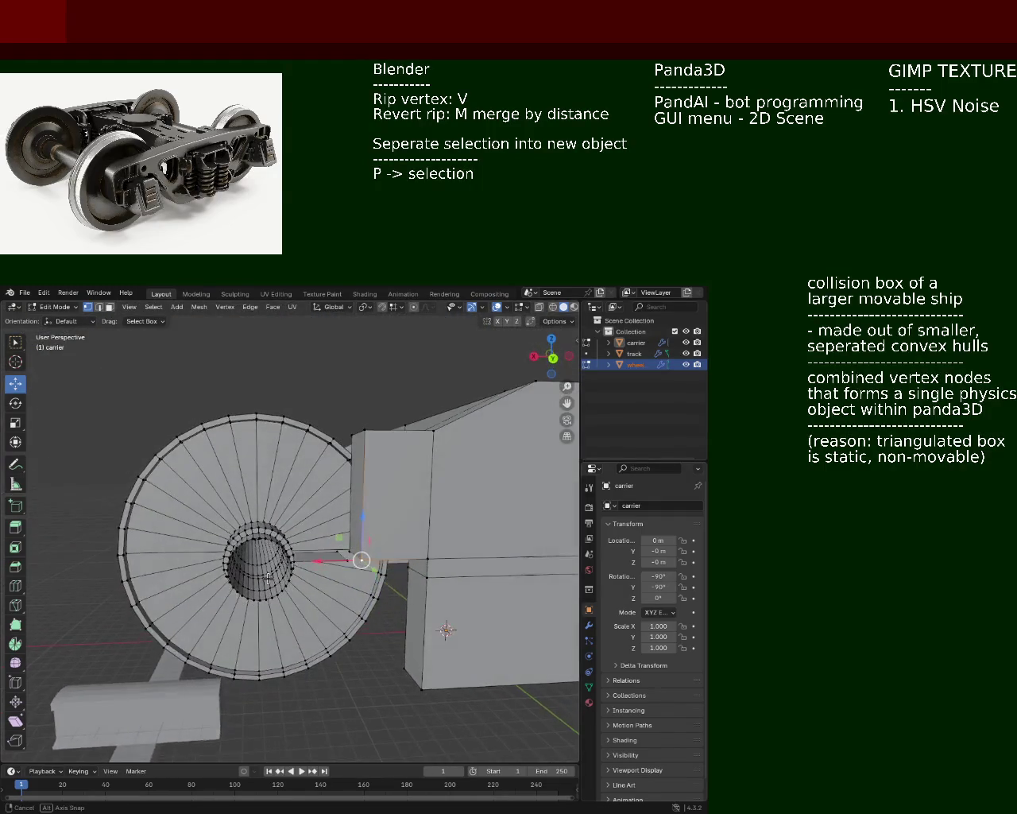
{"action": "mouse_move", "coordinate": [293, 582]}
{"action": "middle_mouse_down"}
{"action": "mouse_move", "coordinate": [293, 605]}
{"action": "mouse_move", "coordinate": [374, 607]}
{"action": "mouse_move", "coordinate": [428, 638]}
{"action": "mouse_move", "coordinate": [360, 592]}
{"action": "mouse_move", "coordinate": [309, 615]}
{"action": "middle_mouse_up"}
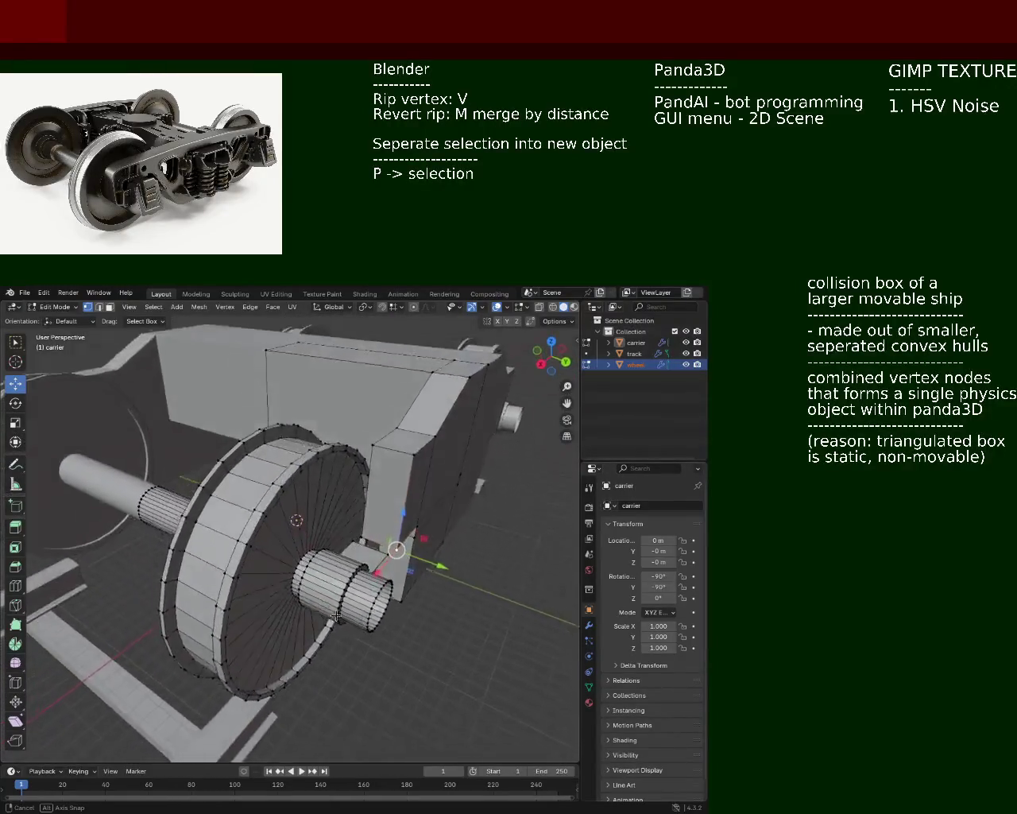
{"action": "middle_click_drag", "start_coordinate": [309, 614], "coordinate": [144, 350]}
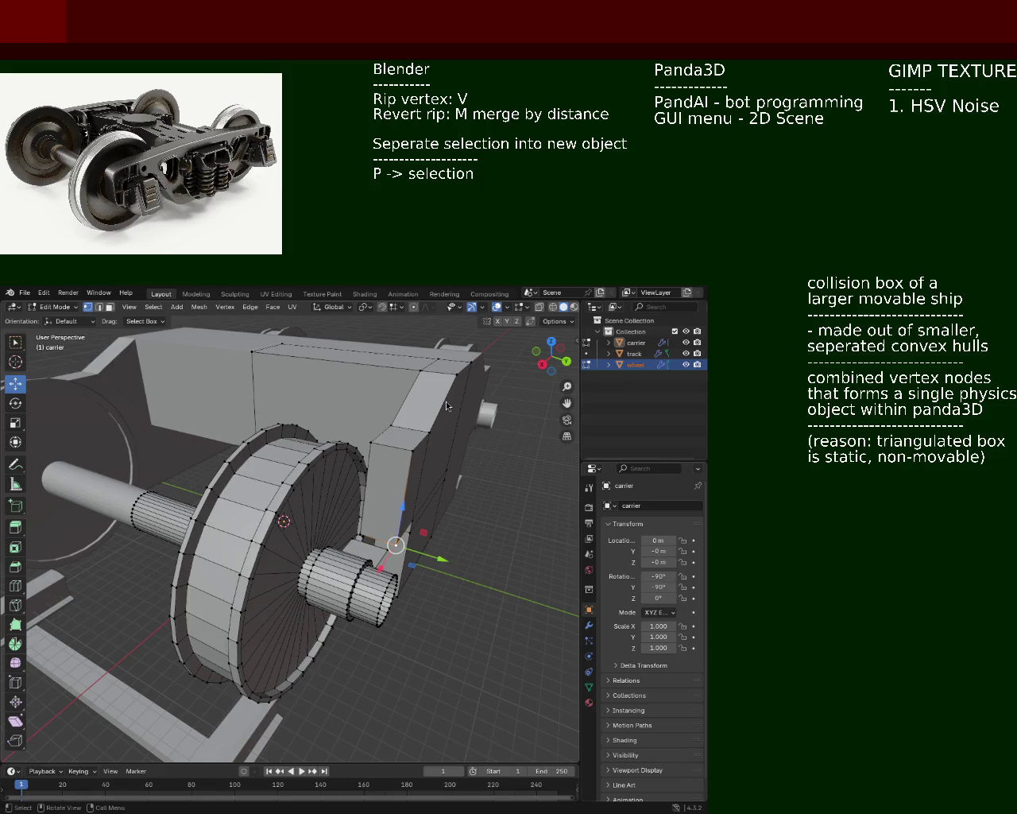
{"action": "mouse_move", "coordinate": [382, 604]}
{"action": "middle_mouse_down"}
{"action": "mouse_move", "coordinate": [373, 630]}
{"action": "mouse_move", "coordinate": [397, 685]}
{"action": "middle_mouse_up"}
{"action": "mouse_move", "coordinate": [398, 685]}
{"action": "left_mouse_down"}
{"action": "mouse_move", "coordinate": [367, 594]}
{"action": "mouse_move", "coordinate": [349, 592]}
{"action": "left_mouse_up"}
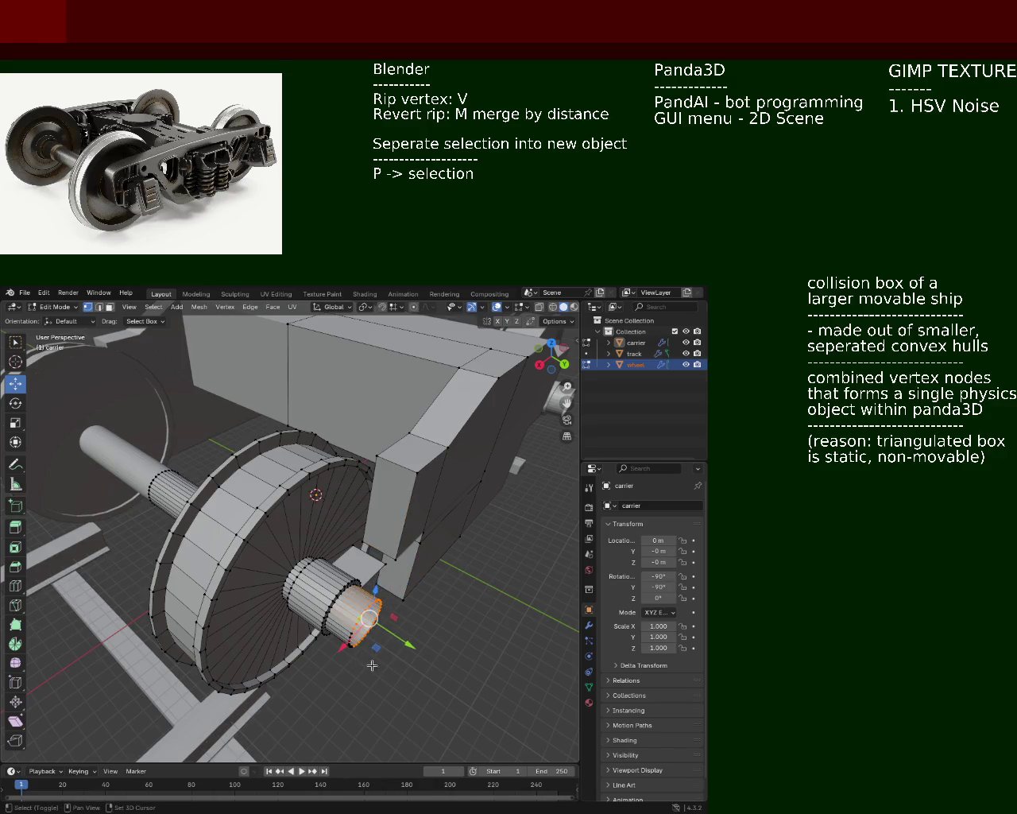
- Delete the selected edges at the axle end
{"action": "key", "text": "x"}
{"action": "left_click", "coordinate": [343, 630]}
{"action": "mouse_move", "coordinate": [343, 630]}
{"action": "middle_mouse_down"}
{"action": "mouse_move", "coordinate": [395, 551]}
{"action": "mouse_move", "coordinate": [306, 614]}
{"action": "mouse_move", "coordinate": [343, 580]}
{"action": "mouse_move", "coordinate": [361, 578]}
{"action": "mouse_move", "coordinate": [420, 667]}
{"action": "mouse_move", "coordinate": [432, 601]}
{"action": "mouse_move", "coordinate": [360, 631]}
{"action": "middle_mouse_up"}
{"action": "left_click", "coordinate": [363, 577]}
- In top orthographic view with X-ray on, box-select the hub cylinder and its plate
{"action": "key", "text": "KP_1"}
{"action": "key", "text": "KP_3"}
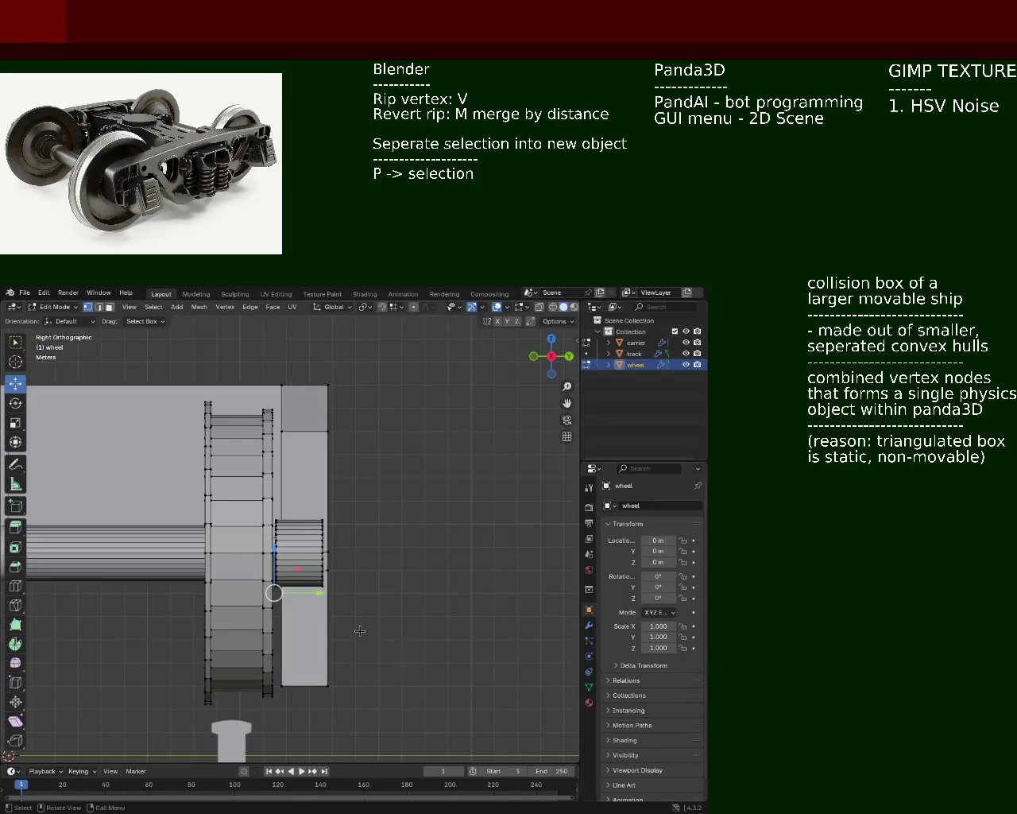
{"action": "key", "text": "KP_7"}
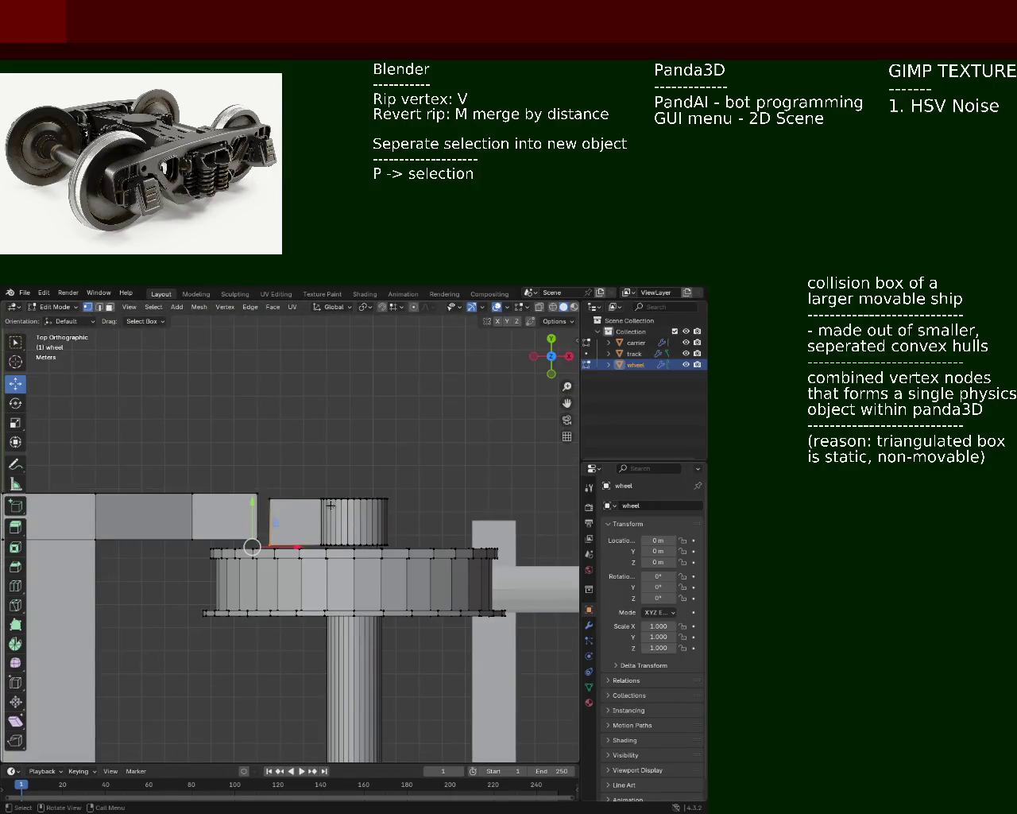
{"action": "left_click_drag", "start_coordinate": [442, 435], "coordinate": [263, 549]}
{"action": "mouse_move", "coordinate": [436, 459]}
{"action": "left_mouse_down"}
{"action": "mouse_move", "coordinate": [255, 544]}
{"action": "mouse_move", "coordinate": [266, 547]}
{"action": "left_mouse_up"}
{"action": "left_click", "coordinate": [422, 469]}
{"action": "left_click", "coordinate": [553, 308]}
{"action": "left_click_drag", "start_coordinate": [450, 445], "coordinate": [265, 545]}
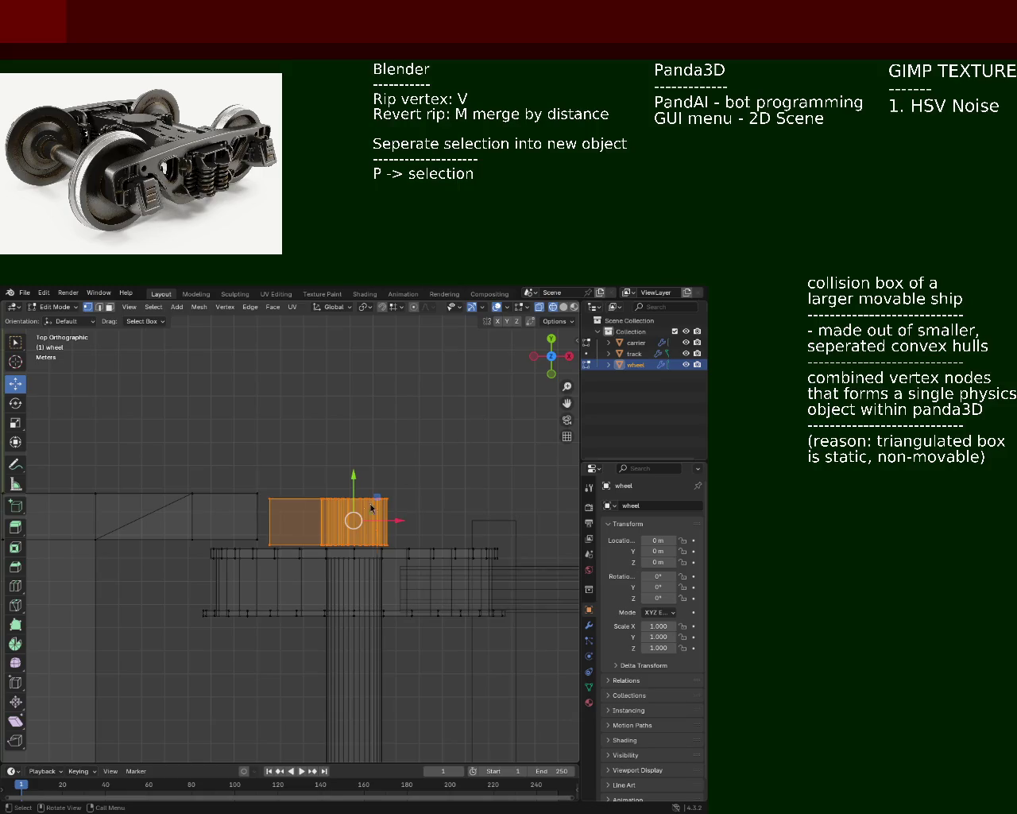
- Separate the selection, rename wheel.001 to 'cylinder', and turn X-ray off
{"action": "key", "text": "p"}
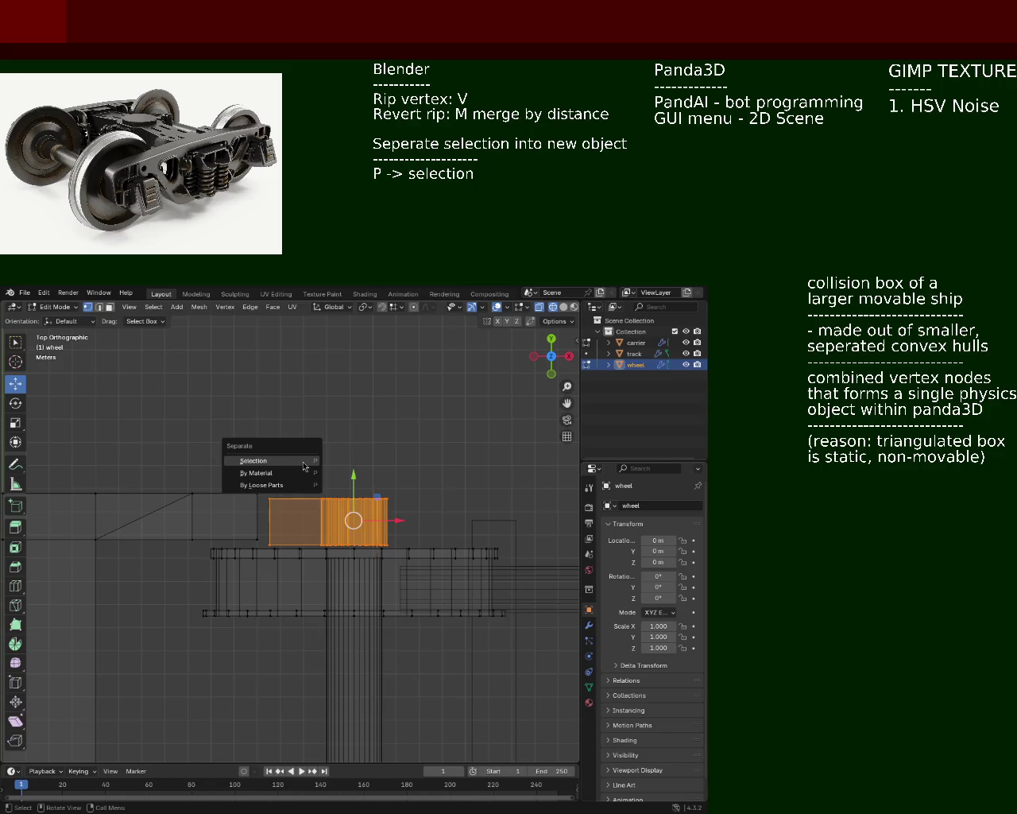
{"action": "left_click", "coordinate": [304, 466]}
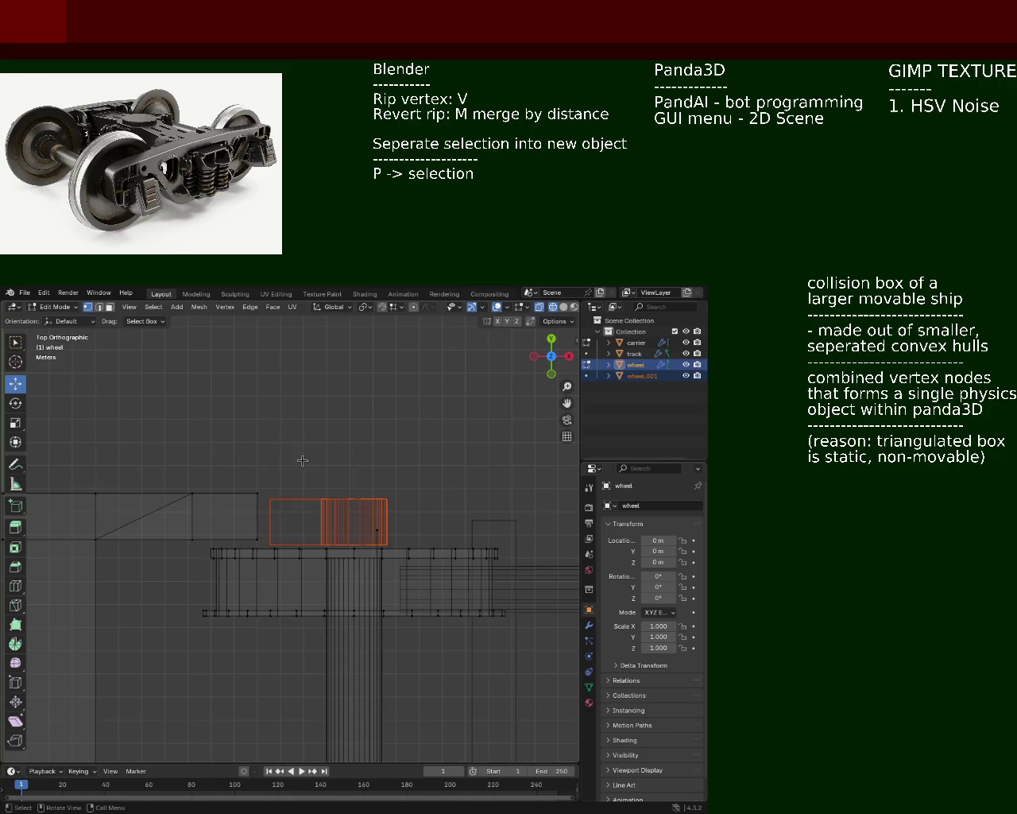
{"action": "double_click", "coordinate": [646, 377]}
{"action": "type", "text": "cylinder"}
{"action": "key", "text": "Return"}
{"action": "mouse_move", "coordinate": [454, 495]}
{"action": "middle_mouse_down"}
{"action": "mouse_move", "coordinate": [71, 444]}
{"action": "mouse_move", "coordinate": [493, 392]}
{"action": "mouse_move", "coordinate": [330, 512]}
{"action": "mouse_move", "coordinate": [318, 544]}
{"action": "middle_mouse_up"}
{"action": "key", "text": "shift+z"}
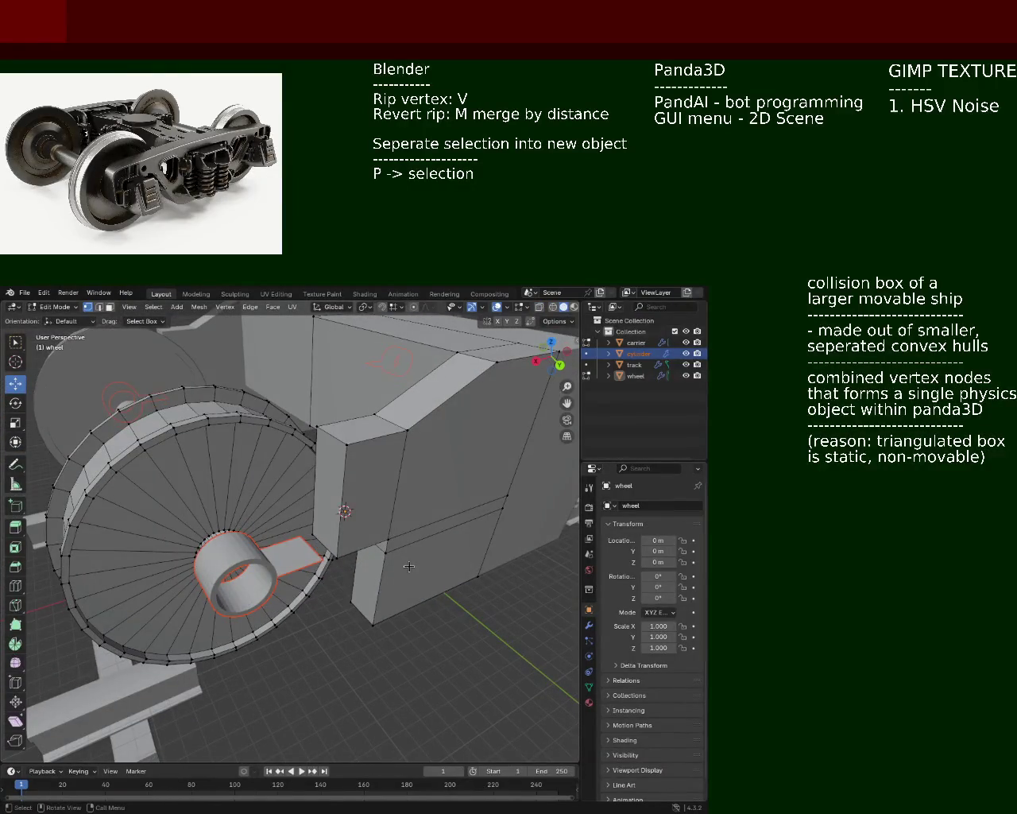
{"action": "mouse_move", "coordinate": [409, 566]}
{"action": "middle_mouse_down"}
{"action": "mouse_move", "coordinate": [370, 579]}
{"action": "mouse_move", "coordinate": [374, 552]}
{"action": "mouse_move", "coordinate": [348, 593]}
{"action": "mouse_move", "coordinate": [318, 581]}
{"action": "middle_mouse_up"}
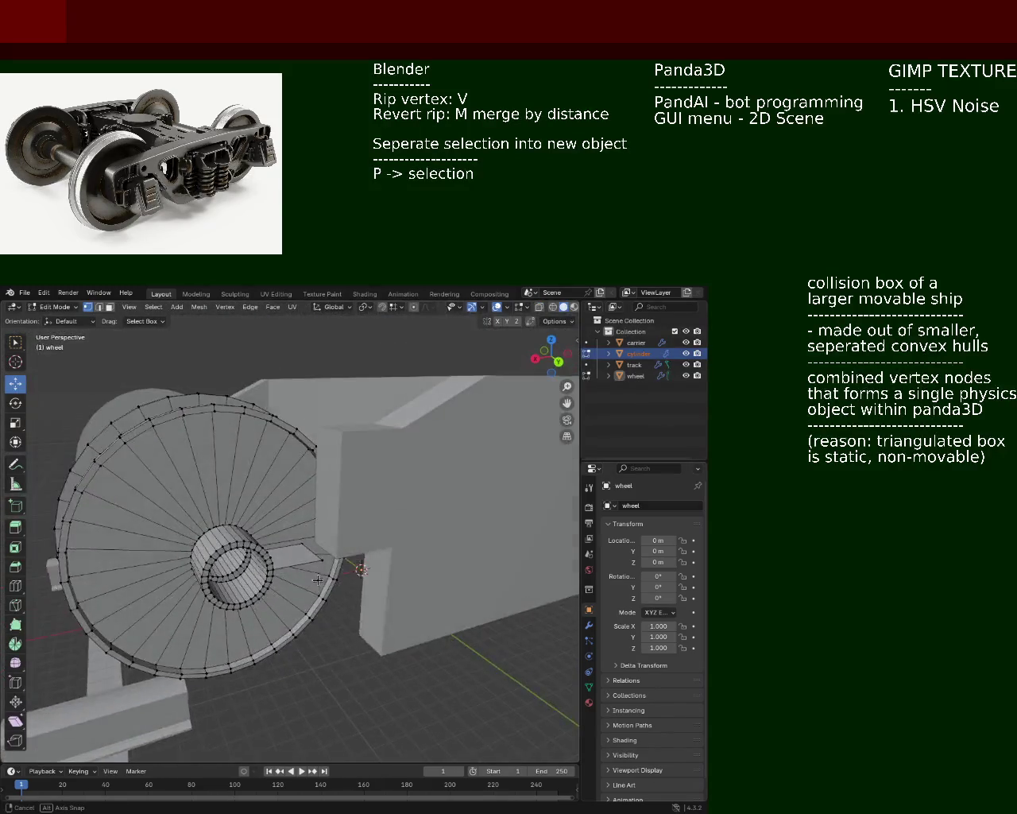
{"action": "mouse_move", "coordinate": [318, 581]}
{"action": "middle_mouse_down"}
{"action": "mouse_move", "coordinate": [328, 604]}
{"action": "mouse_move", "coordinate": [302, 532]}
{"action": "mouse_move", "coordinate": [323, 561]}
{"action": "mouse_move", "coordinate": [386, 534]}
{"action": "mouse_move", "coordinate": [405, 512]}
{"action": "mouse_move", "coordinate": [504, 477]}
{"action": "middle_mouse_up"}
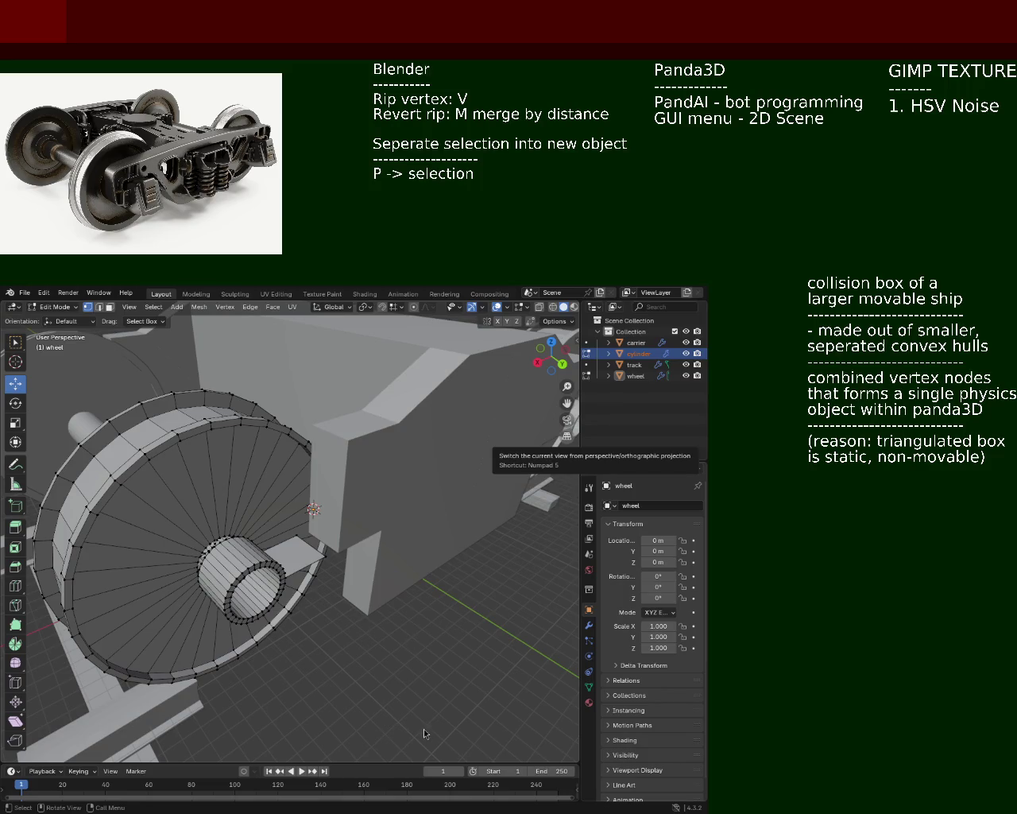
{"action": "middle_click_drag", "start_coordinate": [237, 458], "coordinate": [316, 548]}
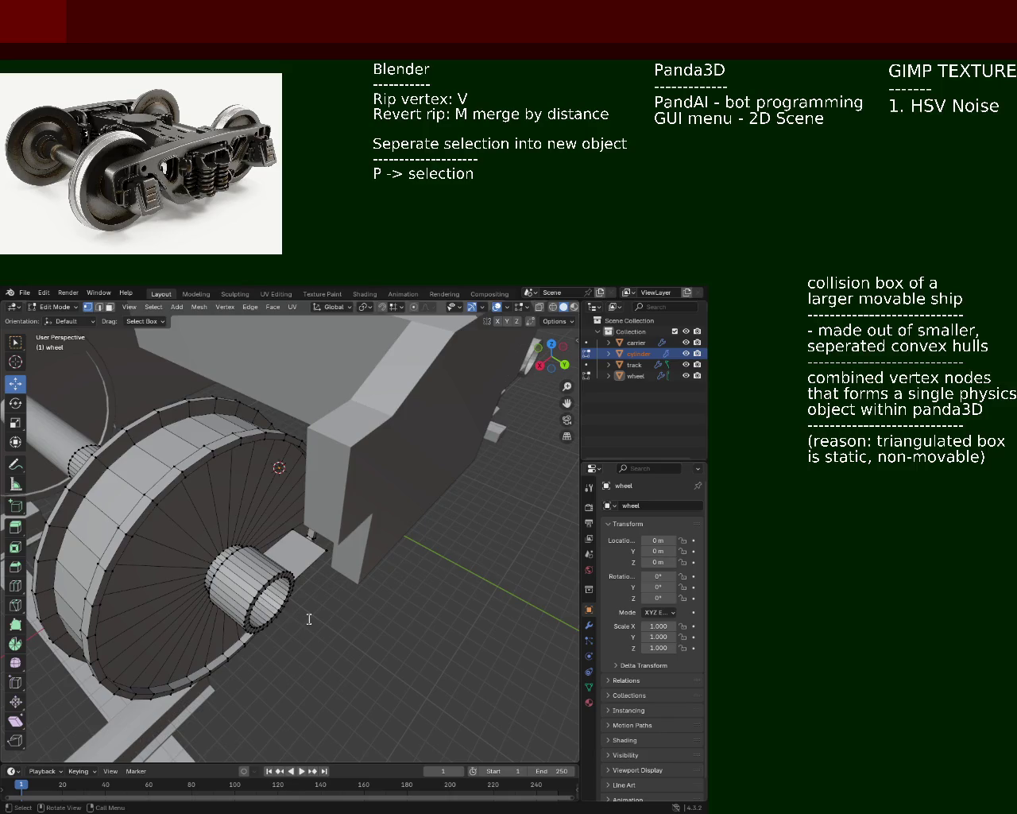
- Add the note 'merge two objects' with 'CTRL - J' on the next line
{"action": "type", "text": "merge t"}
{"action": "type", "text": "wo objects"}
{"action": "key", "text": "Return"}
{"action": "type", "text": "CTRL - J"}
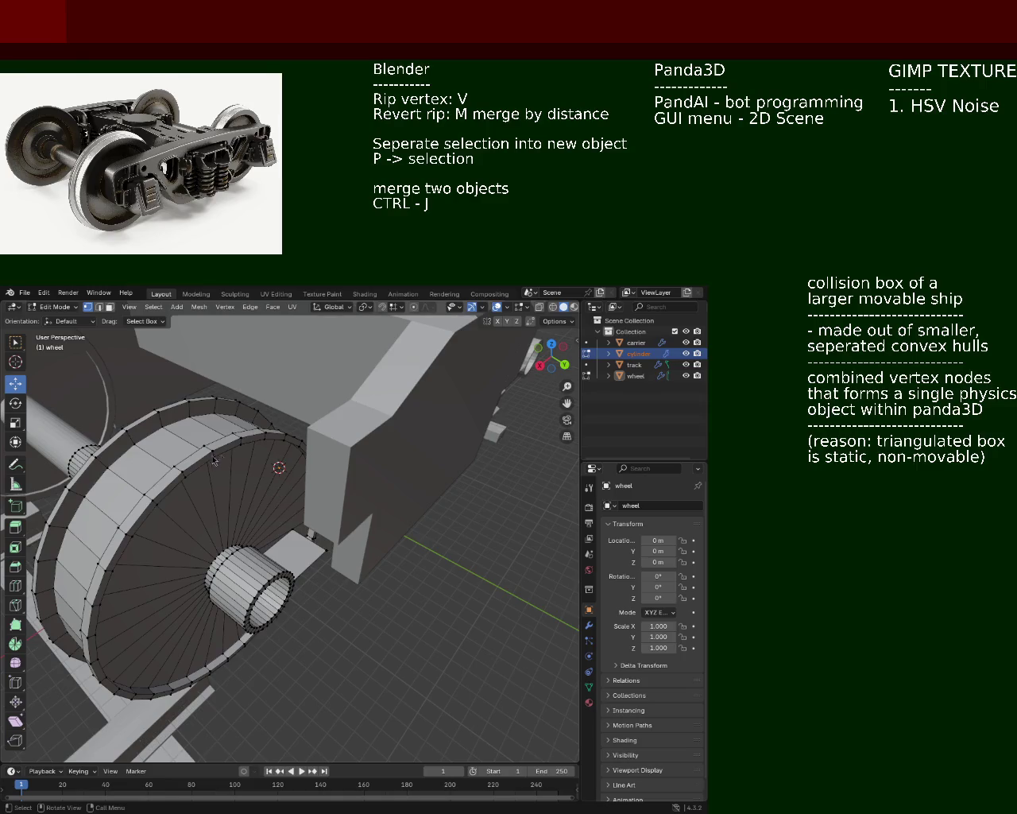
- Select cylinder then carrier in Object Mode and join them with Ctrl+J
{"action": "middle_click_drag", "start_coordinate": [293, 517], "coordinate": [365, 504]}
{"action": "key", "text": "Tab"}
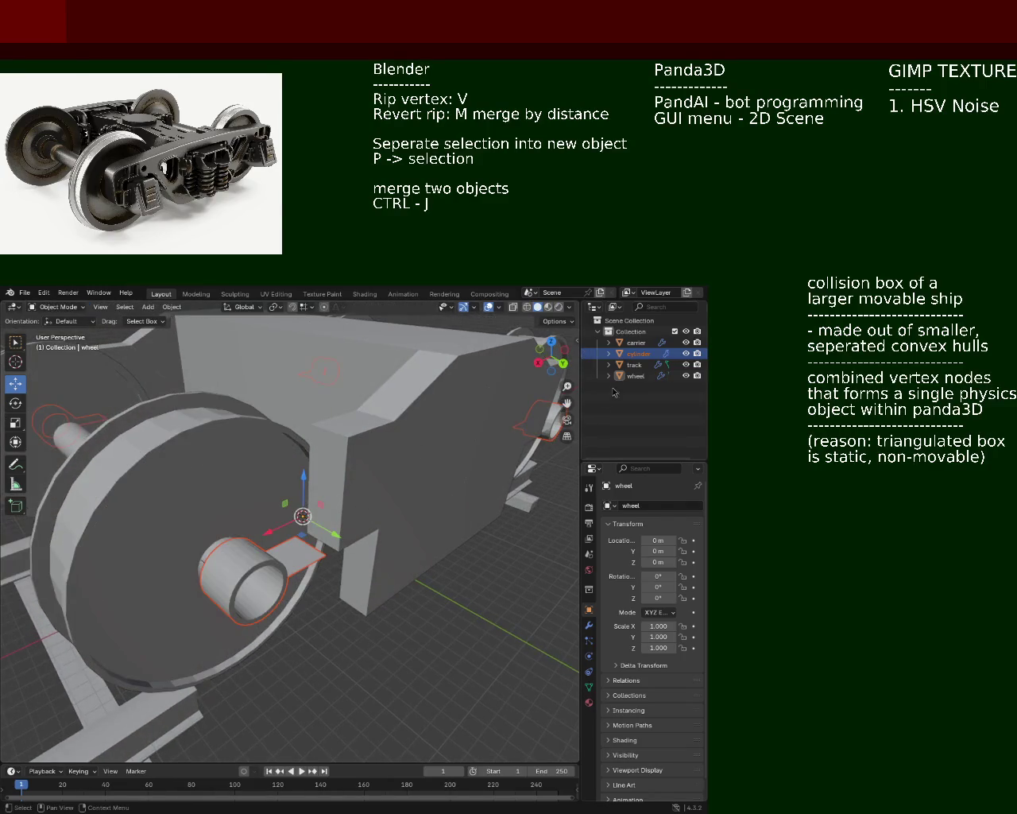
{"action": "left_click", "coordinate": [639, 364]}
{"action": "left_click", "coordinate": [646, 353]}
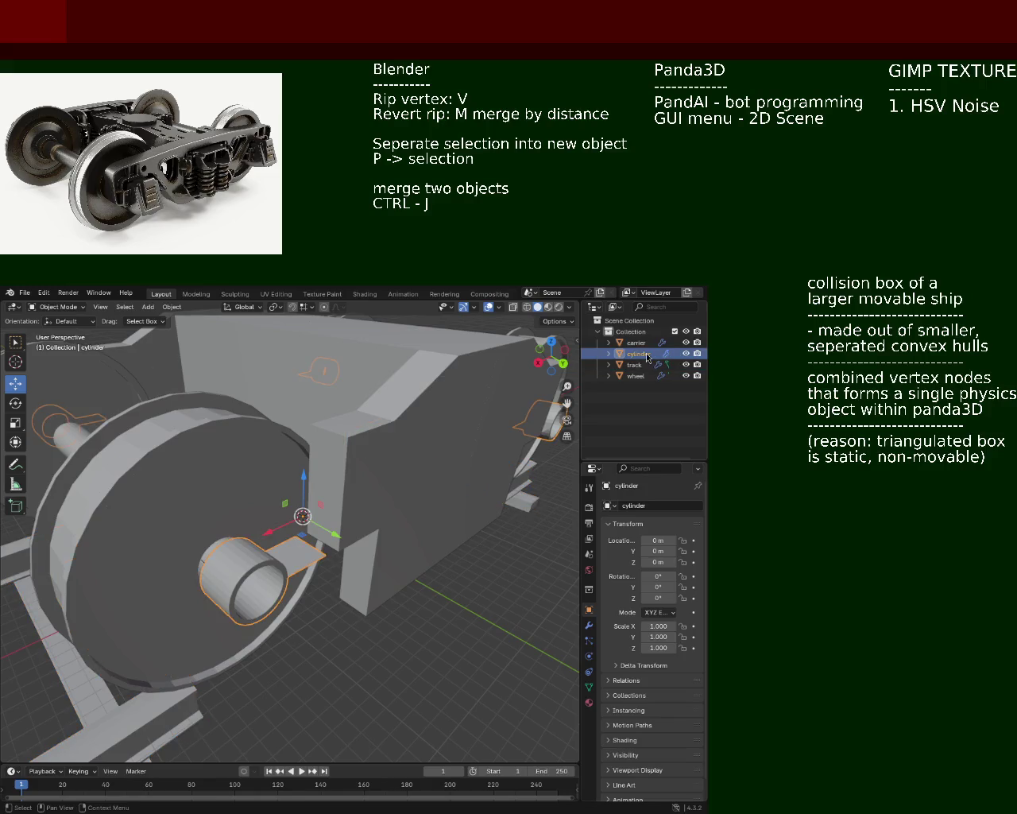
{"action": "left_click", "coordinate": [636, 342], "text": "ctrl"}
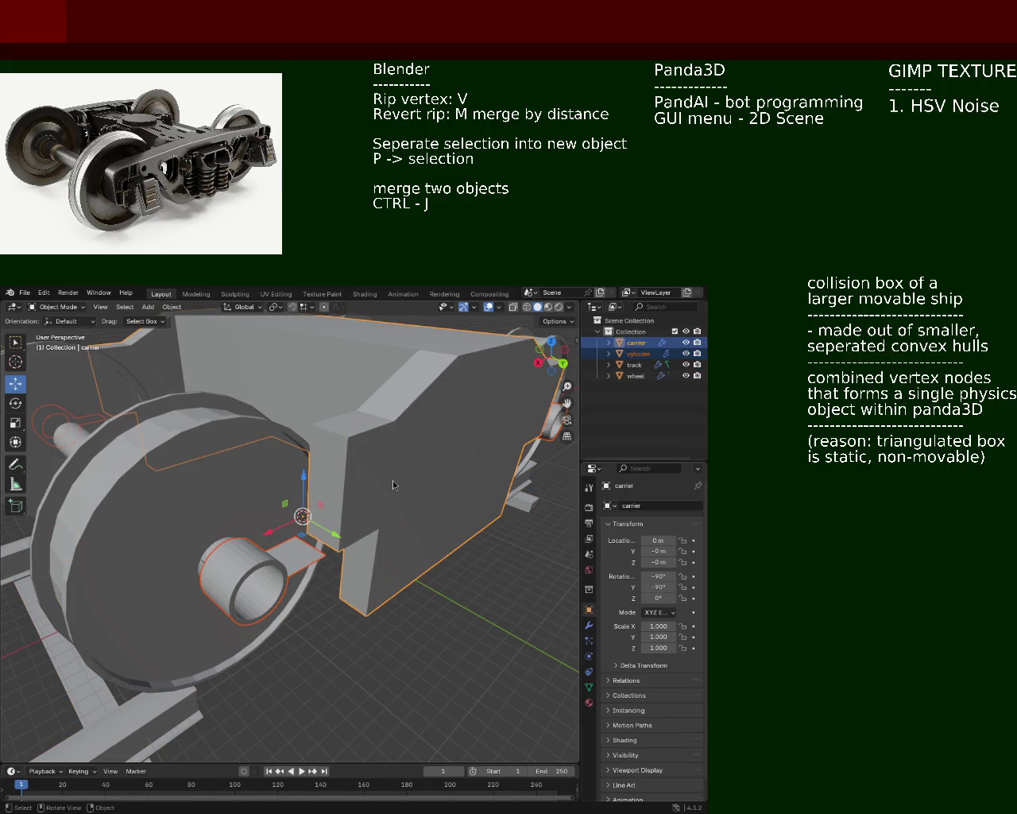
{"action": "key", "text": "ctrl+j"}
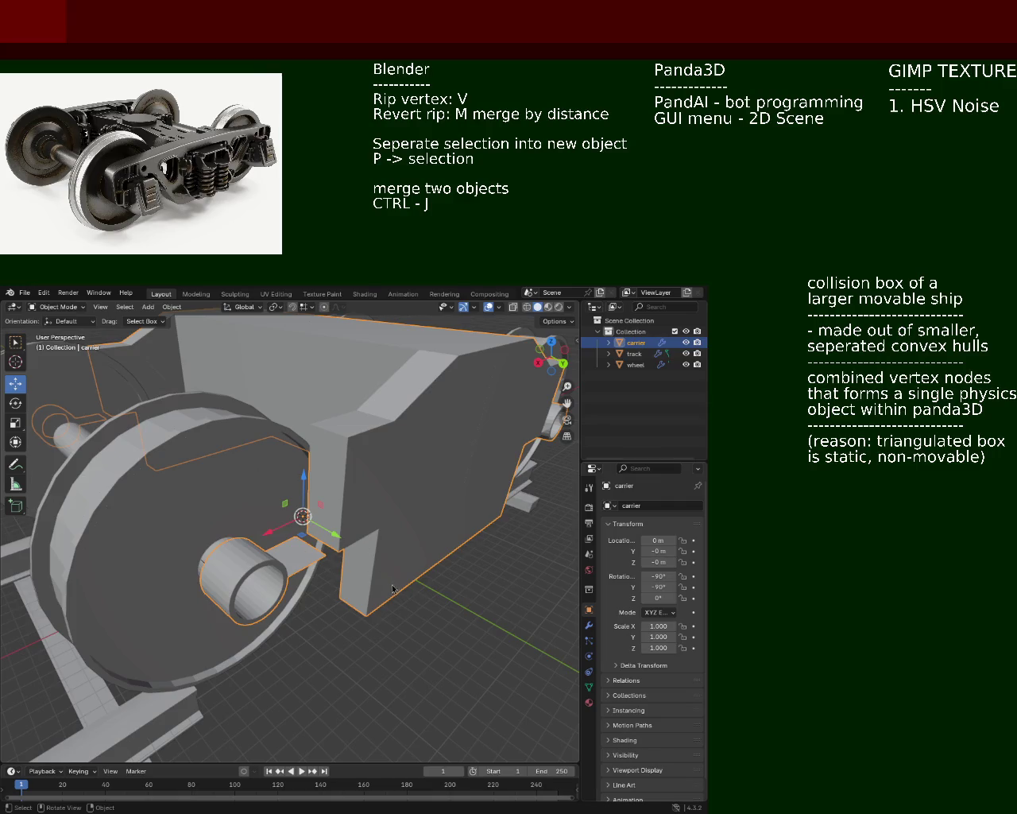
{"action": "key", "text": "Tab"}
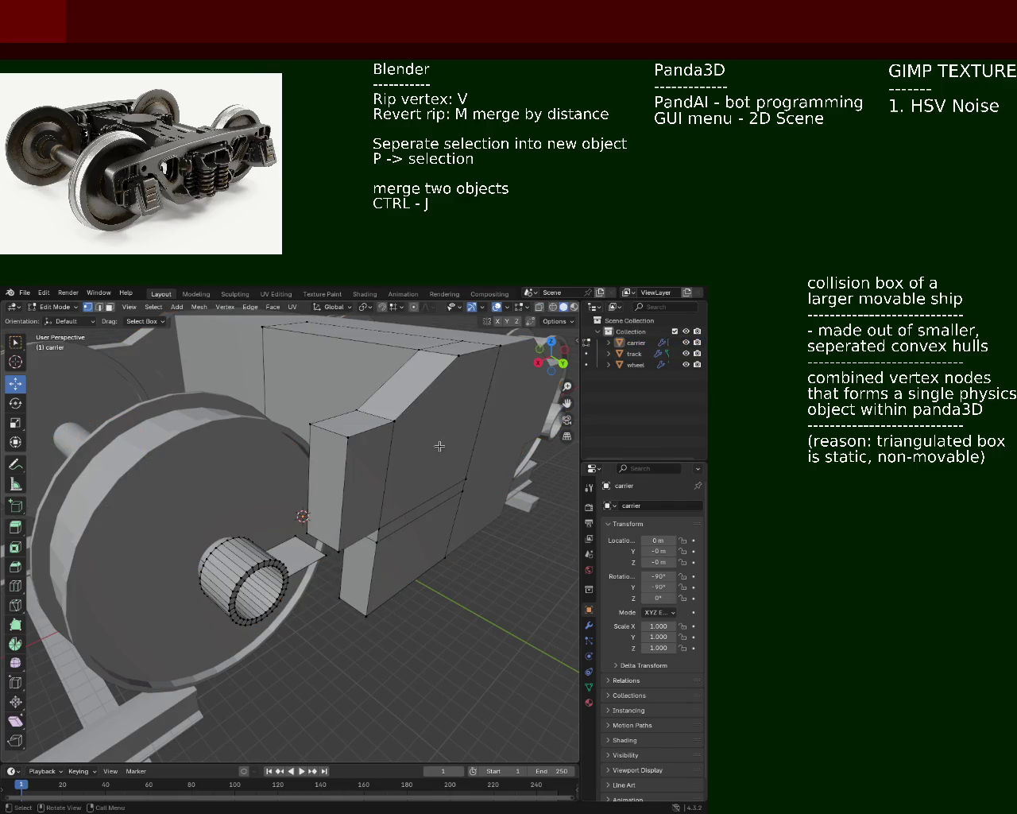
- Select a carrier corner vertex and switch the viewport to Wireframe shading
{"action": "middle_click_drag", "start_coordinate": [354, 552], "coordinate": [348, 510]}
{"action": "left_click", "coordinate": [322, 554], "text": "shift"}
{"action": "mouse_move", "coordinate": [327, 559]}
{"action": "middle_mouse_down"}
{"action": "mouse_move", "coordinate": [355, 648]}
{"action": "mouse_move", "coordinate": [385, 567]}
{"action": "mouse_move", "coordinate": [332, 486]}
{"action": "mouse_move", "coordinate": [305, 538]}
{"action": "mouse_move", "coordinate": [283, 516]}
{"action": "mouse_move", "coordinate": [343, 519]}
{"action": "middle_mouse_up"}
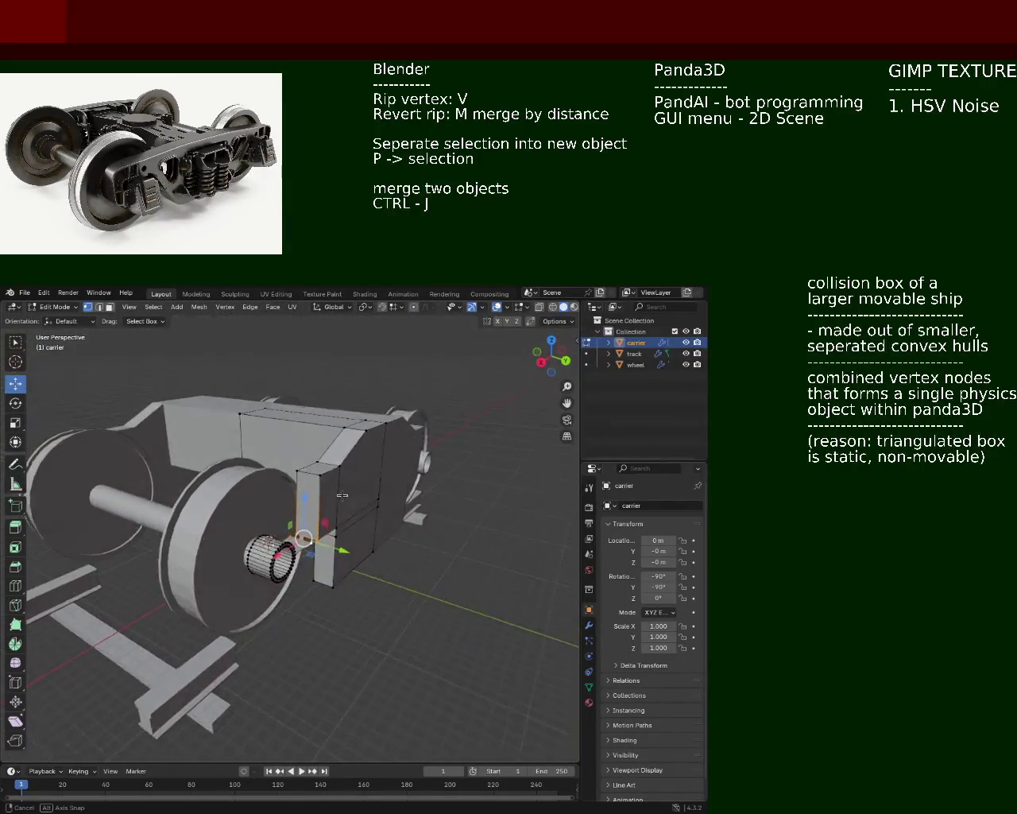
{"action": "mouse_move", "coordinate": [343, 519]}
{"action": "middle_mouse_down"}
{"action": "mouse_move", "coordinate": [532, 353]}
{"action": "mouse_move", "coordinate": [399, 554]}
{"action": "mouse_move", "coordinate": [412, 536]}
{"action": "middle_mouse_up"}
{"action": "left_click", "coordinate": [550, 307]}
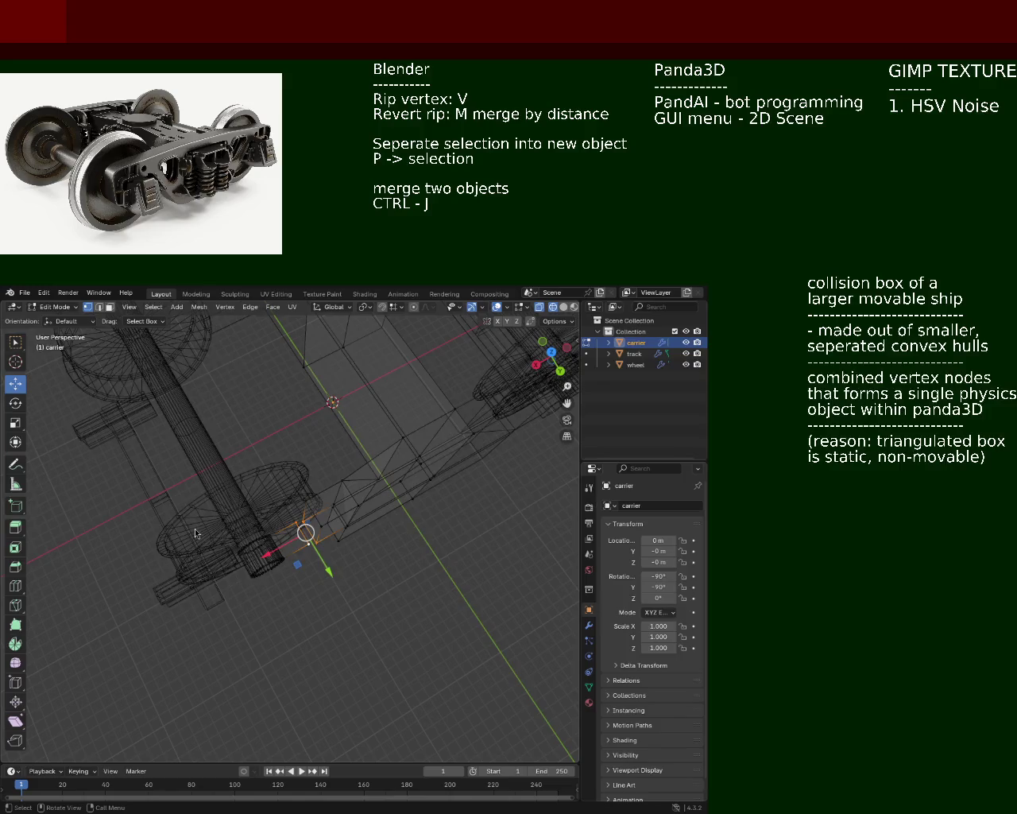
- Box-select the carrier's lower end-section vertices and move them 2.245 m along Y toward the axle
{"action": "mouse_move", "coordinate": [262, 457]}
{"action": "middle_mouse_down", "text": "ctrl"}
{"action": "mouse_move", "coordinate": [381, 563]}
{"action": "mouse_move", "coordinate": [331, 629]}
{"action": "mouse_move", "coordinate": [420, 677]}
{"action": "middle_mouse_up", "text": "ctrl"}
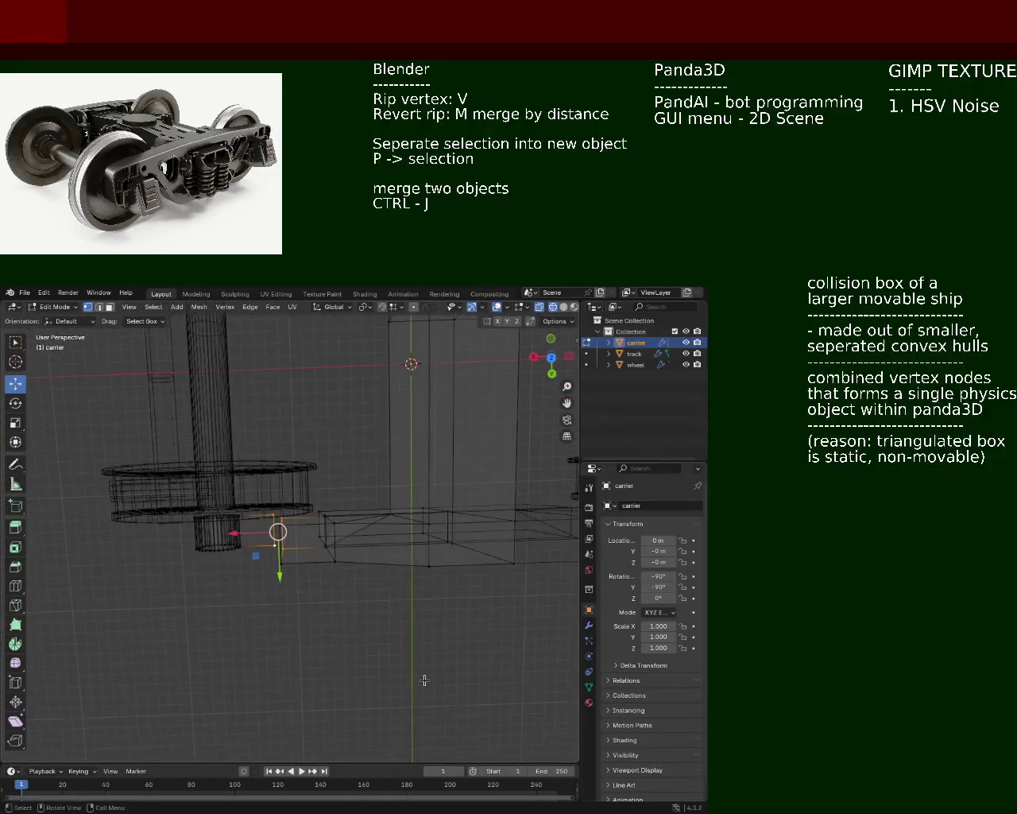
{"action": "left_click_drag", "start_coordinate": [403, 653], "coordinate": [276, 493]}
{"action": "key", "text": "b"}
{"action": "left_click_drag", "start_coordinate": [456, 654], "coordinate": [393, 487]}
{"action": "mouse_move", "coordinate": [500, 614]}
{"action": "middle_mouse_down"}
{"action": "mouse_move", "coordinate": [449, 553]}
{"action": "mouse_move", "coordinate": [366, 567]}
{"action": "mouse_move", "coordinate": [292, 560]}
{"action": "middle_mouse_up"}
{"action": "mouse_move", "coordinate": [294, 553]}
{"action": "left_mouse_down"}
{"action": "mouse_move", "coordinate": [291, 562]}
{"action": "mouse_move", "coordinate": [277, 511]}
{"action": "mouse_move", "coordinate": [283, 525]}
{"action": "left_mouse_up"}
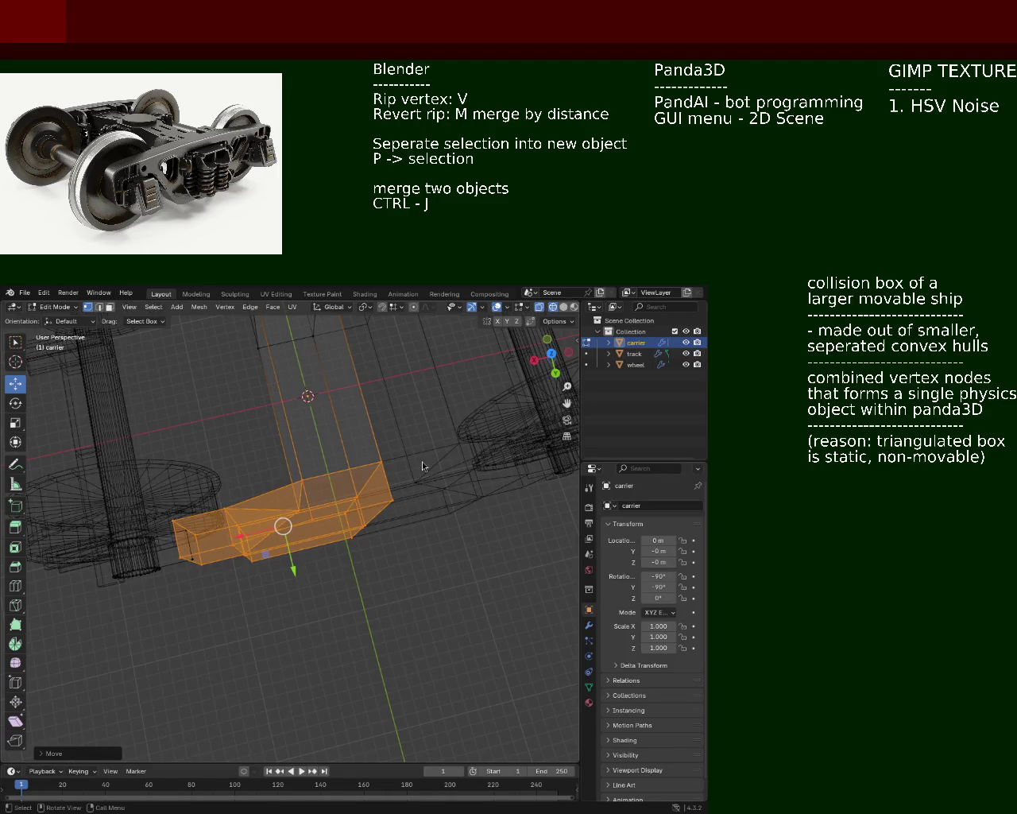
{"action": "mouse_move", "coordinate": [272, 406]}
{"action": "middle_mouse_down"}
{"action": "mouse_move", "coordinate": [271, 571]}
{"action": "mouse_move", "coordinate": [557, 413]}
{"action": "middle_mouse_up"}
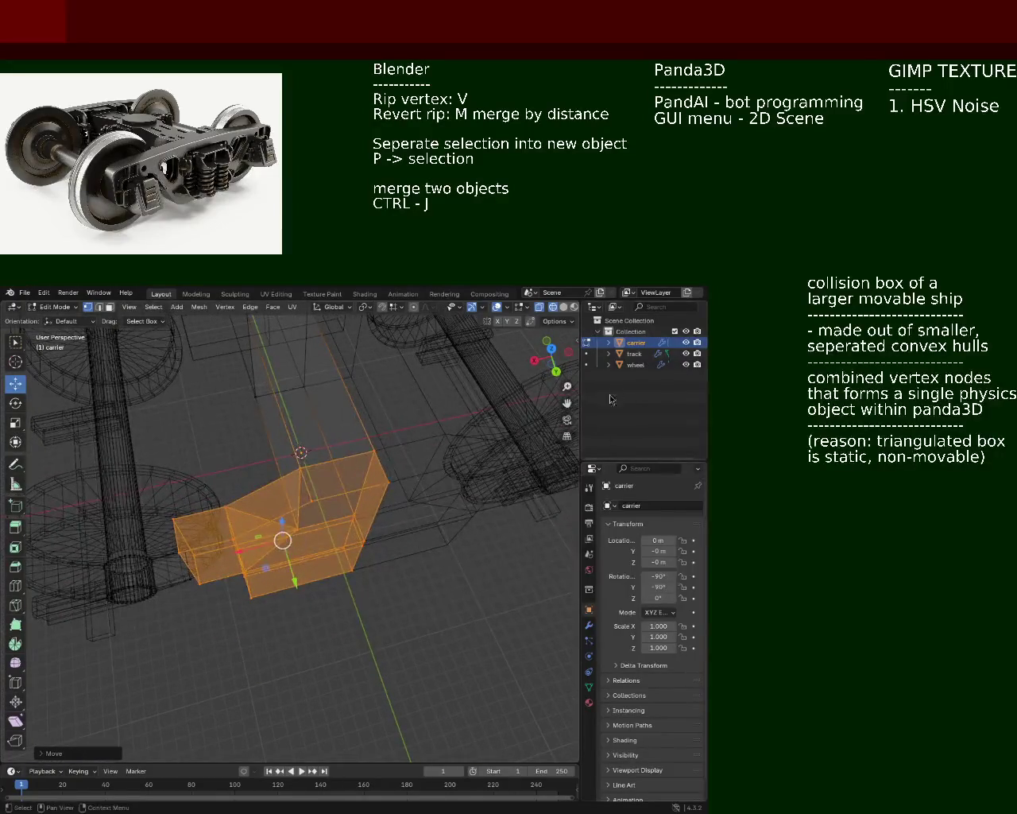
{"action": "key", "text": "ctrl+z"}
{"action": "mouse_move", "coordinate": [445, 445]}
{"action": "middle_mouse_down"}
{"action": "mouse_move", "coordinate": [342, 508]}
{"action": "mouse_move", "coordinate": [371, 517]}
{"action": "middle_mouse_up"}
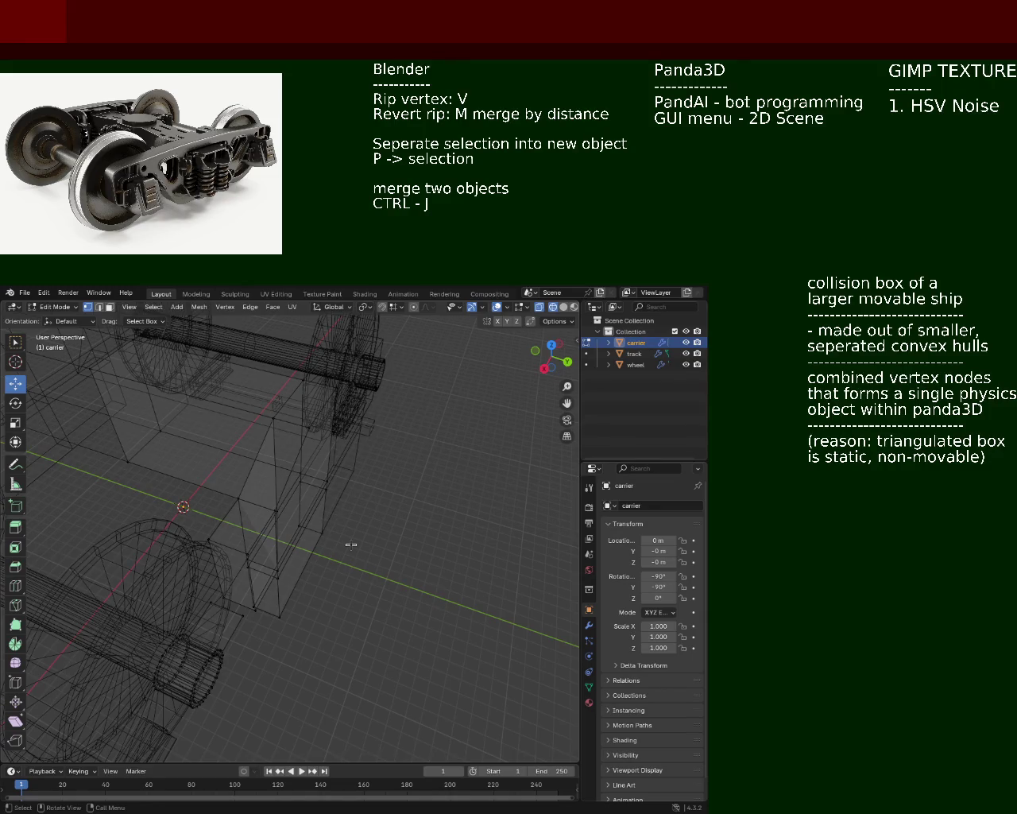
- Cancel the stray scale and switch the viewport back to Solid shading
{"action": "middle_click_drag", "start_coordinate": [352, 545], "coordinate": [314, 544]}
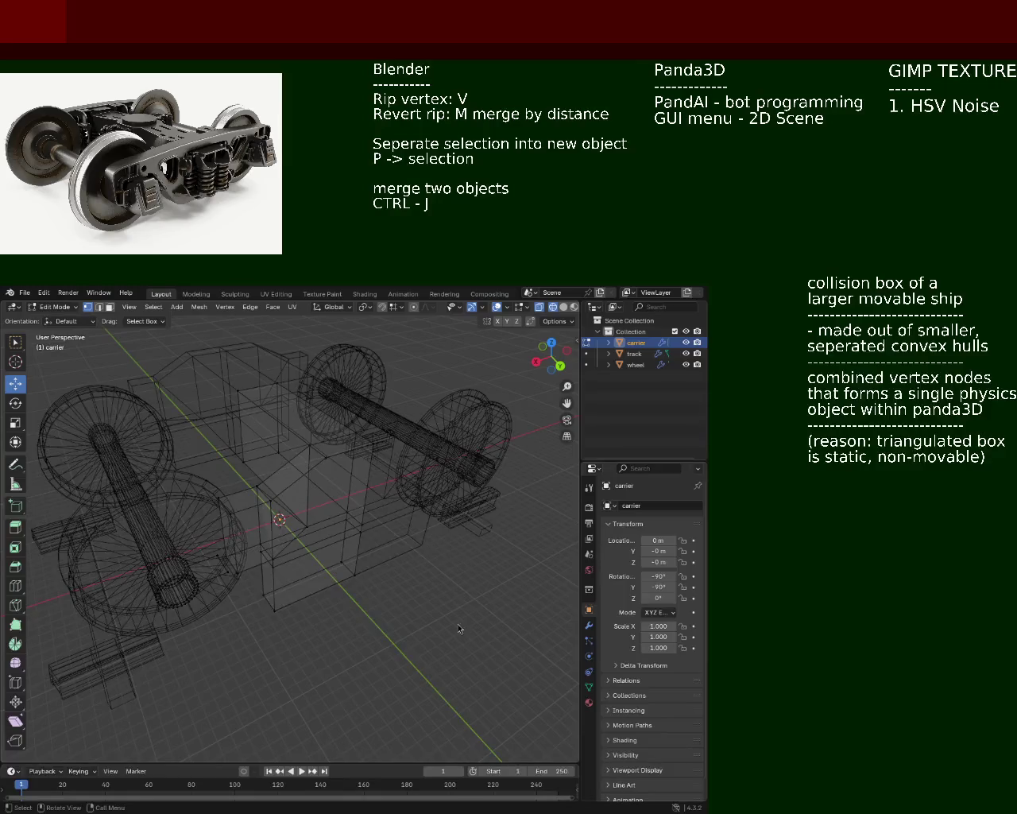
{"action": "key", "text": "s"}
{"action": "key", "text": "Escape"}
{"action": "mouse_move", "coordinate": [130, 520]}
{"action": "middle_mouse_down"}
{"action": "mouse_move", "coordinate": [303, 480]}
{"action": "mouse_move", "coordinate": [341, 445]}
{"action": "middle_mouse_up"}
{"action": "scroll", "coordinate": [303, 480], "scroll_direction": "up", "scroll_amount": 5}
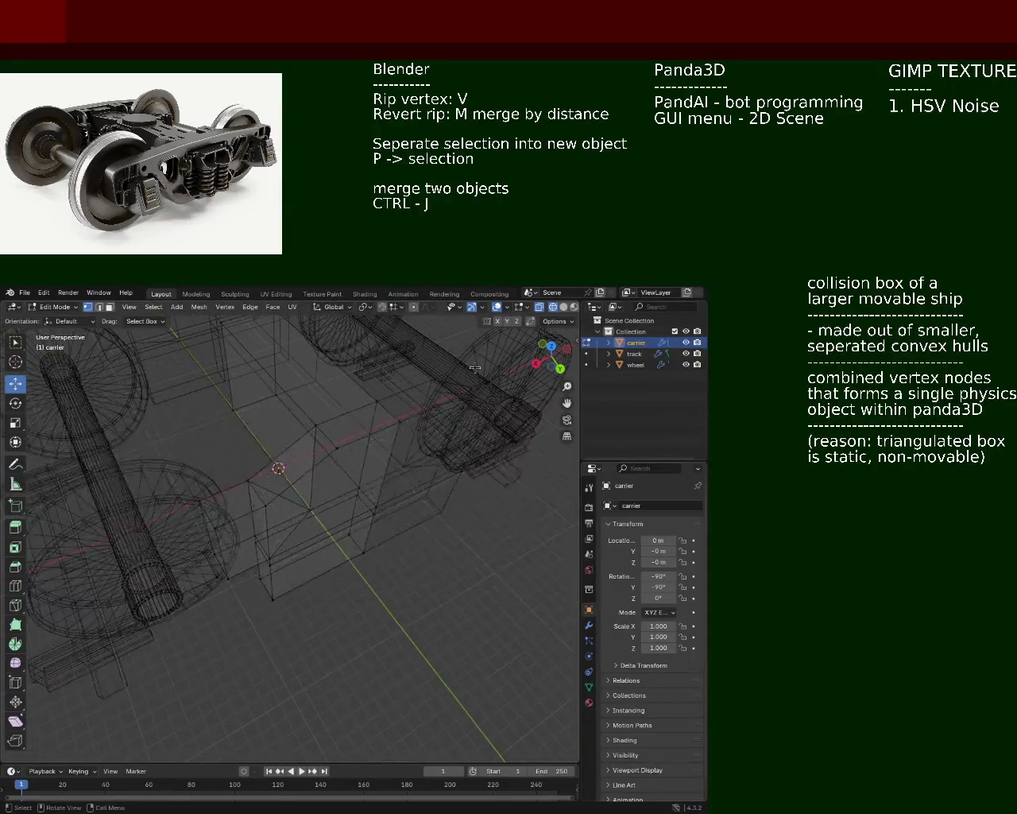
{"action": "left_click", "coordinate": [564, 307]}
- Orbit around the hub and carrier arm and snap to Top Orthographic
{"action": "mouse_move", "coordinate": [333, 509]}
{"action": "middle_mouse_down"}
{"action": "mouse_move", "coordinate": [366, 565]}
{"action": "mouse_move", "coordinate": [360, 552]}
{"action": "mouse_move", "coordinate": [411, 495]}
{"action": "mouse_move", "coordinate": [456, 576]}
{"action": "middle_mouse_up"}
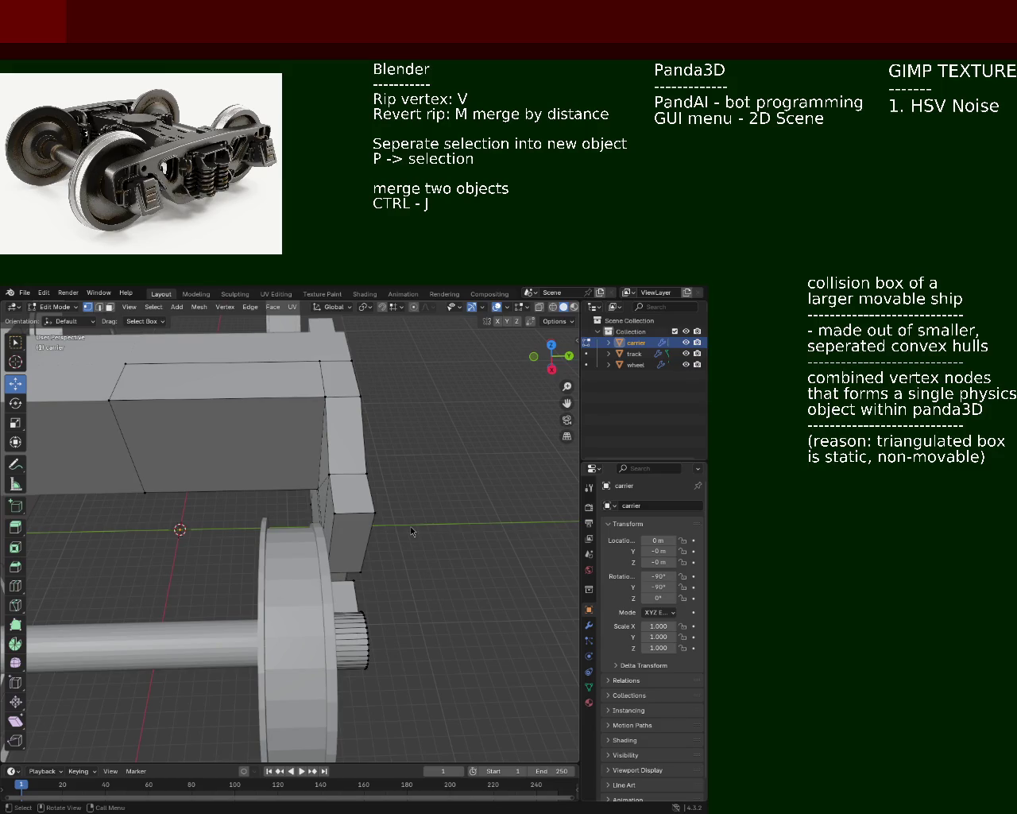
{"action": "middle_click_drag", "start_coordinate": [283, 499], "coordinate": [291, 554]}
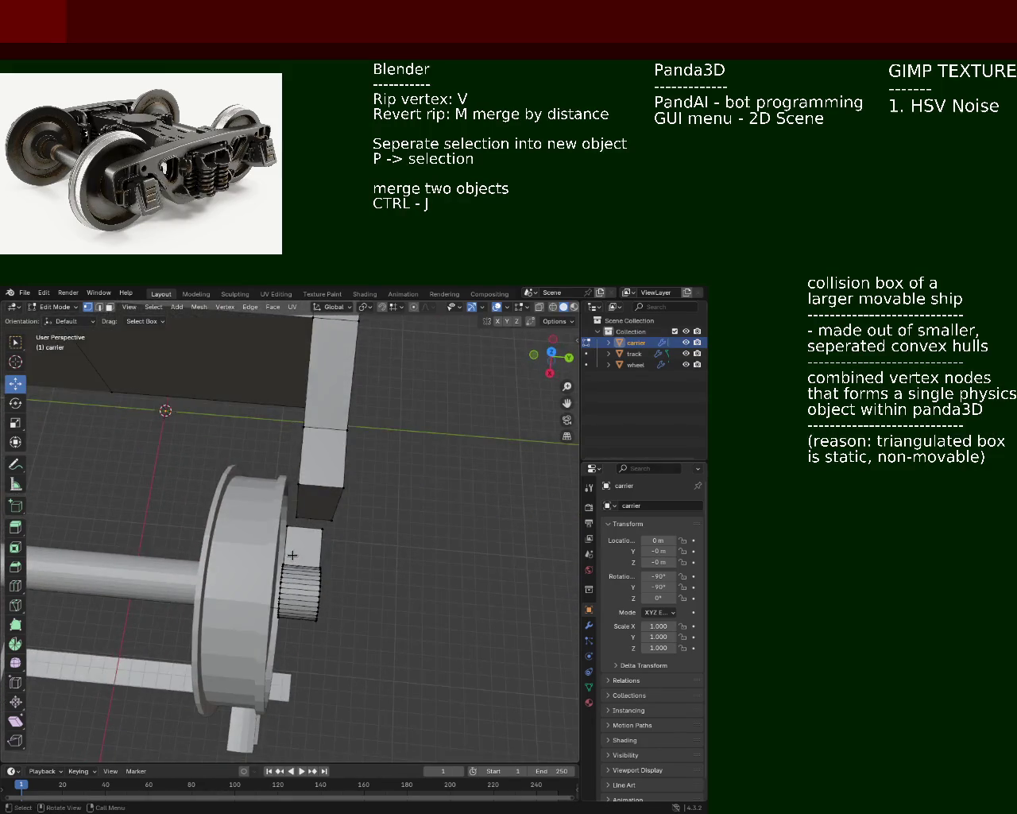
{"action": "middle_click_drag", "start_coordinate": [291, 554], "coordinate": [293, 555], "text": "alt"}
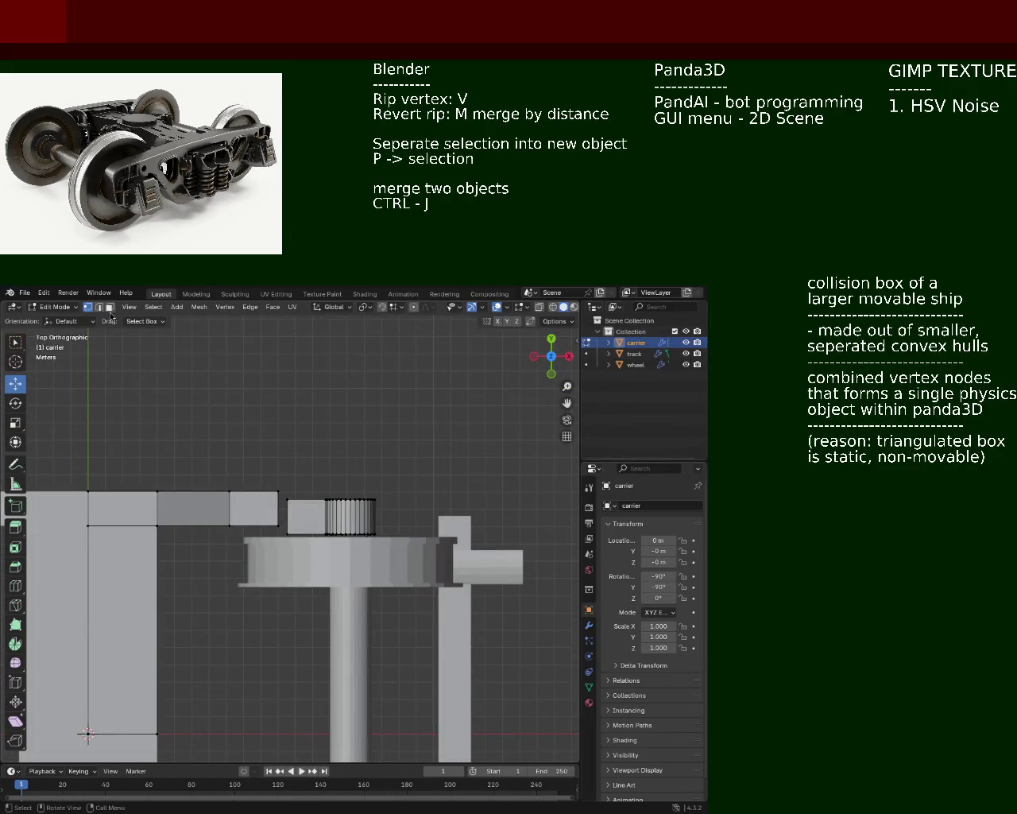
- With X-ray on, select the hub block's vertices and nudge them along Y
{"action": "left_click", "coordinate": [552, 310]}
{"action": "left_click_drag", "start_coordinate": [426, 446], "coordinate": [286, 534]}
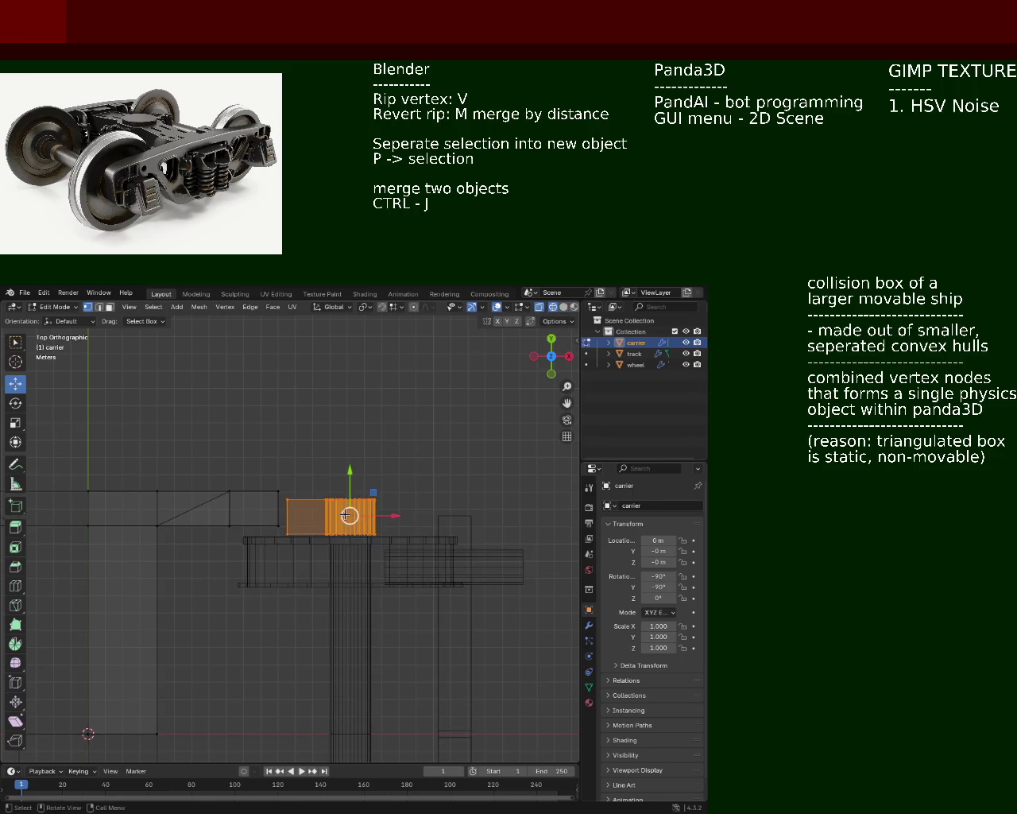
{"action": "mouse_move", "coordinate": [351, 477]}
{"action": "left_mouse_down"}
{"action": "mouse_move", "coordinate": [352, 465]}
{"action": "mouse_move", "coordinate": [346, 511]}
{"action": "left_mouse_up"}
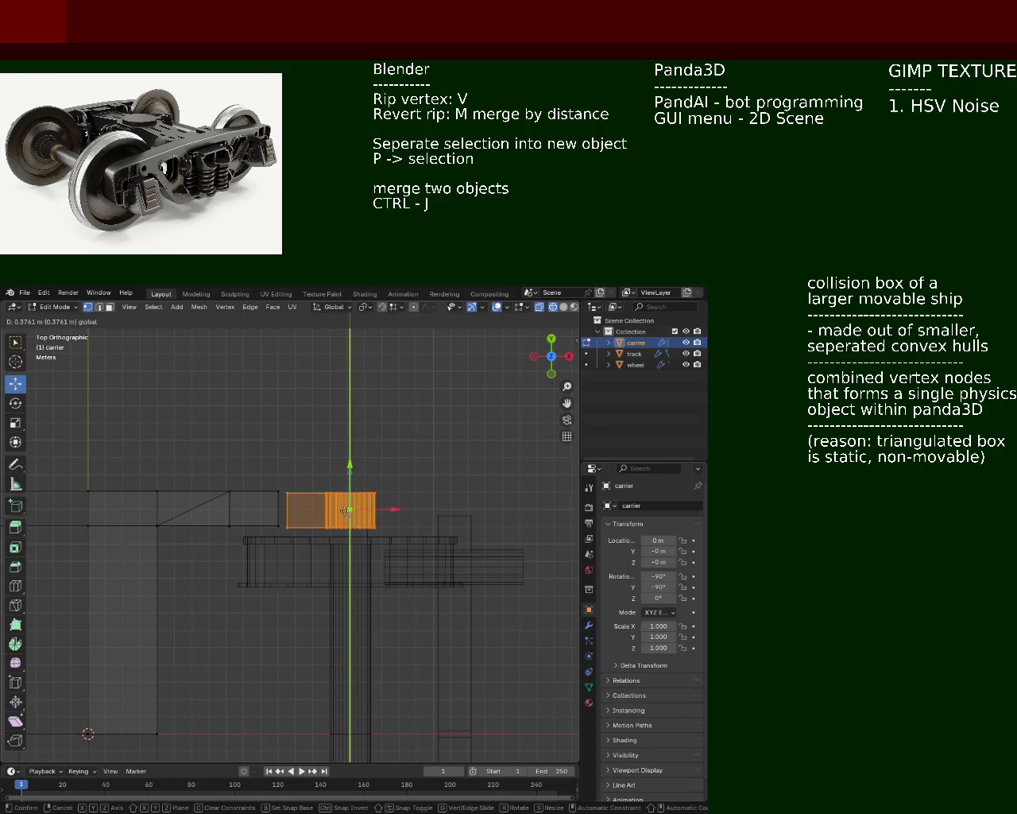
{"action": "middle_click_drag", "start_coordinate": [346, 511], "coordinate": [240, 494]}
{"action": "left_click_drag", "start_coordinate": [360, 667], "coordinate": [314, 528]}
{"action": "middle_click_drag", "start_coordinate": [341, 580], "coordinate": [370, 601]}
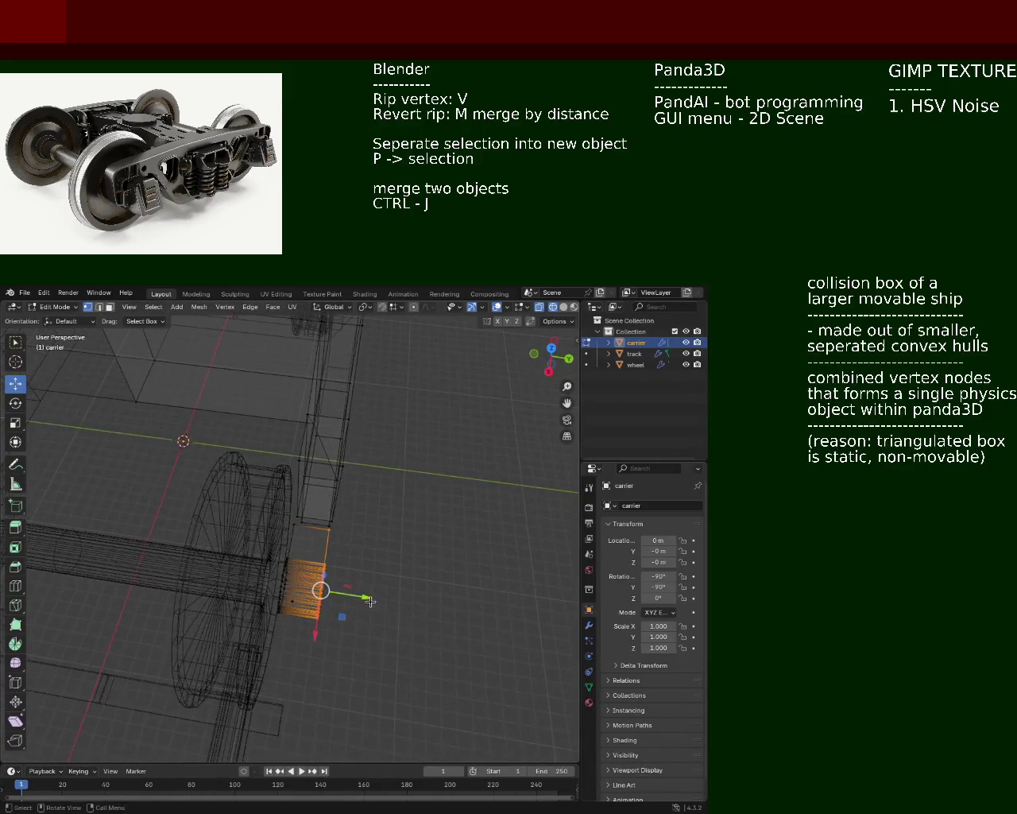
{"action": "left_click_drag", "start_coordinate": [362, 599], "coordinate": [322, 589]}
{"action": "middle_click_drag", "start_coordinate": [324, 586], "coordinate": [330, 608]}
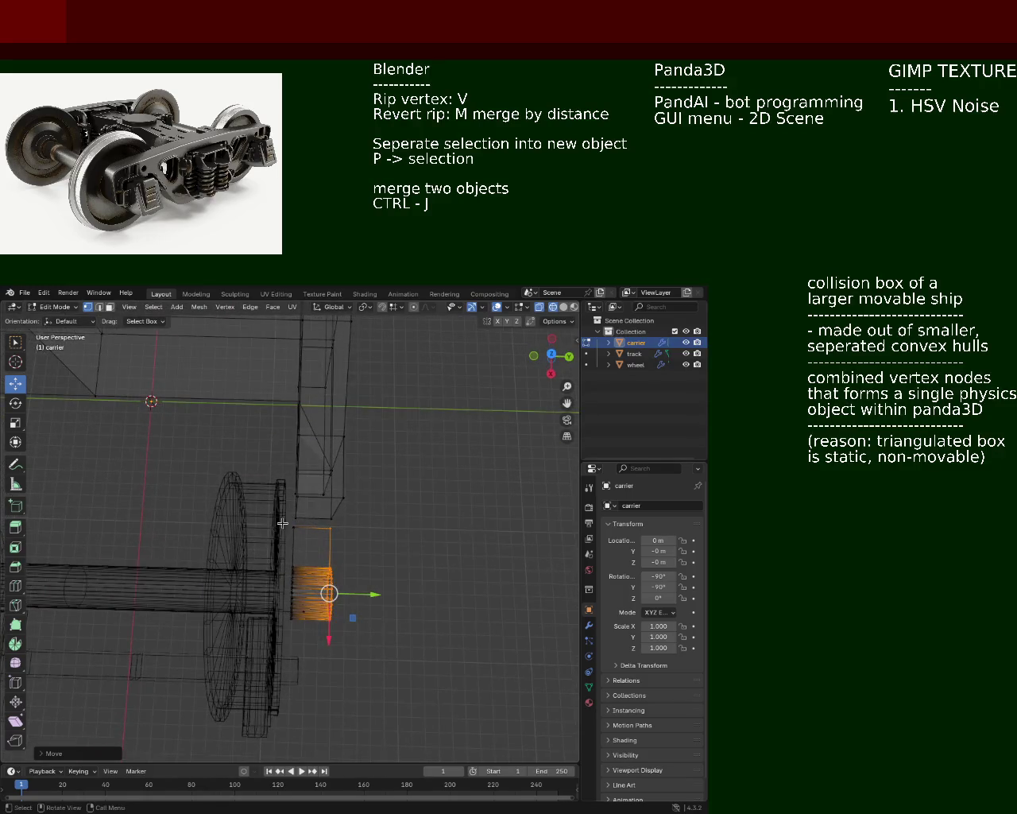
{"action": "mouse_move", "coordinate": [286, 521]}
{"action": "left_mouse_down"}
{"action": "mouse_move", "coordinate": [340, 644]}
{"action": "mouse_move", "coordinate": [297, 590]}
{"action": "left_mouse_up"}
{"action": "mouse_move", "coordinate": [297, 590]}
{"action": "middle_mouse_down"}
{"action": "mouse_move", "coordinate": [352, 528]}
{"action": "mouse_move", "coordinate": [348, 553]}
{"action": "middle_mouse_up"}
- From the top view, select the hub's vertex block and slide it 0.2242 m along Y
{"action": "key", "text": "KP_3"}
{"action": "key", "text": "KP_1"}
{"action": "key", "text": "KP_7"}
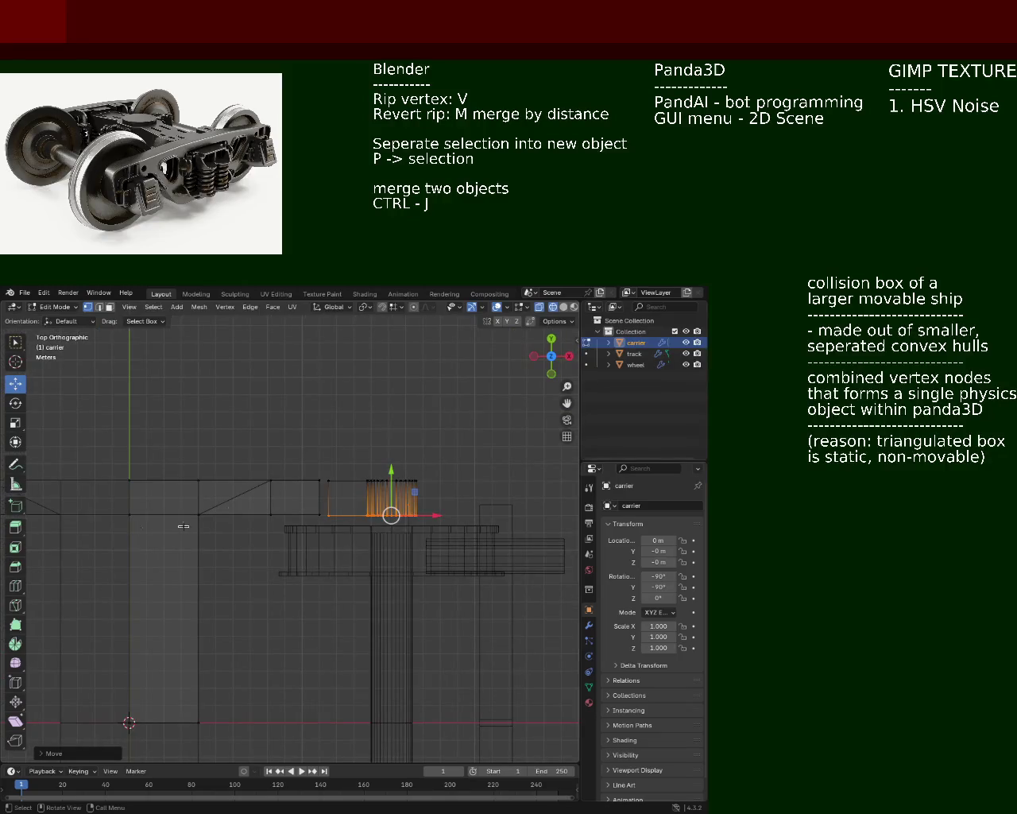
{"action": "middle_click_drag", "start_coordinate": [184, 526], "coordinate": [201, 495], "text": "shift"}
{"action": "left_click_drag", "start_coordinate": [178, 509], "coordinate": [407, 532]}
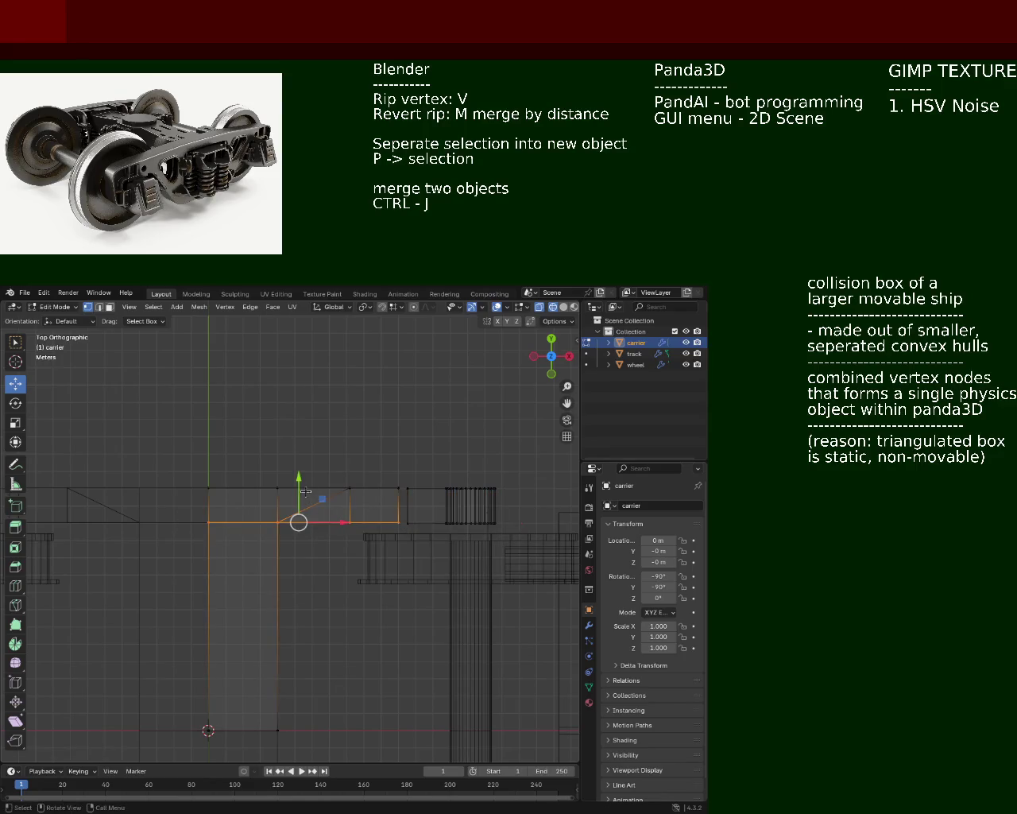
{"action": "left_click_drag", "start_coordinate": [299, 479], "coordinate": [299, 480]}
{"action": "left_click", "coordinate": [177, 450]}
{"action": "left_click_drag", "start_coordinate": [176, 450], "coordinate": [405, 513]}
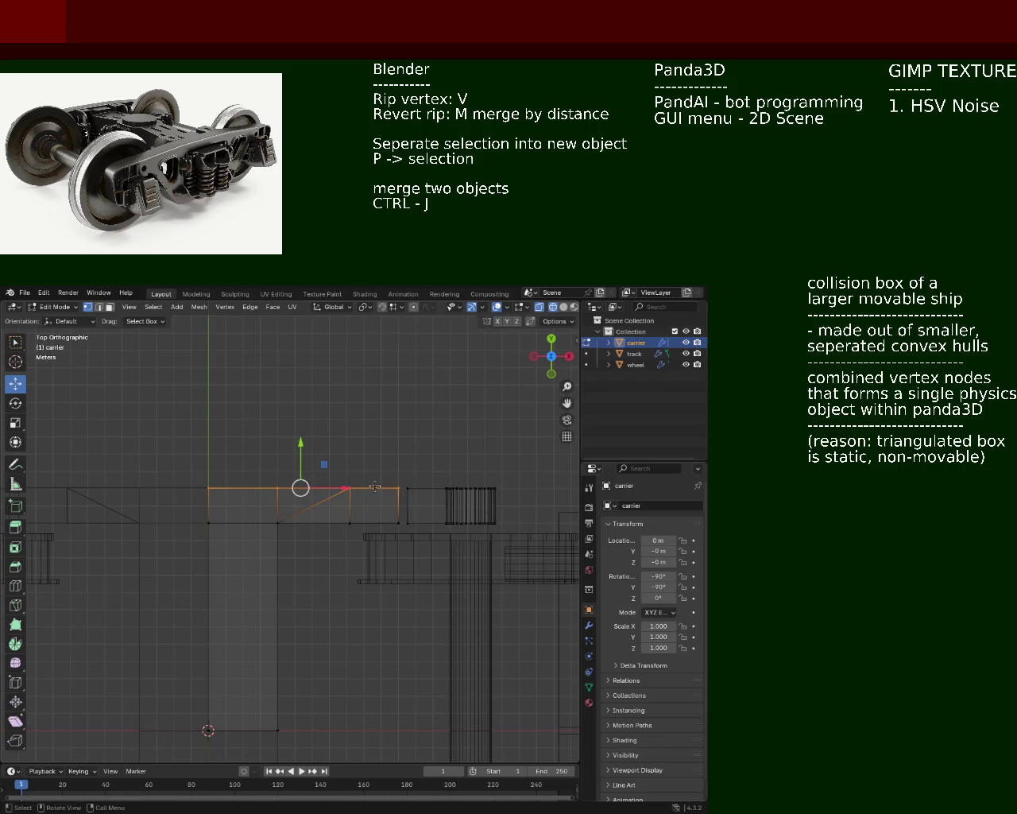
{"action": "left_click_drag", "start_coordinate": [300, 445], "coordinate": [301, 485]}
{"action": "right_click", "coordinate": [299, 488]}
{"action": "left_click_drag", "start_coordinate": [400, 463], "coordinate": [515, 509]}
{"action": "left_click_drag", "start_coordinate": [471, 449], "coordinate": [469, 477]}
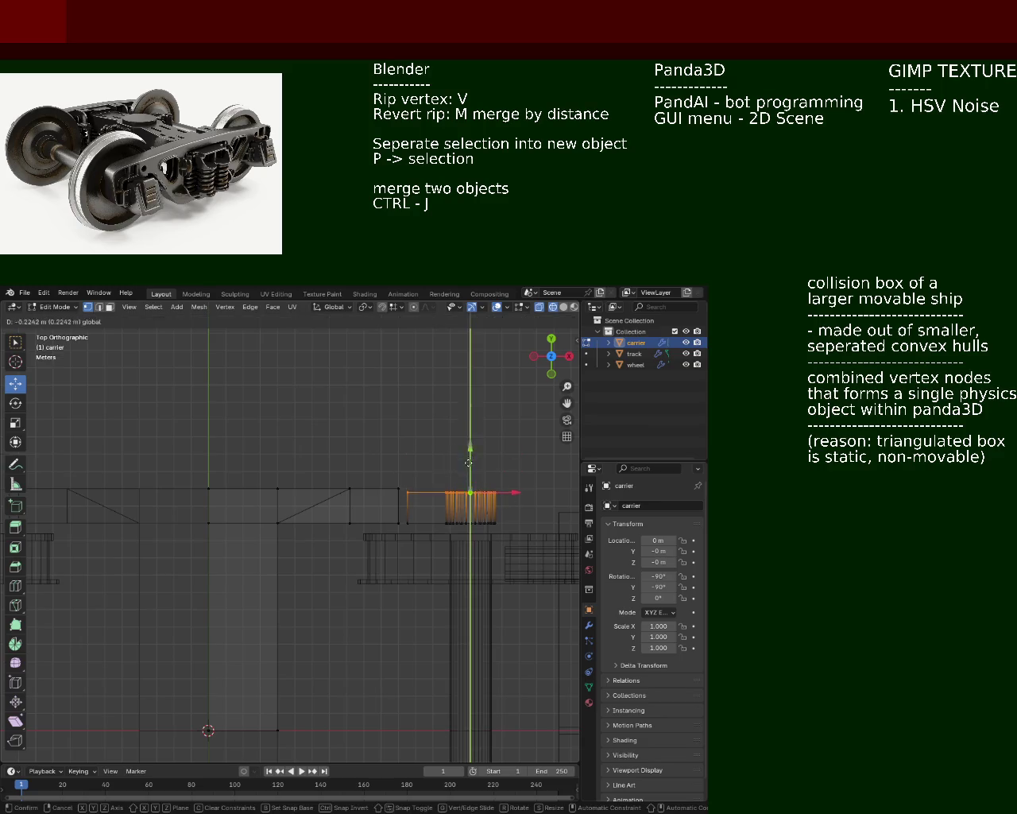
{"action": "left_click", "coordinate": [436, 498]}
{"action": "middle_click_drag", "start_coordinate": [435, 499], "coordinate": [554, 327]}
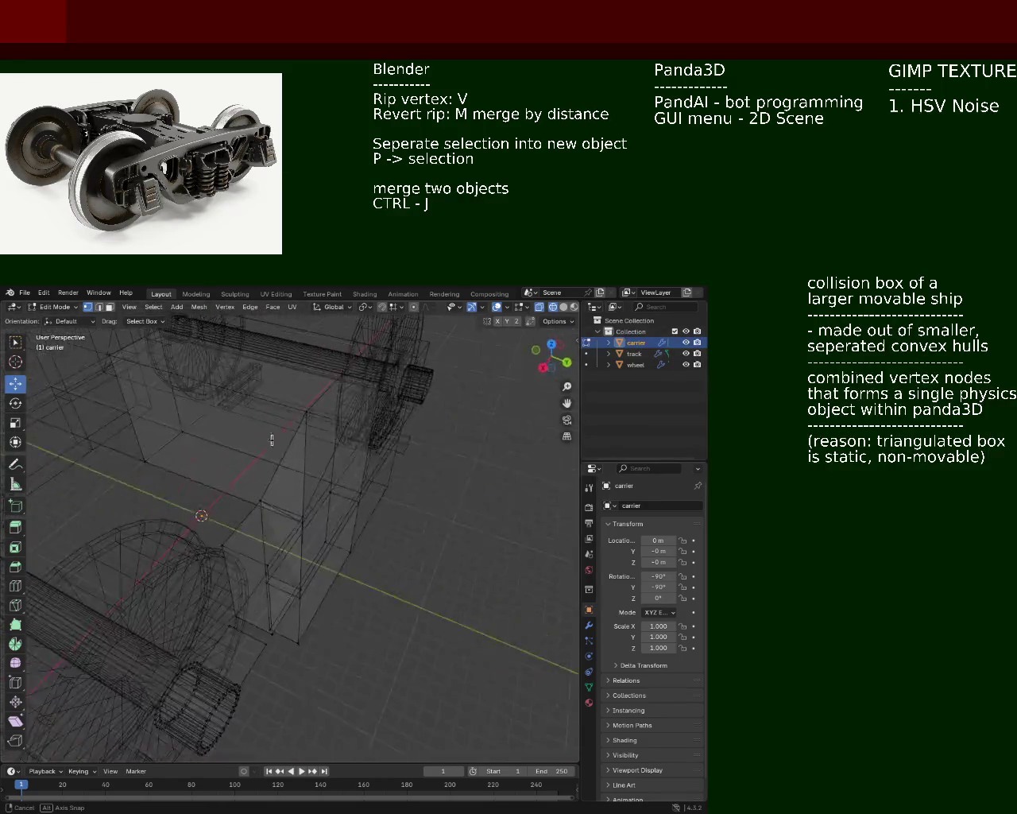
- Switch to Solid shading, zoom in on the carrier arm and select its corner vertex
{"action": "left_click", "coordinate": [564, 307]}
{"action": "scroll", "coordinate": [318, 516], "scroll_direction": "up", "scroll_amount": 5}
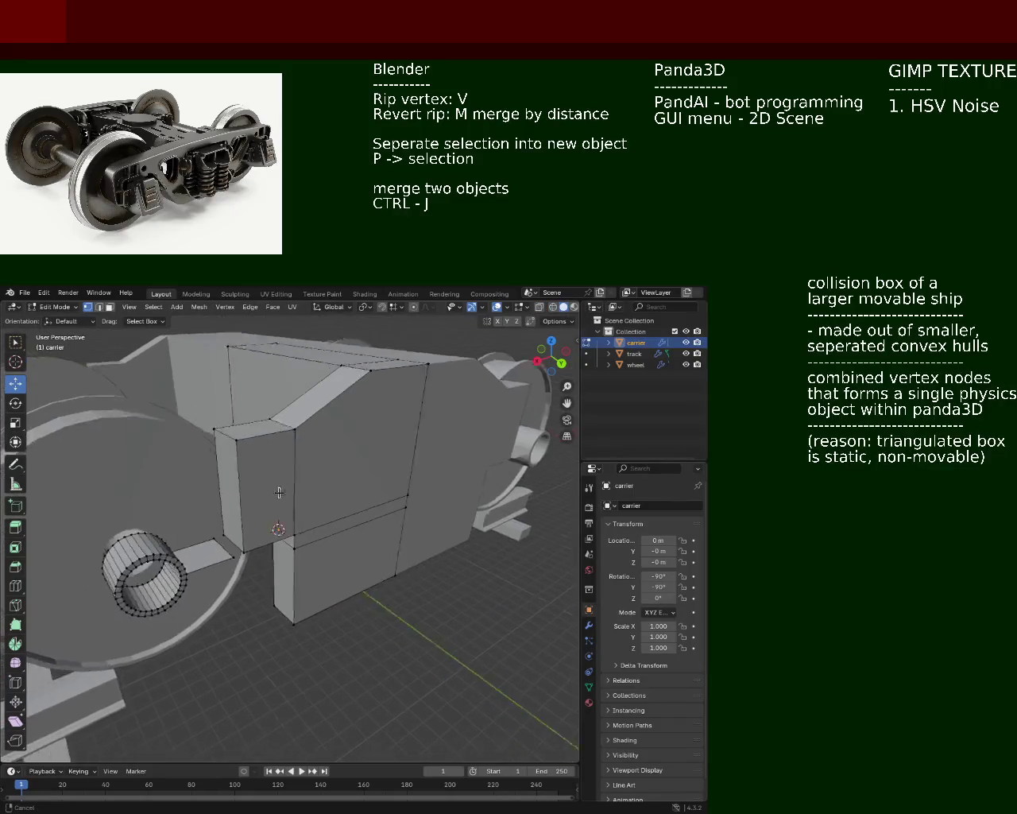
{"action": "left_click", "coordinate": [257, 546]}
{"action": "mouse_move", "coordinate": [262, 536]}
{"action": "middle_mouse_down", "text": "ctrl"}
{"action": "mouse_move", "coordinate": [270, 457]}
{"action": "mouse_move", "coordinate": [352, 493]}
{"action": "mouse_move", "coordinate": [373, 548]}
{"action": "middle_mouse_up", "text": "ctrl"}
{"action": "left_click", "coordinate": [409, 546]}
{"action": "key", "text": "m"}
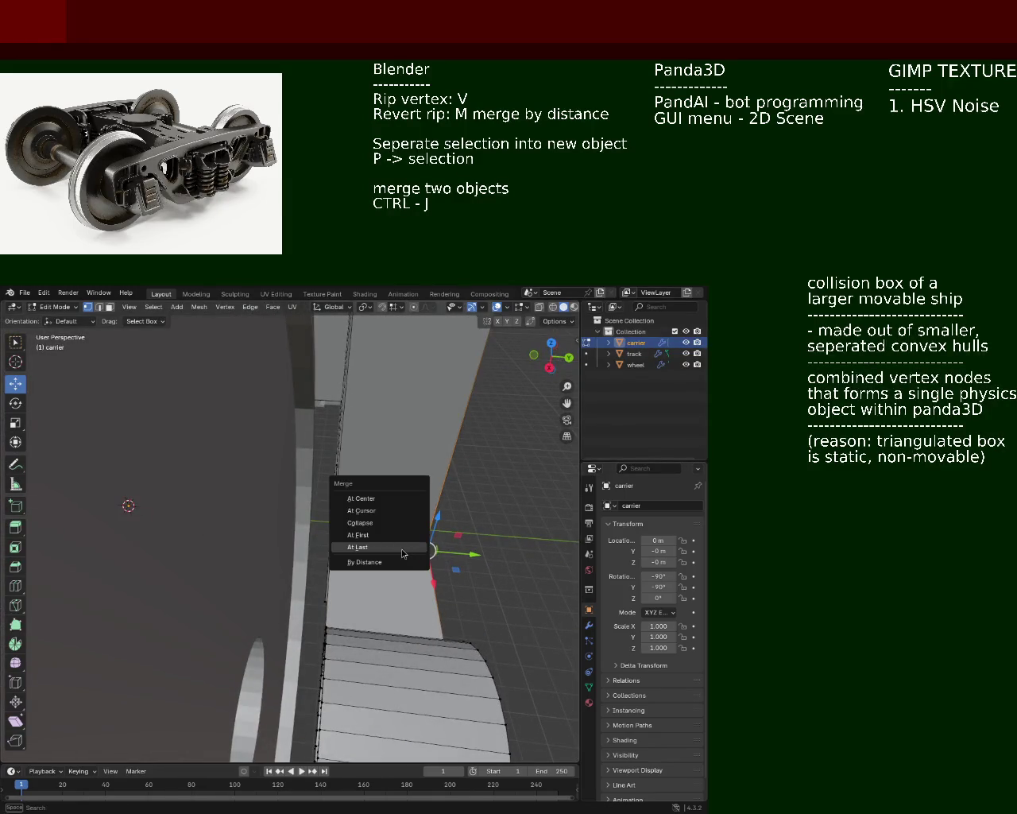
{"action": "left_click", "coordinate": [402, 547]}
- Add the second corner vertex and merge both with M > At Last
{"action": "left_click", "coordinate": [330, 549], "text": "shift"}
{"action": "key", "text": "m"}
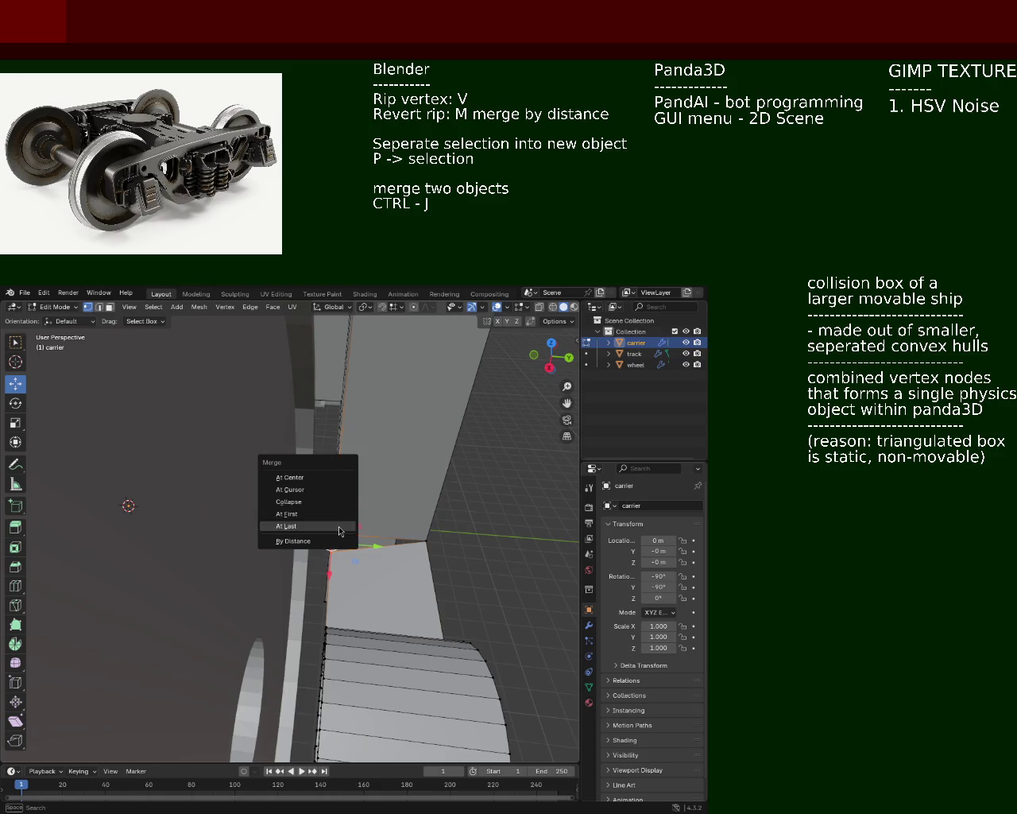
{"action": "left_click", "coordinate": [339, 526]}
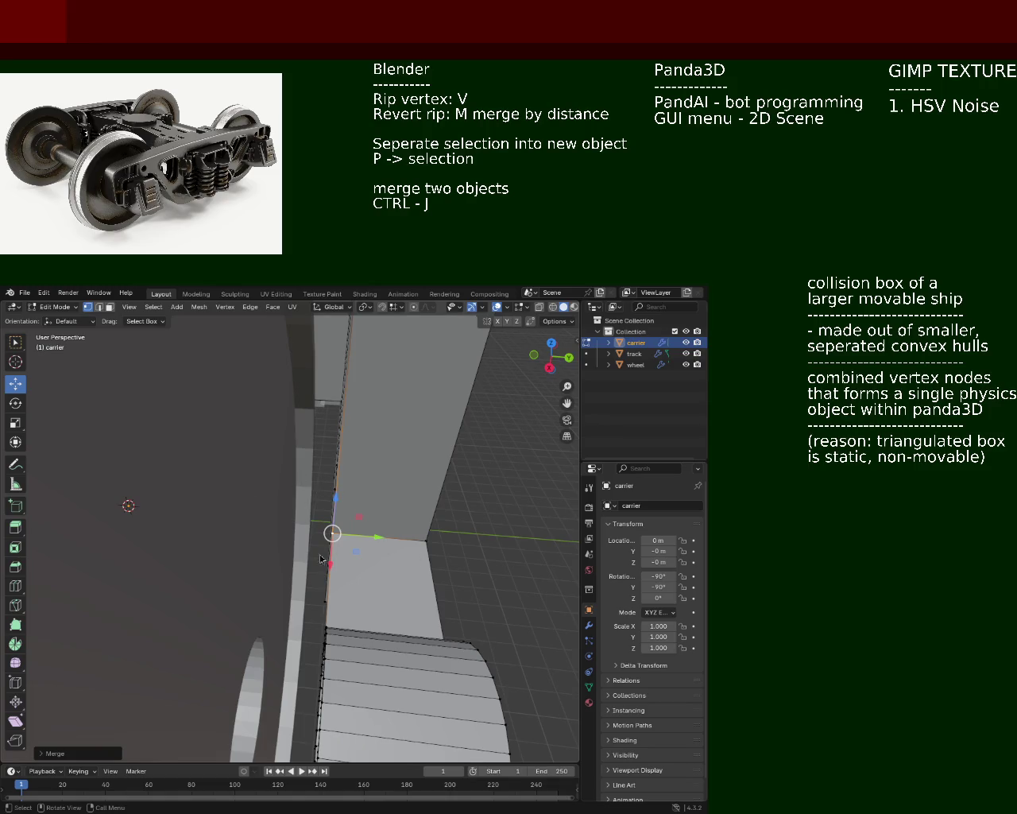
{"action": "middle_click_drag", "start_coordinate": [321, 559], "coordinate": [213, 508]}
{"action": "scroll", "coordinate": [218, 424], "scroll_direction": "down", "scroll_amount": 3}
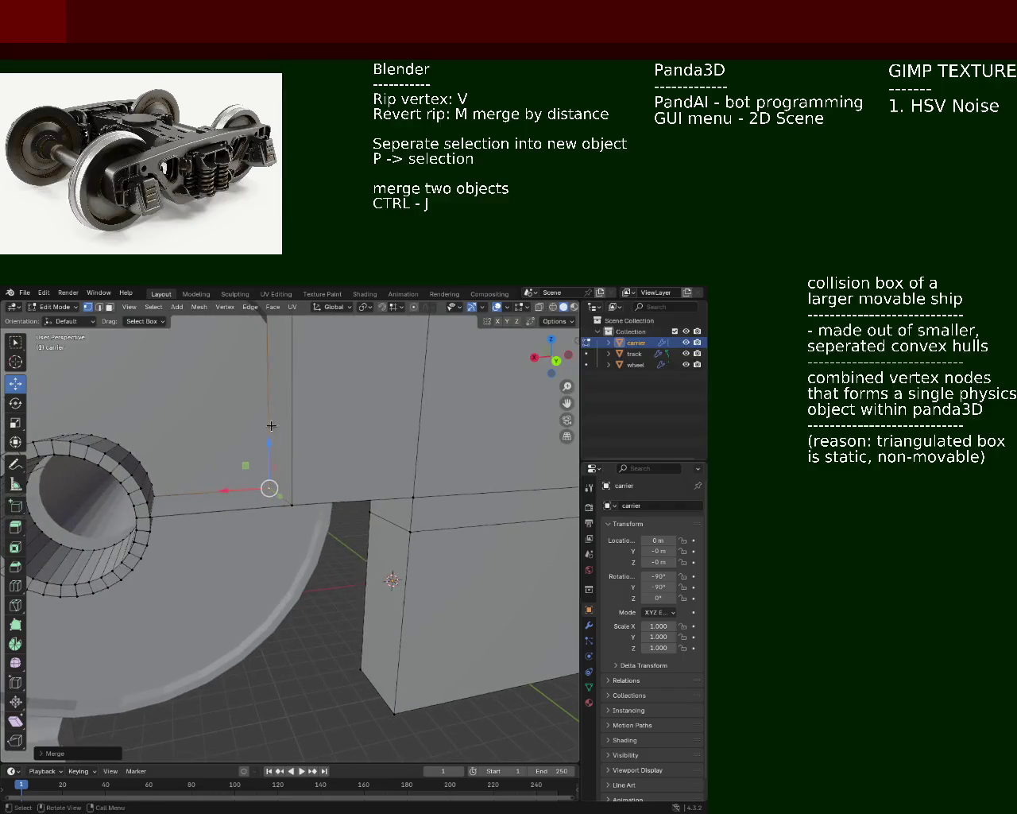
{"action": "scroll", "coordinate": [347, 534], "scroll_direction": "down", "scroll_amount": 2}
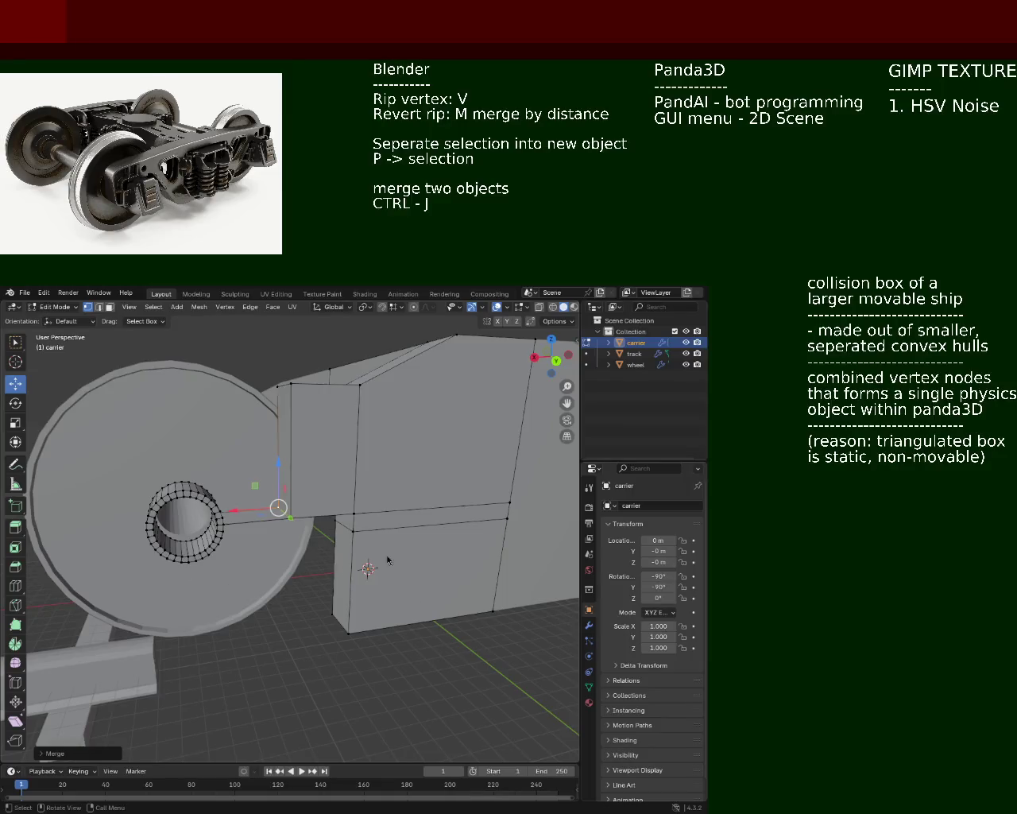
- Orbit and zoom around the bogie to inspect the carrier and wheels
{"action": "middle_click_drag", "start_coordinate": [177, 426], "coordinate": [517, 420]}
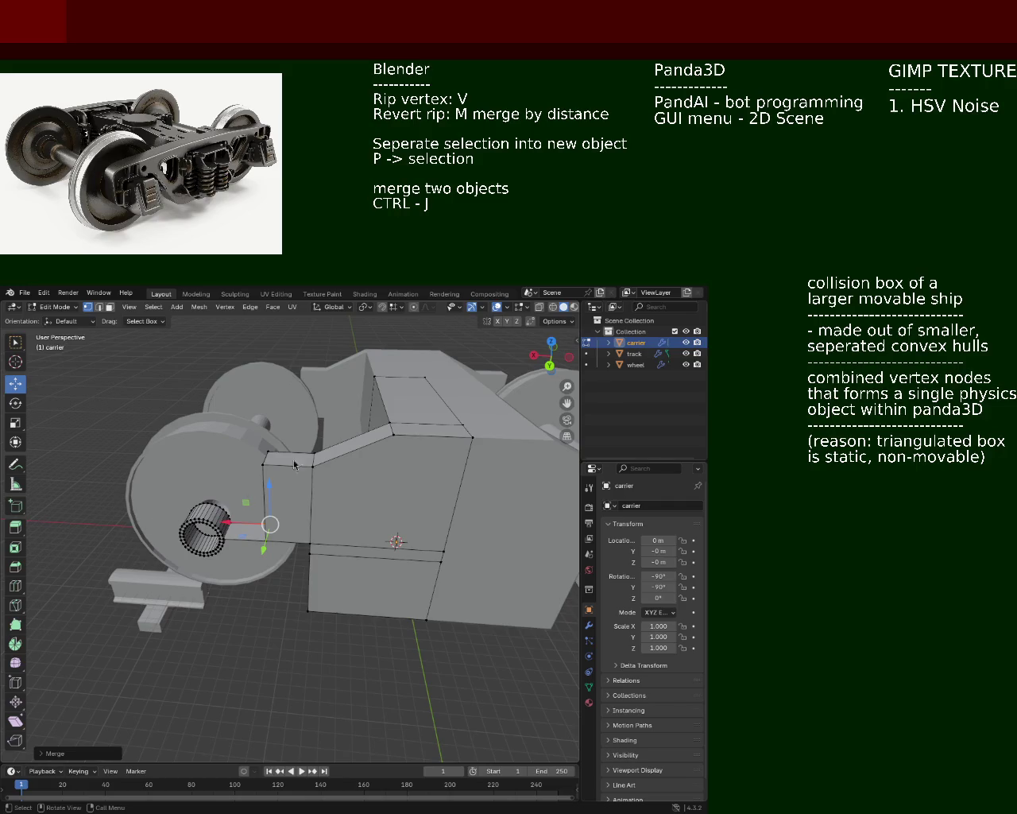
{"action": "mouse_move", "coordinate": [305, 429]}
{"action": "middle_mouse_down"}
{"action": "mouse_move", "coordinate": [326, 483]}
{"action": "mouse_move", "coordinate": [193, 490]}
{"action": "mouse_move", "coordinate": [259, 531]}
{"action": "middle_mouse_up"}
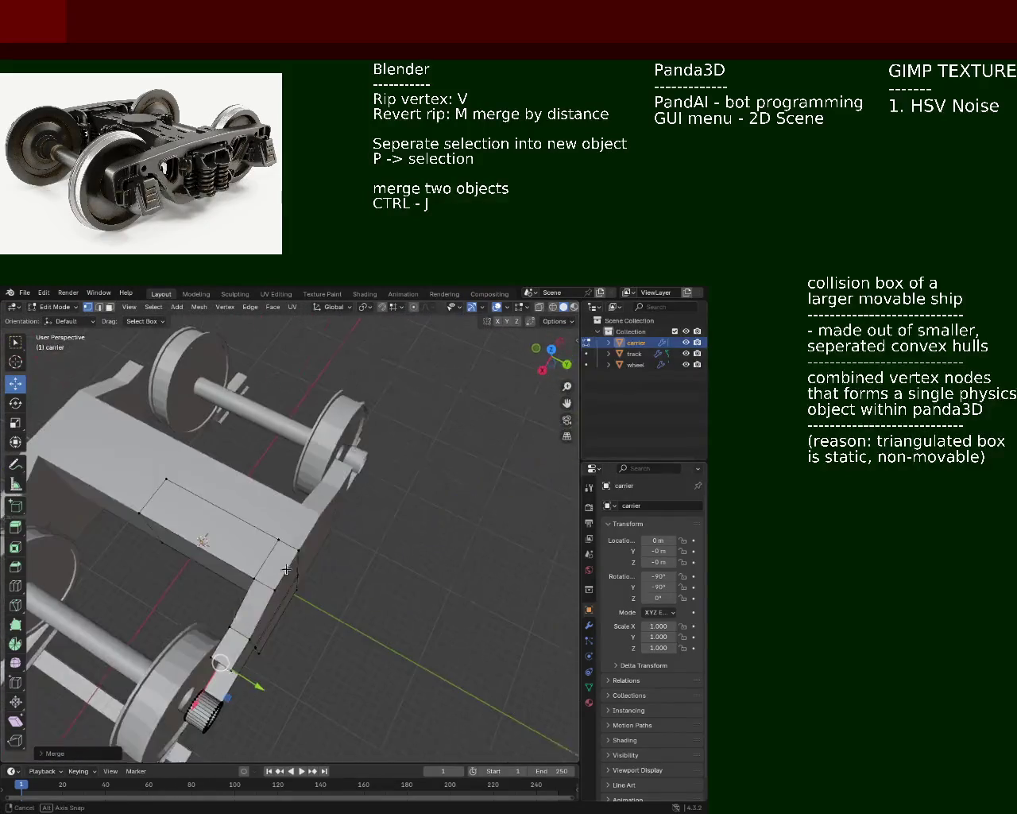
{"action": "middle_click_drag", "start_coordinate": [258, 531], "coordinate": [405, 541]}
{"action": "mouse_move", "coordinate": [256, 520]}
{"action": "middle_mouse_down"}
{"action": "mouse_move", "coordinate": [369, 539]}
{"action": "mouse_move", "coordinate": [279, 522]}
{"action": "mouse_move", "coordinate": [300, 477]}
{"action": "mouse_move", "coordinate": [306, 637]}
{"action": "mouse_move", "coordinate": [387, 555]}
{"action": "mouse_move", "coordinate": [237, 561]}
{"action": "mouse_move", "coordinate": [440, 570]}
{"action": "middle_mouse_up"}
{"action": "scroll", "coordinate": [300, 478], "scroll_direction": "up", "scroll_amount": 5}
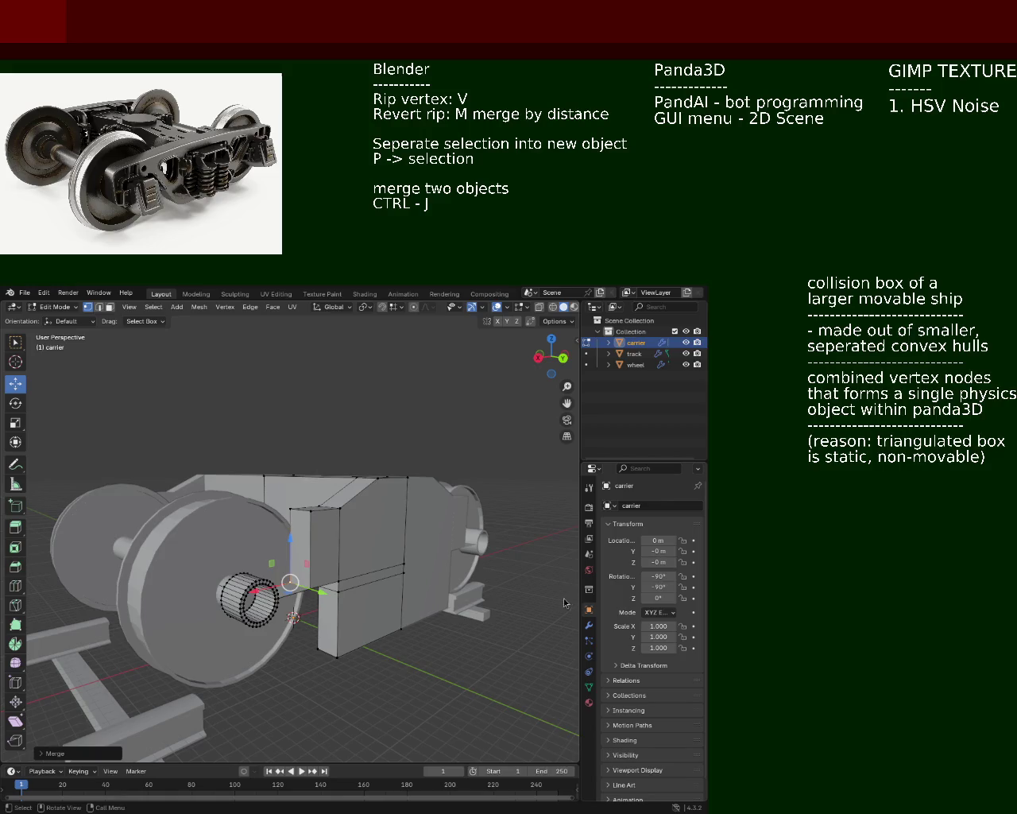
{"action": "mouse_move", "coordinate": [300, 511]}
{"action": "middle_mouse_down"}
{"action": "mouse_move", "coordinate": [355, 595]}
{"action": "mouse_move", "coordinate": [285, 592]}
{"action": "mouse_move", "coordinate": [408, 574]}
{"action": "mouse_move", "coordinate": [409, 521]}
{"action": "mouse_move", "coordinate": [517, 610]}
{"action": "mouse_move", "coordinate": [291, 513]}
{"action": "middle_mouse_up"}
- Select the arm's corner vertex, save train.blend, and return to Object Mode
{"action": "left_click", "coordinate": [202, 475]}
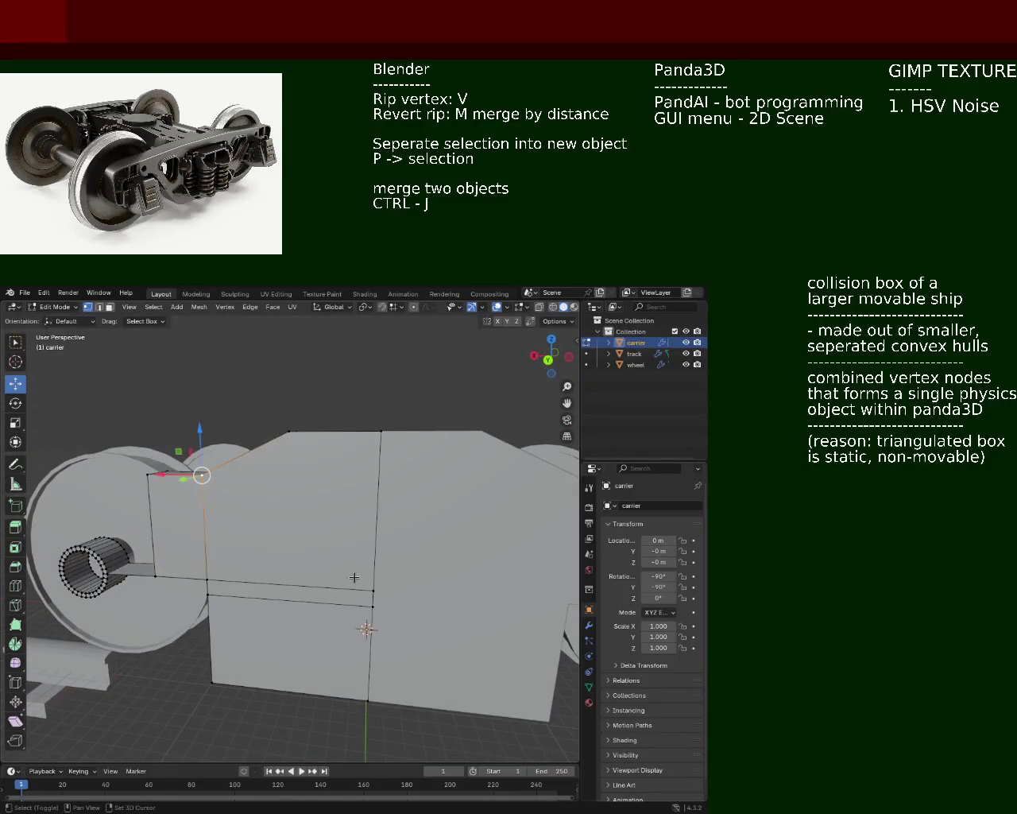
{"action": "mouse_move", "coordinate": [334, 481]}
{"action": "middle_mouse_down"}
{"action": "mouse_move", "coordinate": [370, 501]}
{"action": "mouse_move", "coordinate": [293, 516]}
{"action": "mouse_move", "coordinate": [252, 510]}
{"action": "mouse_move", "coordinate": [348, 562]}
{"action": "mouse_move", "coordinate": [372, 595]}
{"action": "mouse_move", "coordinate": [370, 518]}
{"action": "mouse_move", "coordinate": [279, 579]}
{"action": "mouse_move", "coordinate": [249, 546]}
{"action": "mouse_move", "coordinate": [310, 531]}
{"action": "mouse_move", "coordinate": [316, 569]}
{"action": "mouse_move", "coordinate": [269, 563]}
{"action": "mouse_move", "coordinate": [517, 483]}
{"action": "middle_mouse_up"}
{"action": "scroll", "coordinate": [349, 561], "scroll_direction": "up", "scroll_amount": 4}
{"action": "scroll", "coordinate": [370, 519], "scroll_direction": "down", "scroll_amount": 3}
{"action": "key", "text": "ctrl+s"}
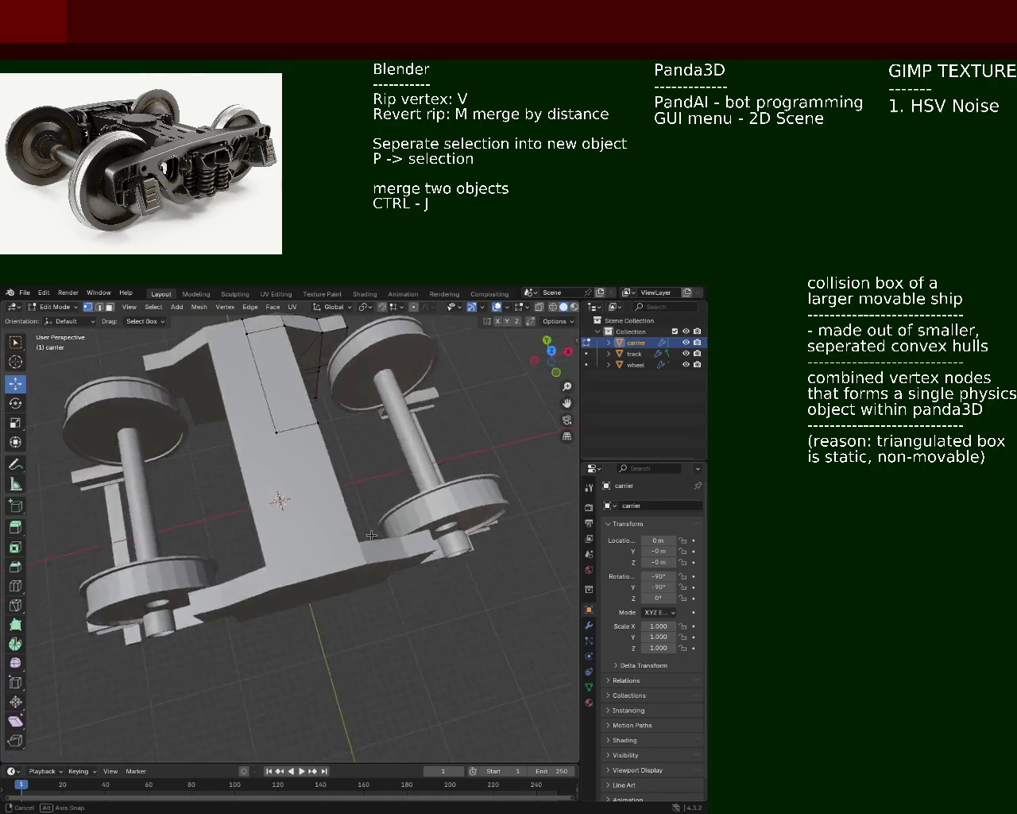
{"action": "key", "text": "Tab"}
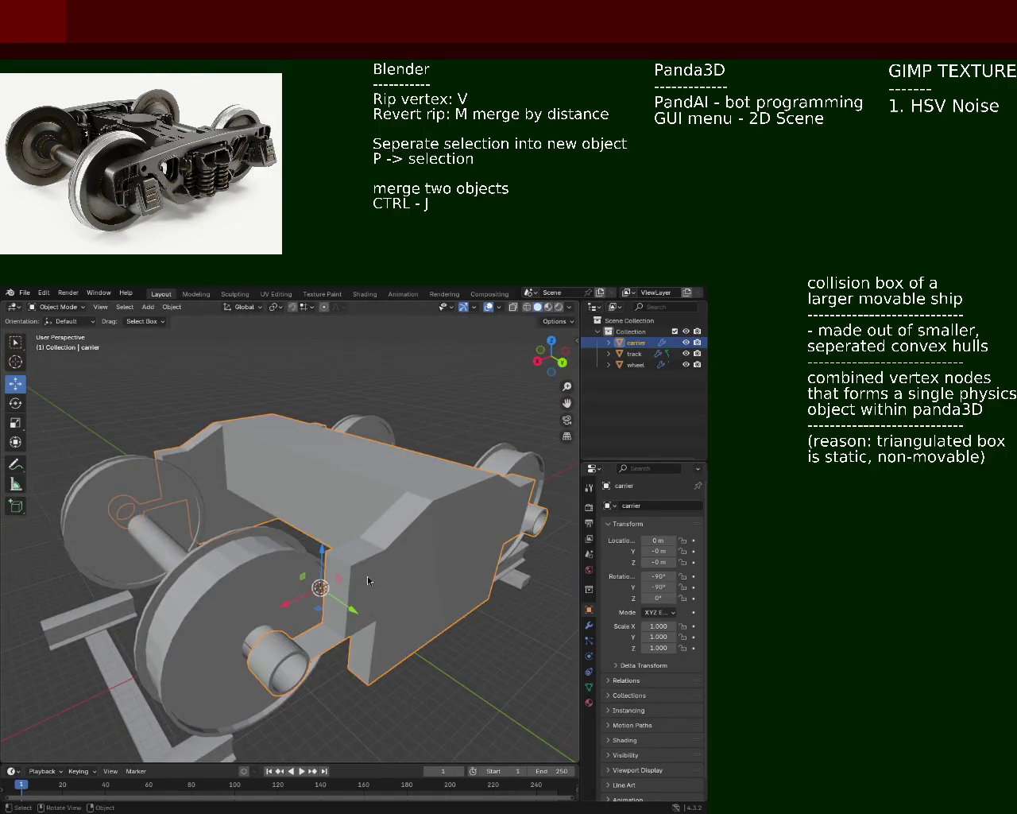
- Re-enter Edit Mode on the carrier and save train.blend
{"action": "key", "text": "Tab"}
{"action": "mouse_move", "coordinate": [337, 583]}
{"action": "middle_mouse_down"}
{"action": "mouse_move", "coordinate": [378, 523]}
{"action": "mouse_move", "coordinate": [405, 519]}
{"action": "mouse_move", "coordinate": [343, 522]}
{"action": "mouse_move", "coordinate": [496, 541]}
{"action": "mouse_move", "coordinate": [356, 514]}
{"action": "middle_mouse_up"}
{"action": "key", "text": "ctrl+s"}
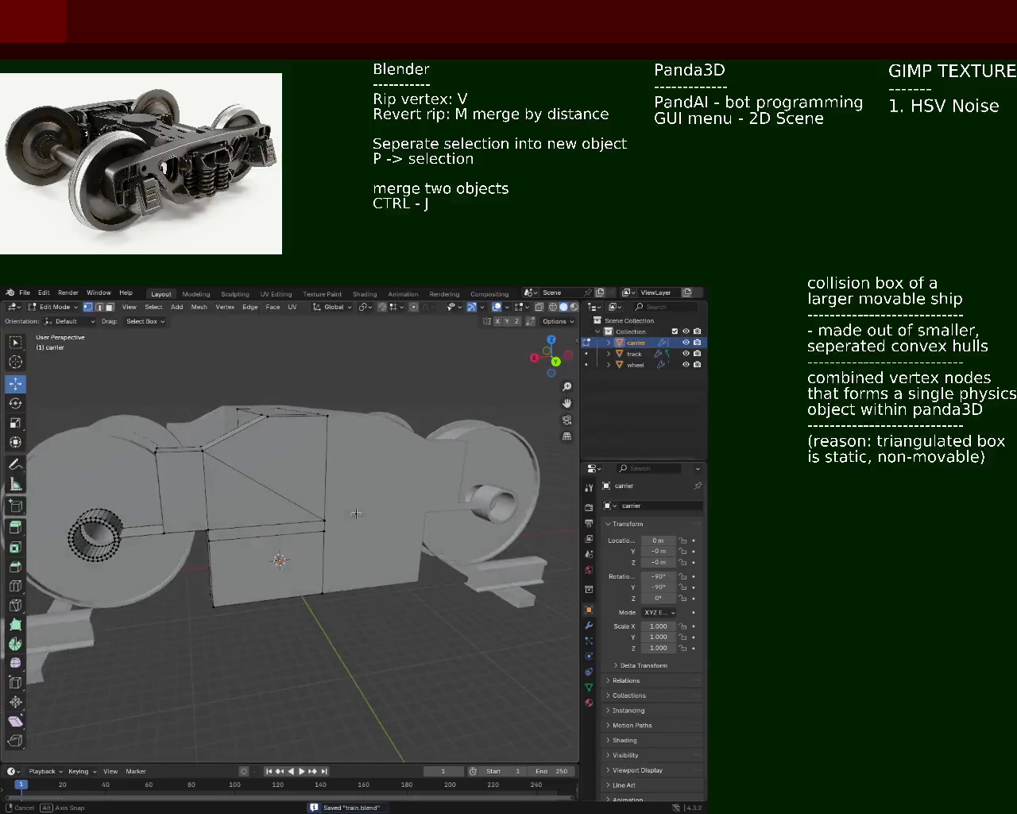
{"action": "mouse_move", "coordinate": [286, 531]}
{"action": "middle_mouse_down"}
{"action": "mouse_move", "coordinate": [419, 467]}
{"action": "mouse_move", "coordinate": [293, 522]}
{"action": "mouse_move", "coordinate": [325, 488]}
{"action": "mouse_move", "coordinate": [284, 477]}
{"action": "middle_mouse_up"}
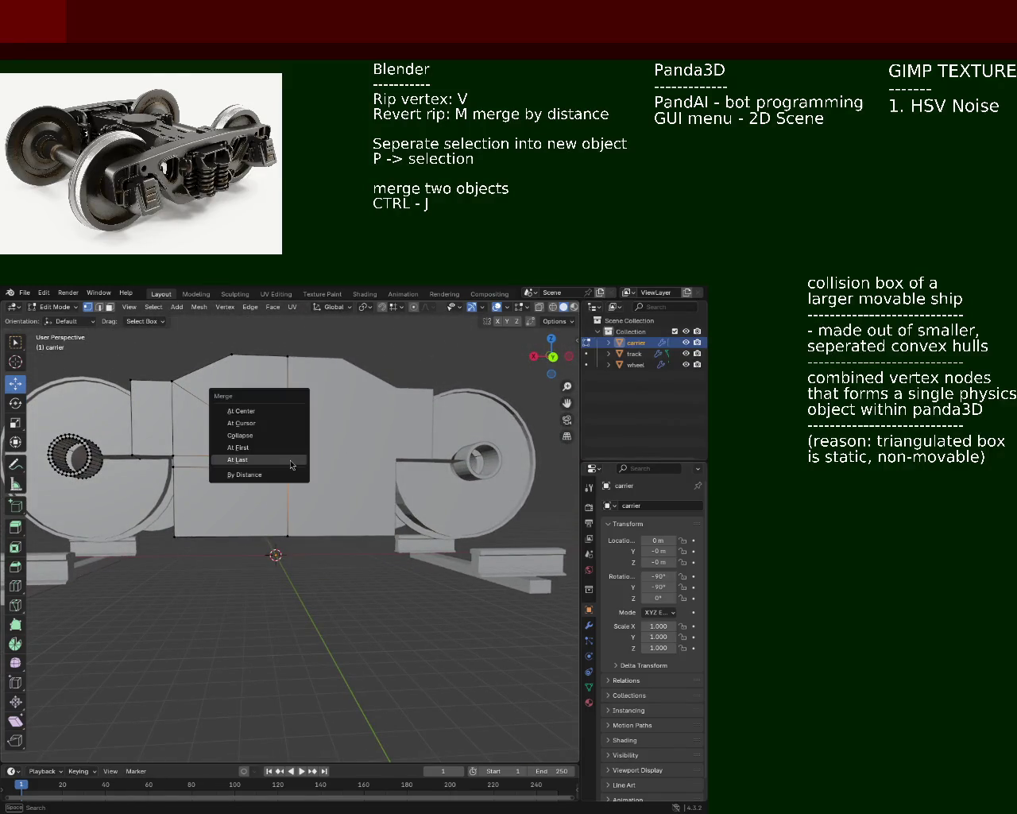
- Merge the remaining corner vertex pairs on the arm with M > At Last
{"action": "left_click", "coordinate": [291, 461]}
{"action": "key", "text": "m"}
{"action": "mouse_move", "coordinate": [177, 458]}
{"action": "middle_mouse_down"}
{"action": "mouse_move", "coordinate": [222, 442]}
{"action": "mouse_move", "coordinate": [387, 532]}
{"action": "mouse_move", "coordinate": [319, 485]}
{"action": "middle_mouse_up"}
{"action": "scroll", "coordinate": [387, 532], "scroll_direction": "up", "scroll_amount": 3}
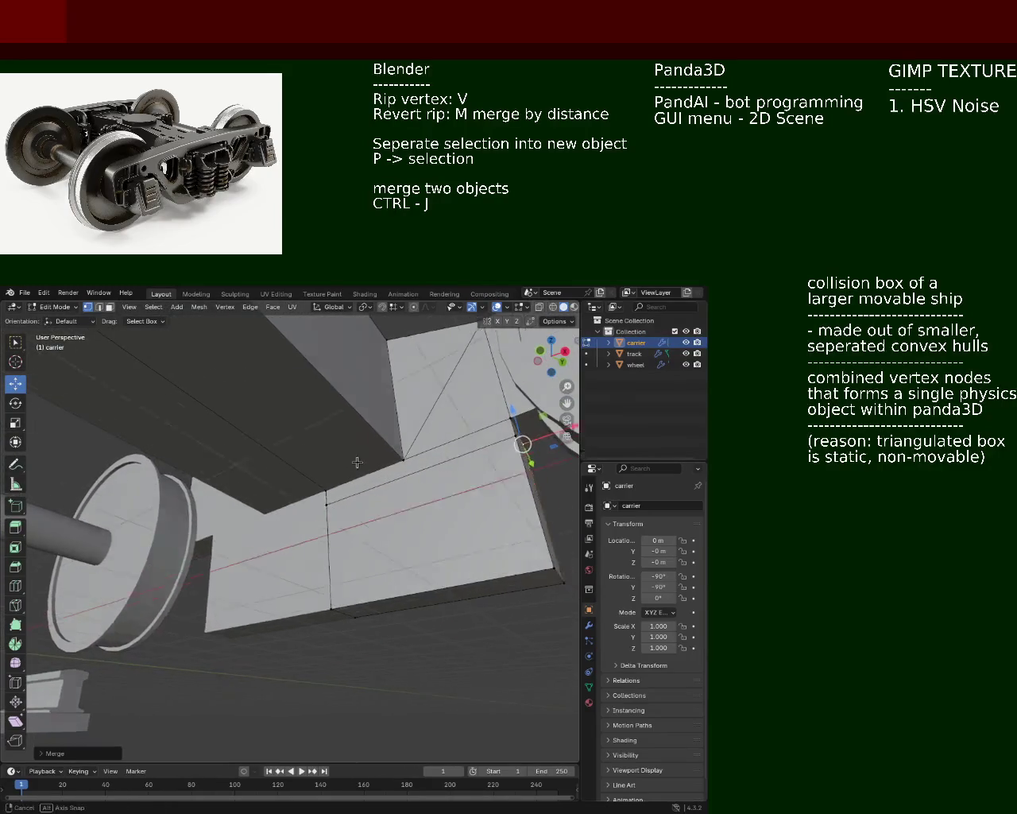
{"action": "key", "text": "m"}
{"action": "left_click", "coordinate": [331, 519]}
{"action": "left_click", "coordinate": [508, 448]}
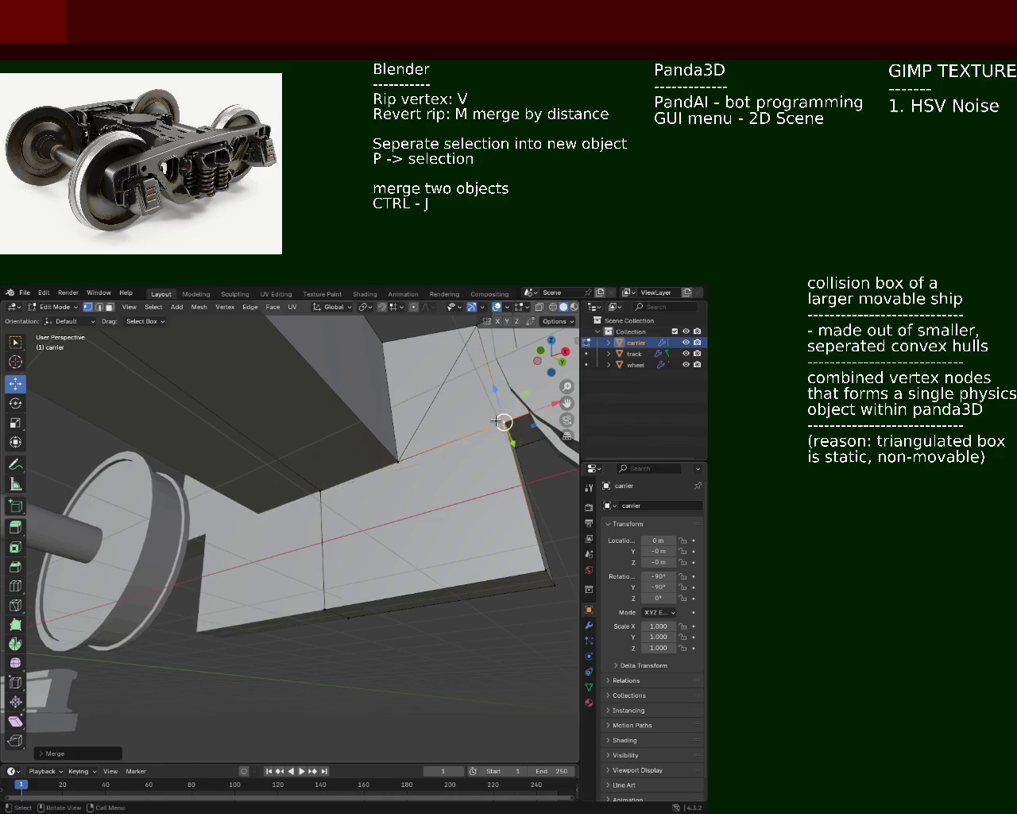
- Select the 'wheel' object in the Outliner and enter its Edit Mode
{"action": "mouse_move", "coordinate": [502, 421]}
{"action": "middle_mouse_down"}
{"action": "mouse_move", "coordinate": [386, 463]}
{"action": "mouse_move", "coordinate": [301, 422]}
{"action": "mouse_move", "coordinate": [442, 487]}
{"action": "mouse_move", "coordinate": [321, 472]}
{"action": "mouse_move", "coordinate": [377, 485]}
{"action": "mouse_move", "coordinate": [294, 517]}
{"action": "middle_mouse_up"}
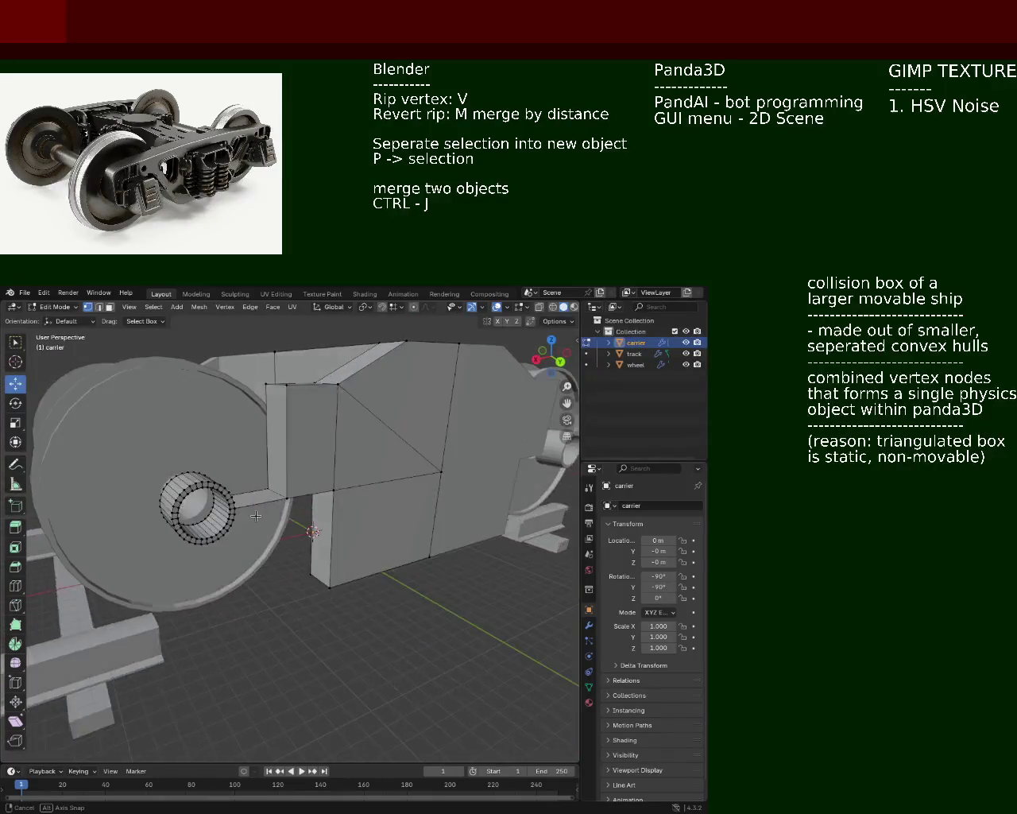
{"action": "mouse_move", "coordinate": [294, 518]}
{"action": "middle_mouse_down"}
{"action": "mouse_move", "coordinate": [318, 508]}
{"action": "mouse_move", "coordinate": [222, 535]}
{"action": "mouse_move", "coordinate": [270, 522]}
{"action": "mouse_move", "coordinate": [310, 580]}
{"action": "middle_mouse_up"}
{"action": "left_click", "coordinate": [632, 365]}
{"action": "key", "text": "Tab"}
{"action": "key", "text": "Tab"}
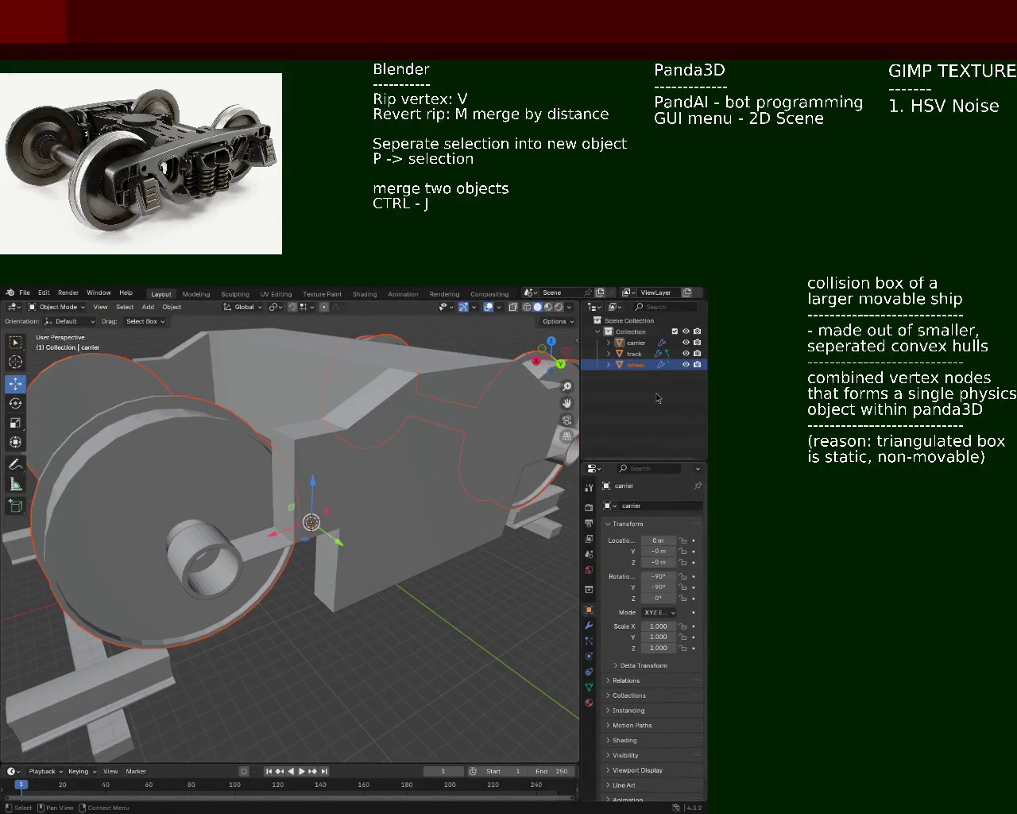
{"action": "left_click", "coordinate": [634, 354]}
{"action": "left_click", "coordinate": [636, 365]}
{"action": "key", "text": "Tab"}
{"action": "middle_click_drag", "start_coordinate": [352, 547], "coordinate": [285, 554]}
{"action": "scroll", "coordinate": [285, 554], "scroll_direction": "up", "scroll_amount": 5}
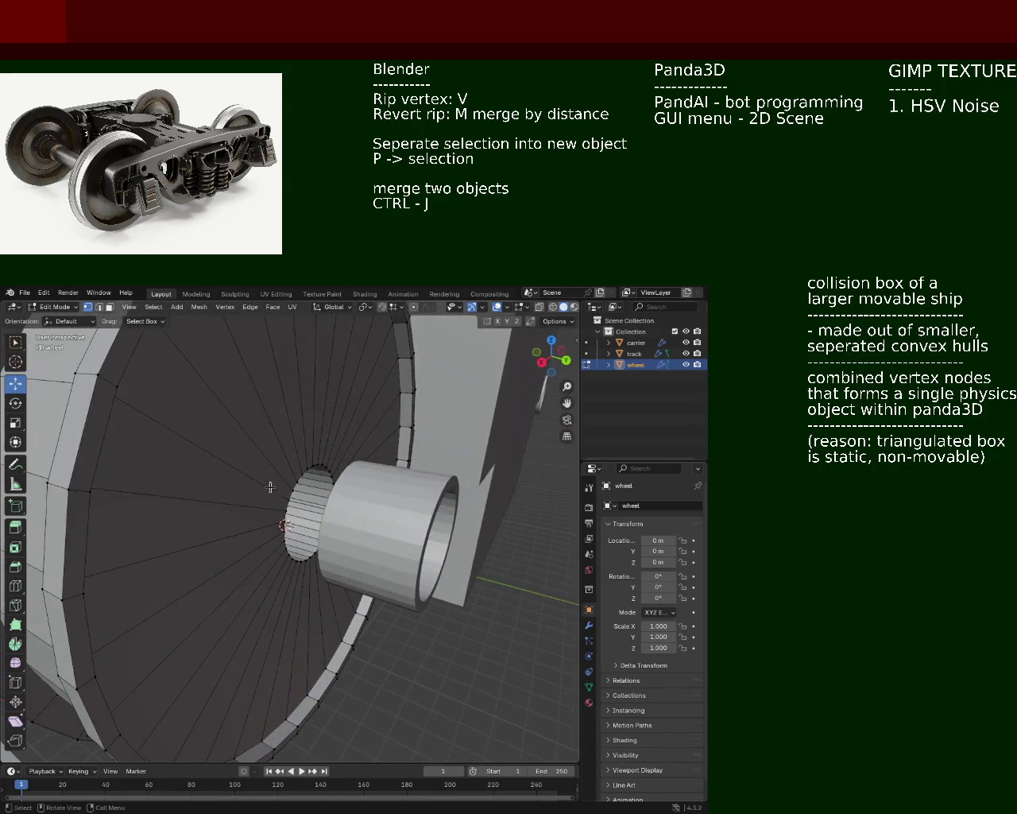
{"action": "left_click_drag", "start_coordinate": [272, 466], "coordinate": [296, 554]}
{"action": "middle_click_drag", "start_coordinate": [296, 554], "coordinate": [342, 540]}
{"action": "left_click_drag", "start_coordinate": [383, 445], "coordinate": [324, 545]}
{"action": "scroll", "coordinate": [268, 491], "scroll_direction": "down", "scroll_amount": 5}
{"action": "mouse_move", "coordinate": [268, 491]}
{"action": "middle_mouse_down"}
{"action": "mouse_move", "coordinate": [248, 522]}
{"action": "mouse_move", "coordinate": [218, 492]}
{"action": "middle_mouse_up"}
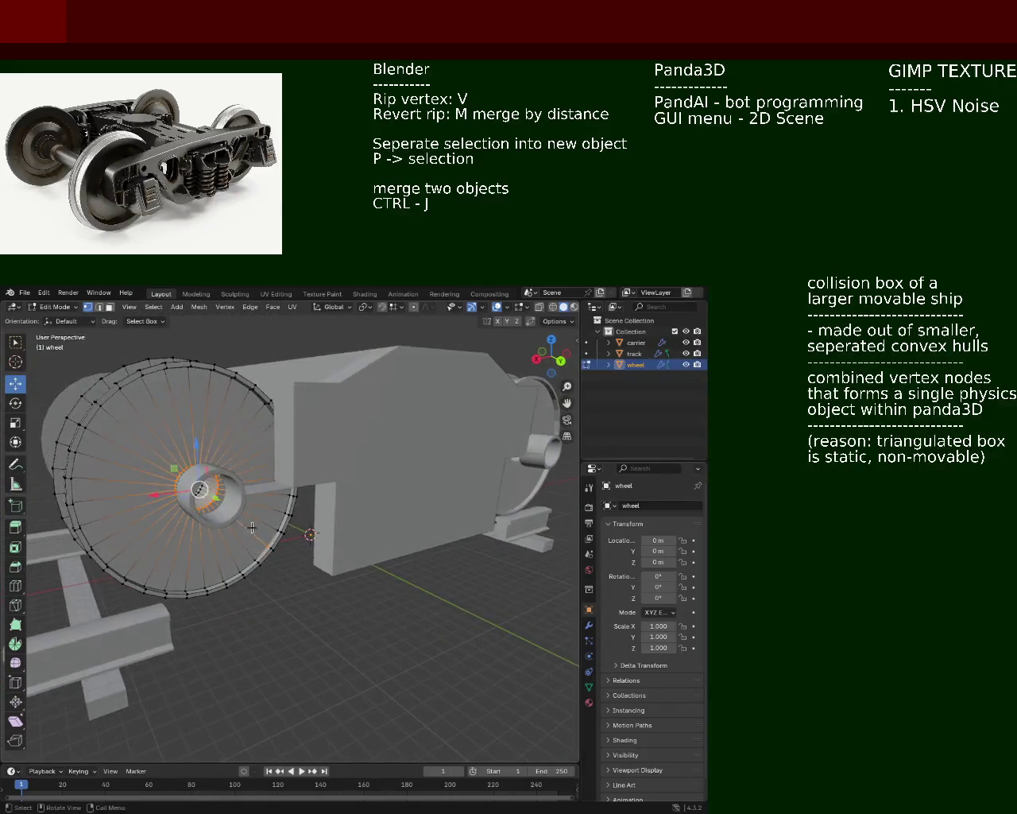
{"action": "left_click", "coordinate": [308, 587]}
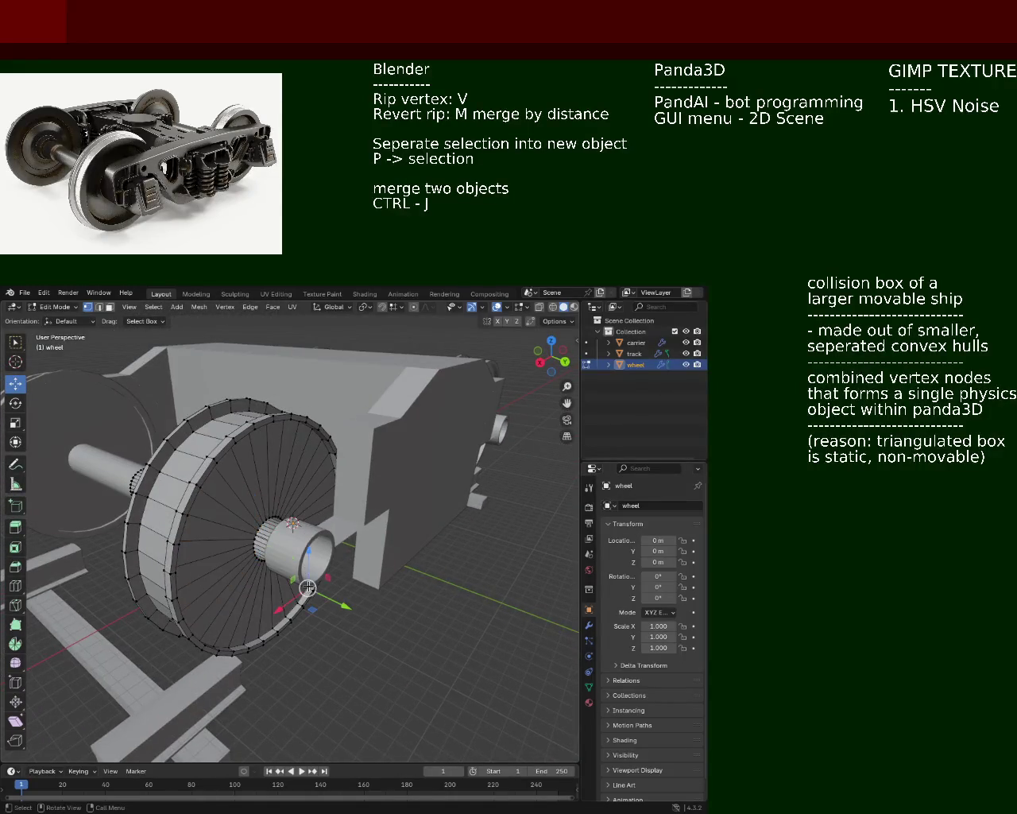
{"action": "key", "text": "ctrl+KP_Add"}
{"action": "middle_click_drag", "start_coordinate": [297, 581], "coordinate": [350, 598]}
{"action": "key", "text": "g"}
{"action": "key", "text": "y"}
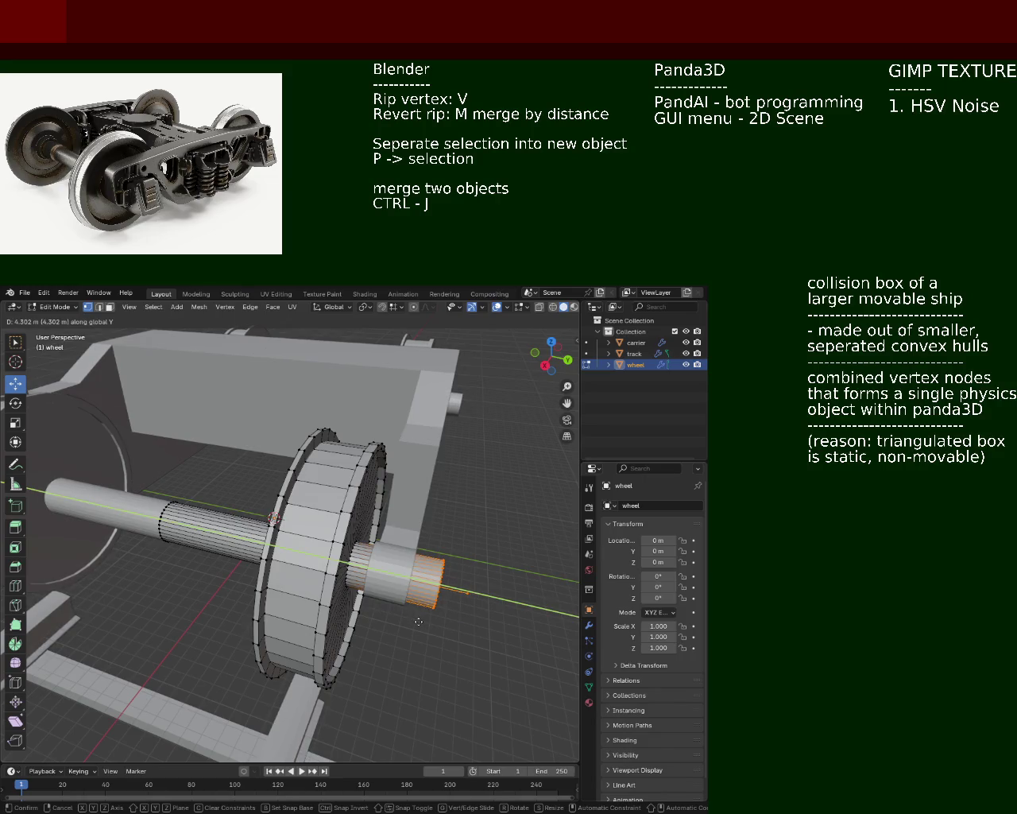
{"action": "left_click", "coordinate": [408, 617]}
{"action": "mouse_move", "coordinate": [408, 617]}
{"action": "middle_mouse_down"}
{"action": "mouse_move", "coordinate": [398, 586]}
{"action": "mouse_move", "coordinate": [242, 547]}
{"action": "middle_mouse_up"}
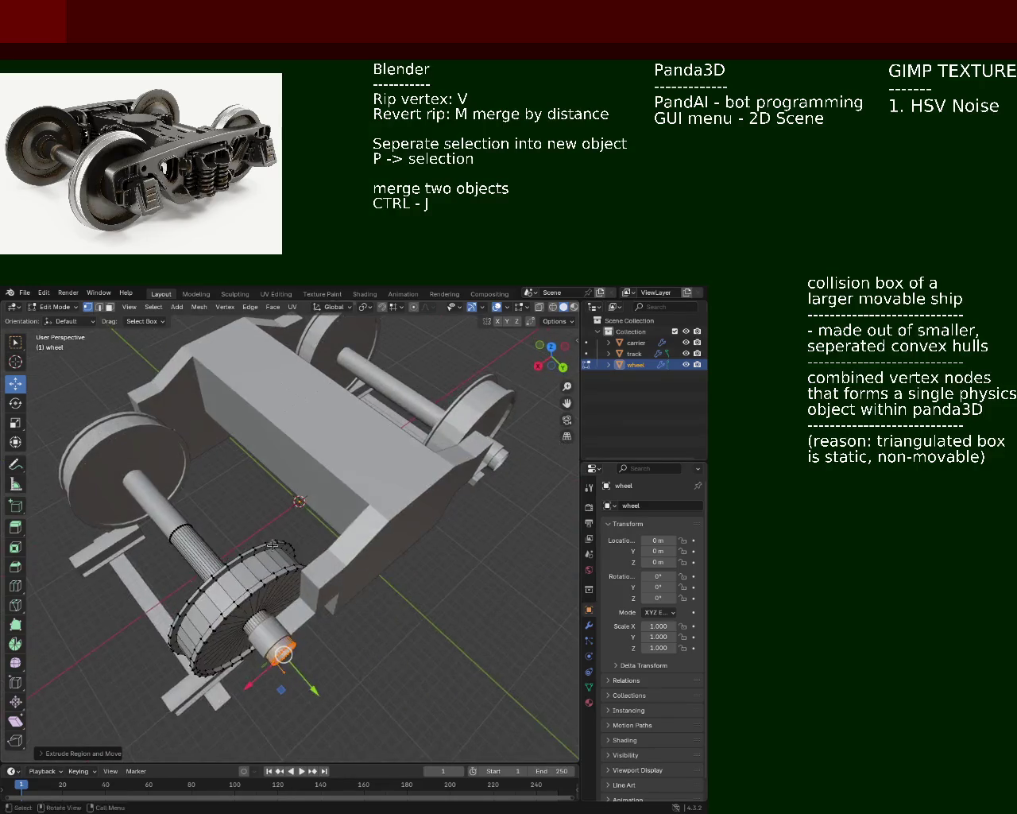
{"action": "mouse_move", "coordinate": [242, 546]}
{"action": "middle_mouse_down"}
{"action": "mouse_move", "coordinate": [355, 601]}
{"action": "mouse_move", "coordinate": [268, 489]}
{"action": "mouse_move", "coordinate": [299, 562]}
{"action": "middle_mouse_up"}
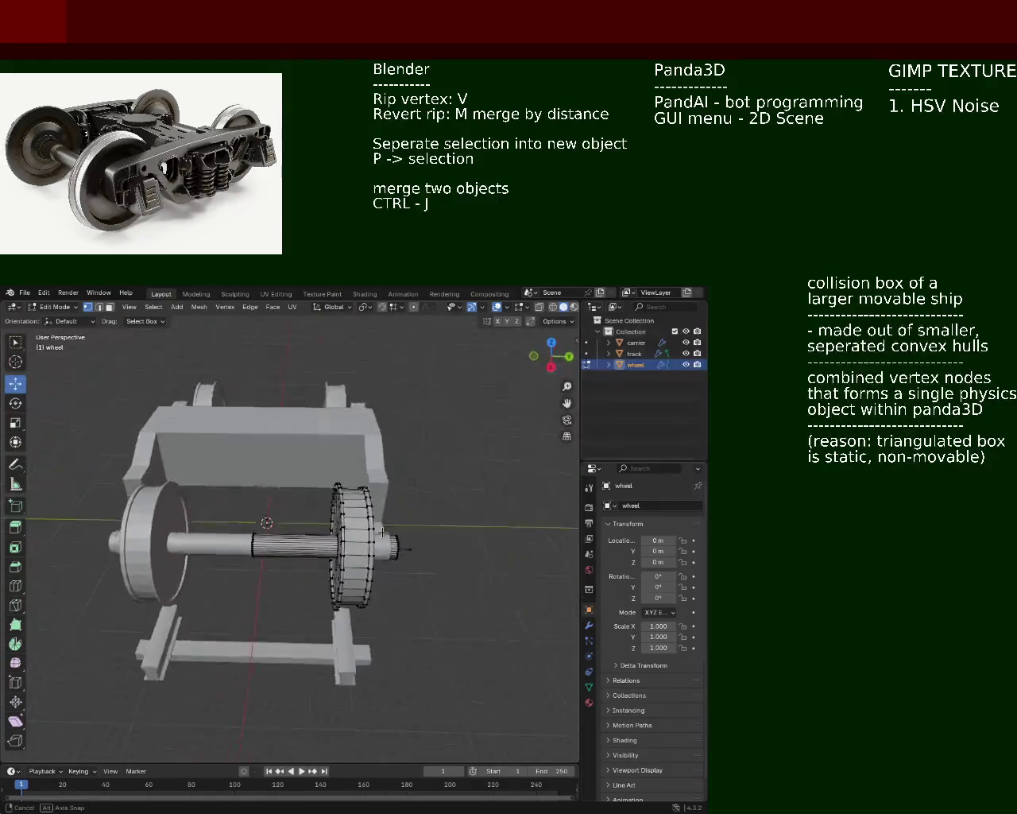
{"action": "mouse_move", "coordinate": [299, 562]}
{"action": "middle_mouse_down"}
{"action": "mouse_move", "coordinate": [204, 509]}
{"action": "mouse_move", "coordinate": [393, 437]}
{"action": "middle_mouse_up"}
{"action": "key", "text": "ctrl+s"}
{"action": "scroll", "coordinate": [204, 508], "scroll_direction": "up", "scroll_amount": 4}
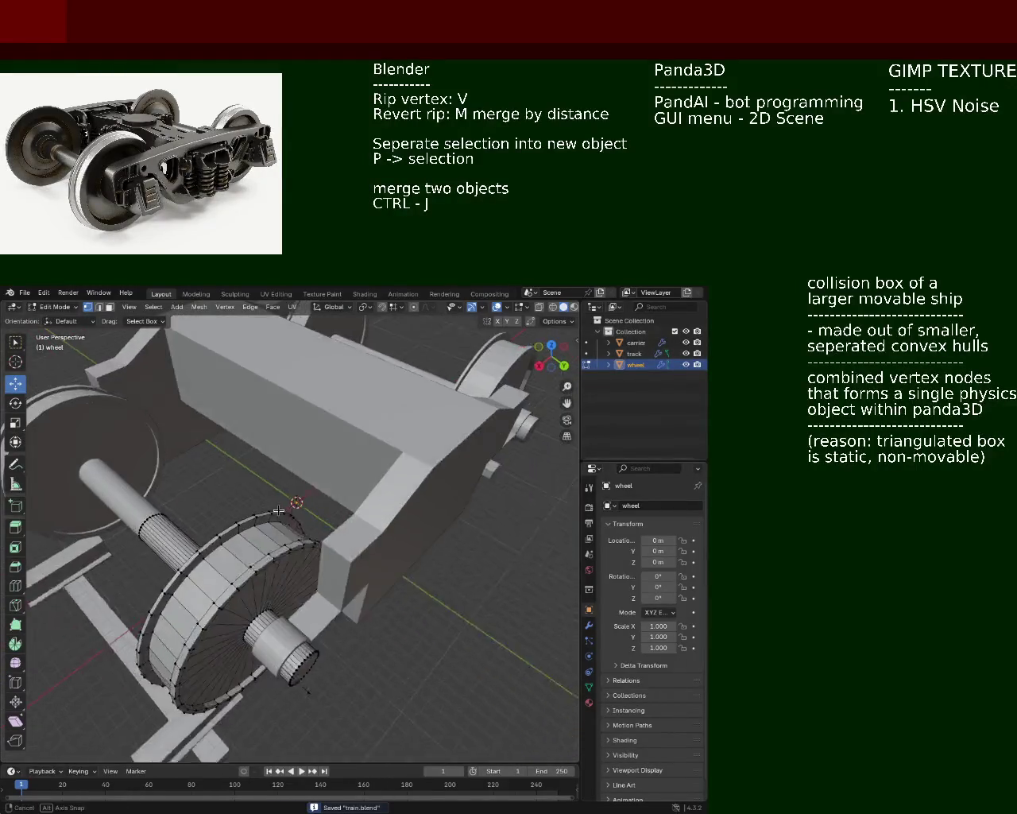
{"action": "scroll", "coordinate": [516, 402], "scroll_direction": "down", "scroll_amount": 5}
{"action": "mouse_move", "coordinate": [515, 402]}
{"action": "middle_mouse_down"}
{"action": "mouse_move", "coordinate": [323, 498]}
{"action": "mouse_move", "coordinate": [492, 420]}
{"action": "middle_mouse_up"}
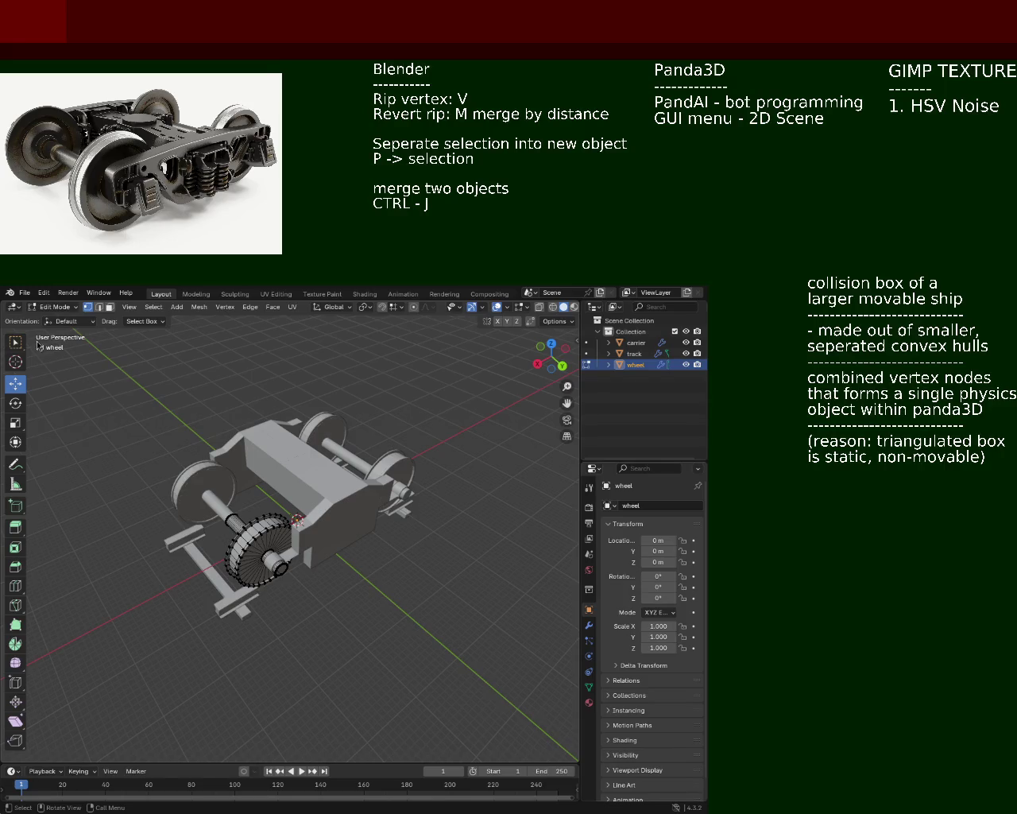
{"action": "scroll", "coordinate": [318, 525], "scroll_direction": "up", "scroll_amount": 5}
{"action": "mouse_move", "coordinate": [317, 524]}
{"action": "middle_mouse_down"}
{"action": "mouse_move", "coordinate": [329, 497]}
{"action": "mouse_move", "coordinate": [302, 501]}
{"action": "middle_mouse_up"}
{"action": "scroll", "coordinate": [302, 501], "scroll_direction": "up", "scroll_amount": 3}
{"action": "left_click", "coordinate": [279, 504], "text": "alt"}
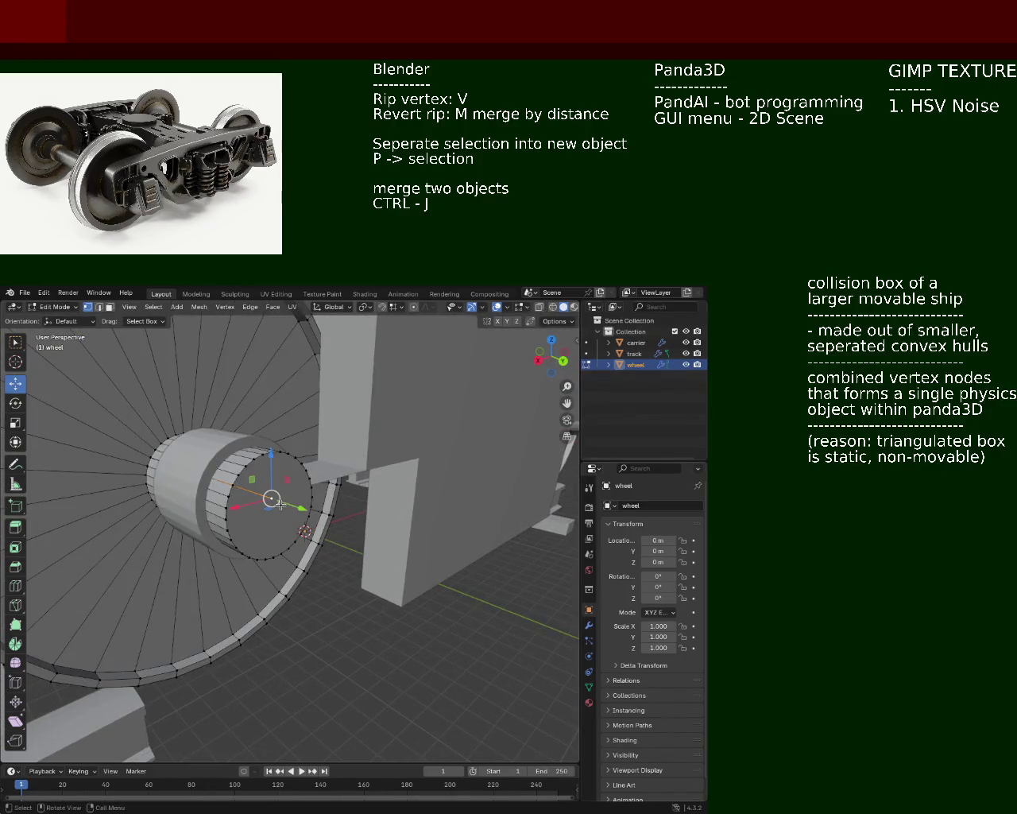
{"action": "right_click", "coordinate": [280, 504]}
{"action": "left_click", "coordinate": [278, 519]}
{"action": "mouse_move", "coordinate": [279, 518]}
{"action": "middle_mouse_down"}
{"action": "mouse_move", "coordinate": [275, 562]}
{"action": "mouse_move", "coordinate": [319, 554]}
{"action": "middle_mouse_up"}
{"action": "scroll", "coordinate": [279, 532], "scroll_direction": "down", "scroll_amount": 5}
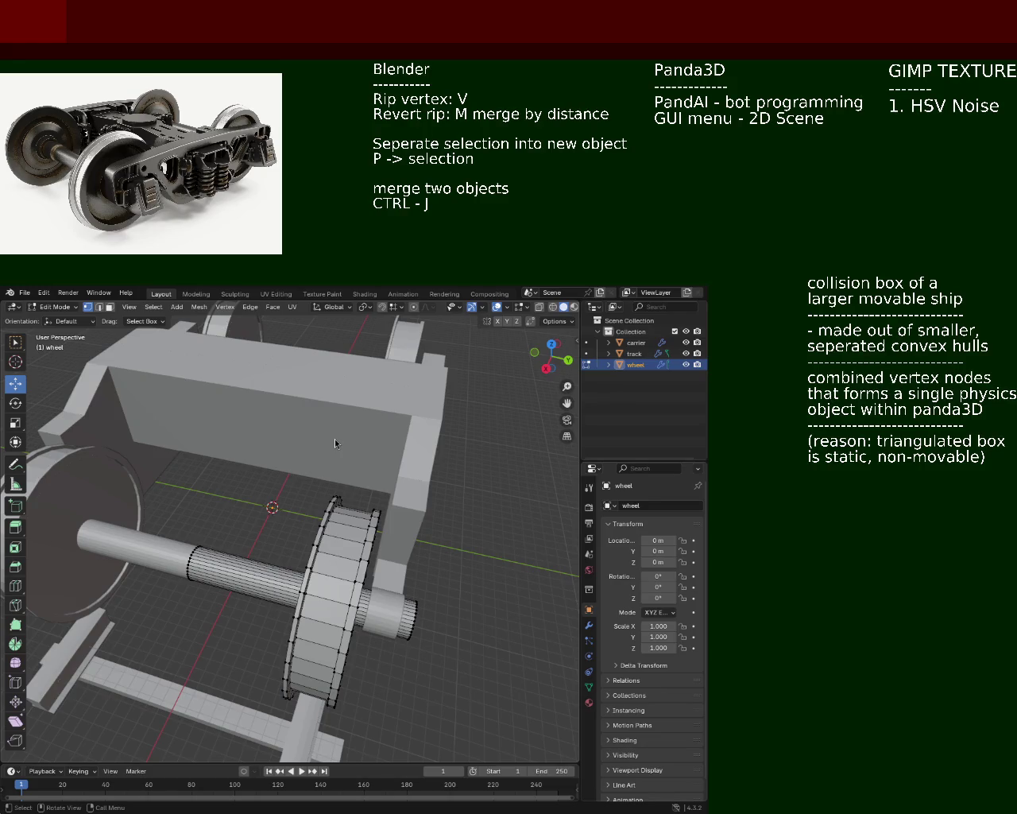
{"action": "mouse_move", "coordinate": [251, 469]}
{"action": "middle_mouse_down"}
{"action": "mouse_move", "coordinate": [270, 469]}
{"action": "mouse_move", "coordinate": [273, 488]}
{"action": "mouse_move", "coordinate": [295, 488]}
{"action": "mouse_move", "coordinate": [373, 429]}
{"action": "mouse_move", "coordinate": [277, 452]}
{"action": "mouse_move", "coordinate": [286, 453]}
{"action": "middle_mouse_up"}
{"action": "key", "text": "ctrl+s"}
- Leave wheel editing, make the track active, enter its Edit Mode, and save
{"action": "left_click", "coordinate": [640, 354]}
{"action": "middle_click_drag", "start_coordinate": [556, 453], "coordinate": [445, 468]}
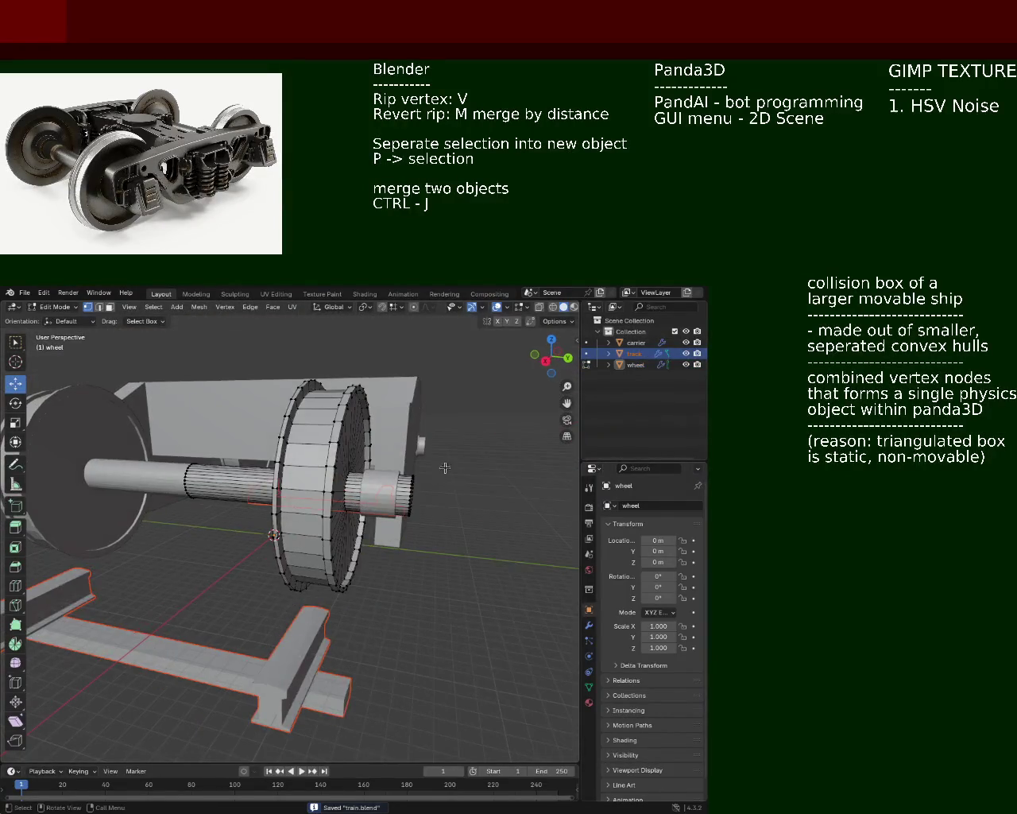
{"action": "key", "text": "Tab"}
{"action": "left_click", "coordinate": [634, 354]}
{"action": "key", "text": "Tab"}
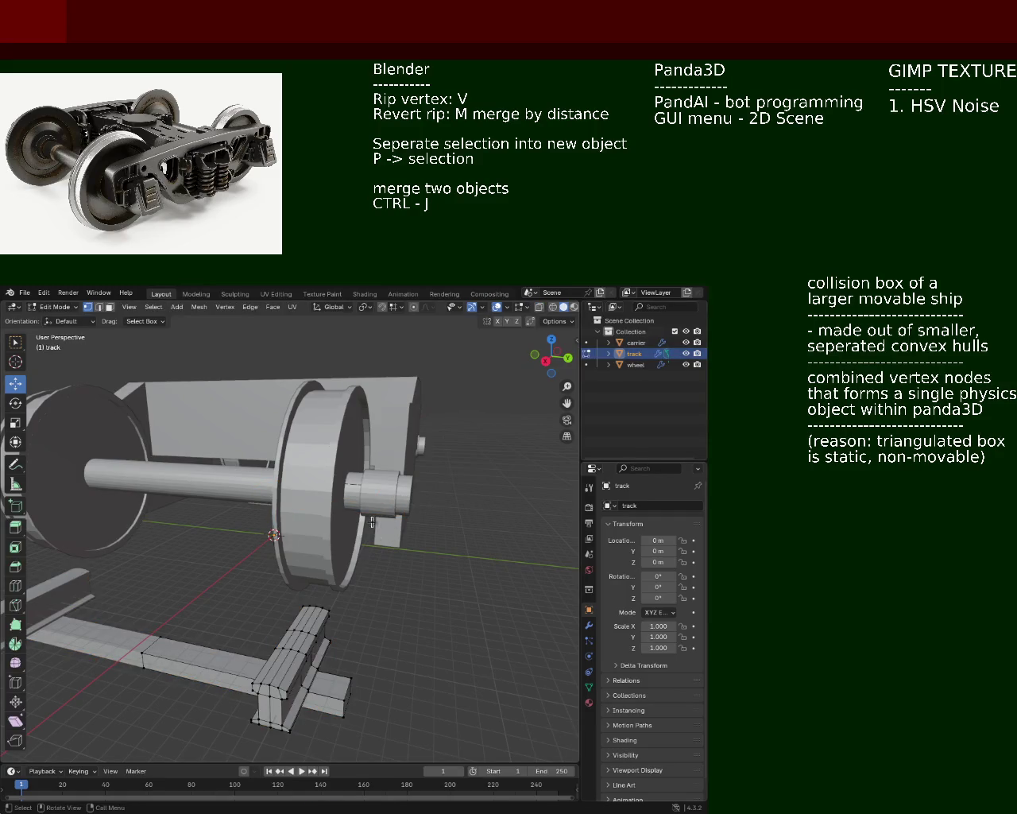
{"action": "scroll", "coordinate": [372, 523], "scroll_direction": "down", "scroll_amount": 3}
{"action": "middle_click_drag", "start_coordinate": [372, 522], "coordinate": [271, 541]}
{"action": "scroll", "coordinate": [318, 533], "scroll_direction": "up", "scroll_amount": 4}
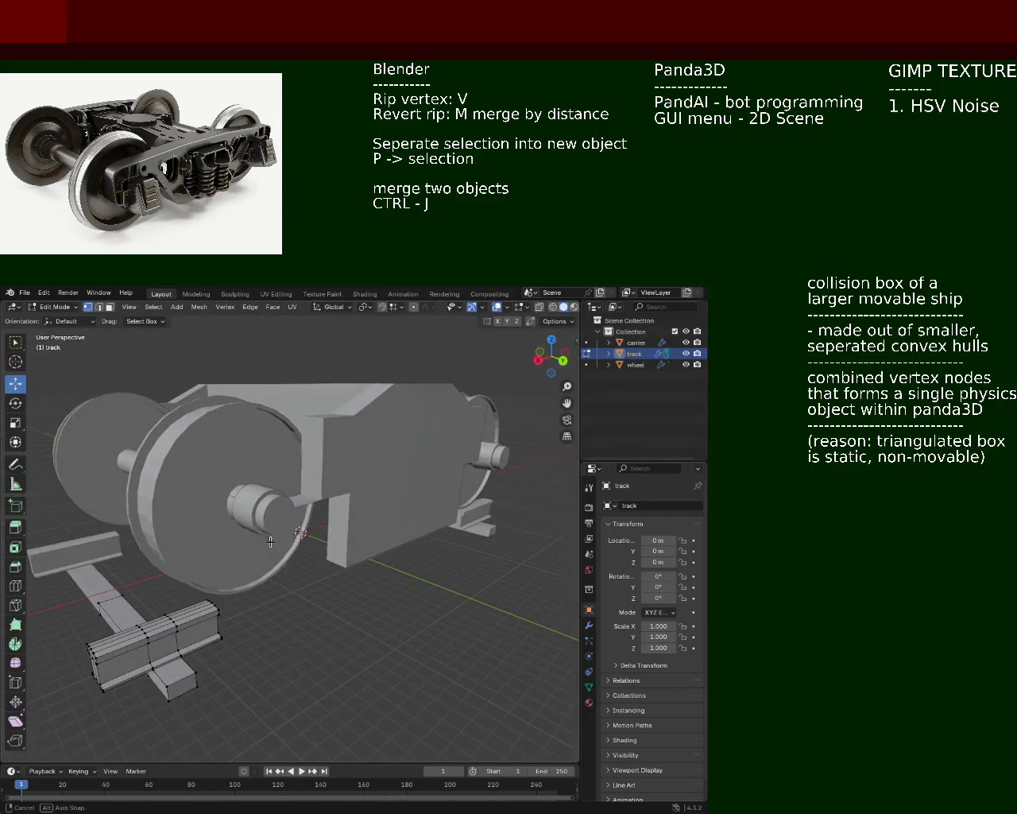
{"action": "key", "text": "ctrl+s"}
- Look over the whole bogie assembly, save train.blend again, and exit Edit Mode
{"action": "mouse_move", "coordinate": [378, 541]}
{"action": "middle_mouse_down"}
{"action": "mouse_move", "coordinate": [388, 515]}
{"action": "mouse_move", "coordinate": [269, 528]}
{"action": "mouse_move", "coordinate": [391, 569]}
{"action": "mouse_move", "coordinate": [436, 480]}
{"action": "middle_mouse_up"}
{"action": "scroll", "coordinate": [436, 480], "scroll_direction": "down", "scroll_amount": 4}
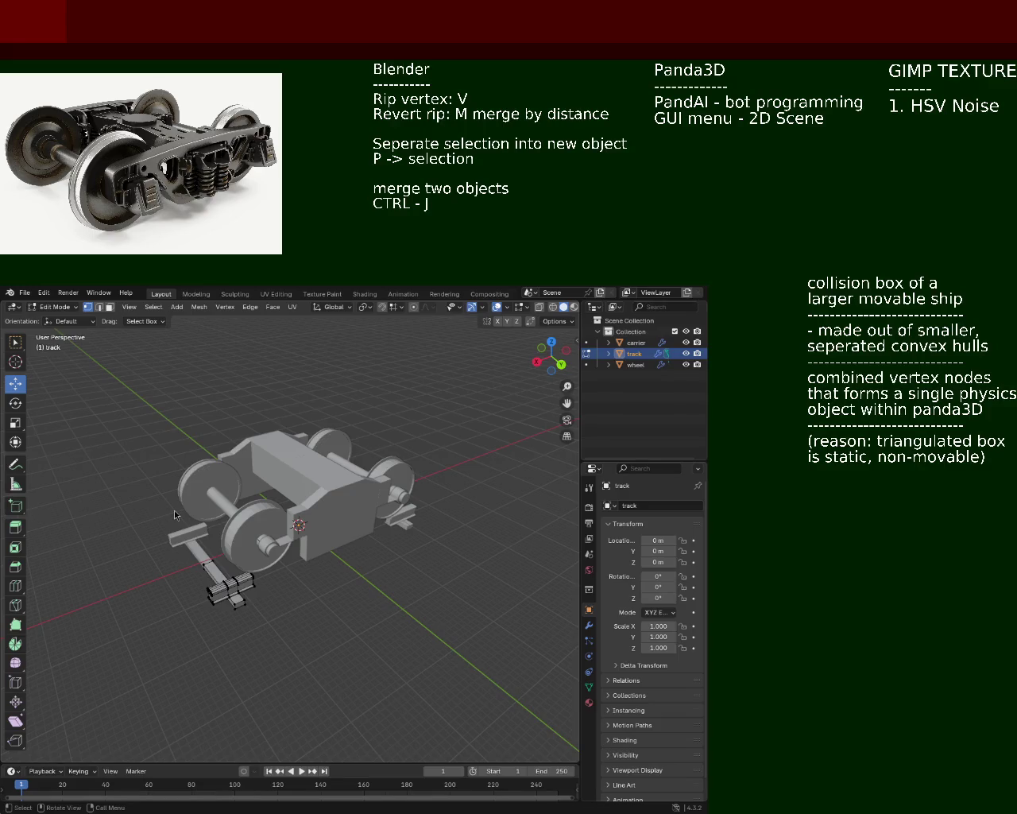
{"action": "scroll", "coordinate": [360, 600], "scroll_direction": "up", "scroll_amount": 5}
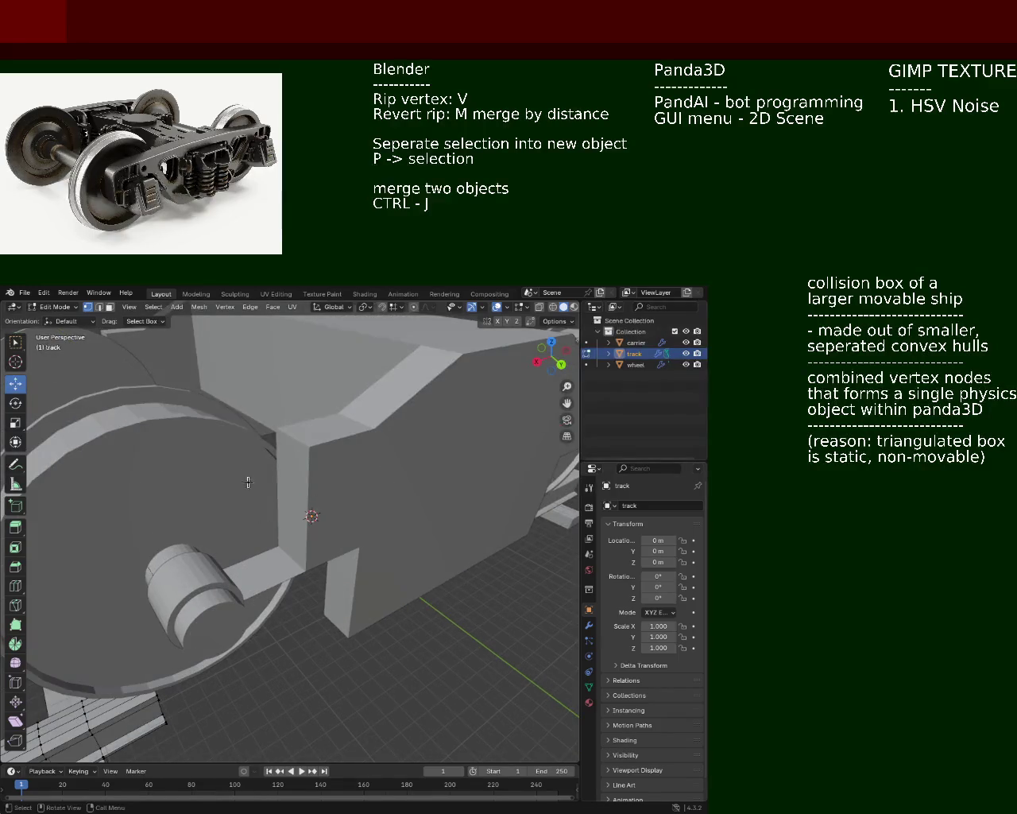
{"action": "scroll", "coordinate": [360, 600], "scroll_direction": "down", "scroll_amount": 3}
{"action": "mouse_move", "coordinate": [360, 600]}
{"action": "middle_mouse_down"}
{"action": "mouse_move", "coordinate": [422, 506]}
{"action": "mouse_move", "coordinate": [347, 486]}
{"action": "mouse_move", "coordinate": [257, 524]}
{"action": "mouse_move", "coordinate": [340, 585]}
{"action": "middle_mouse_up"}
{"action": "scroll", "coordinate": [302, 509], "scroll_direction": "down", "scroll_amount": 4}
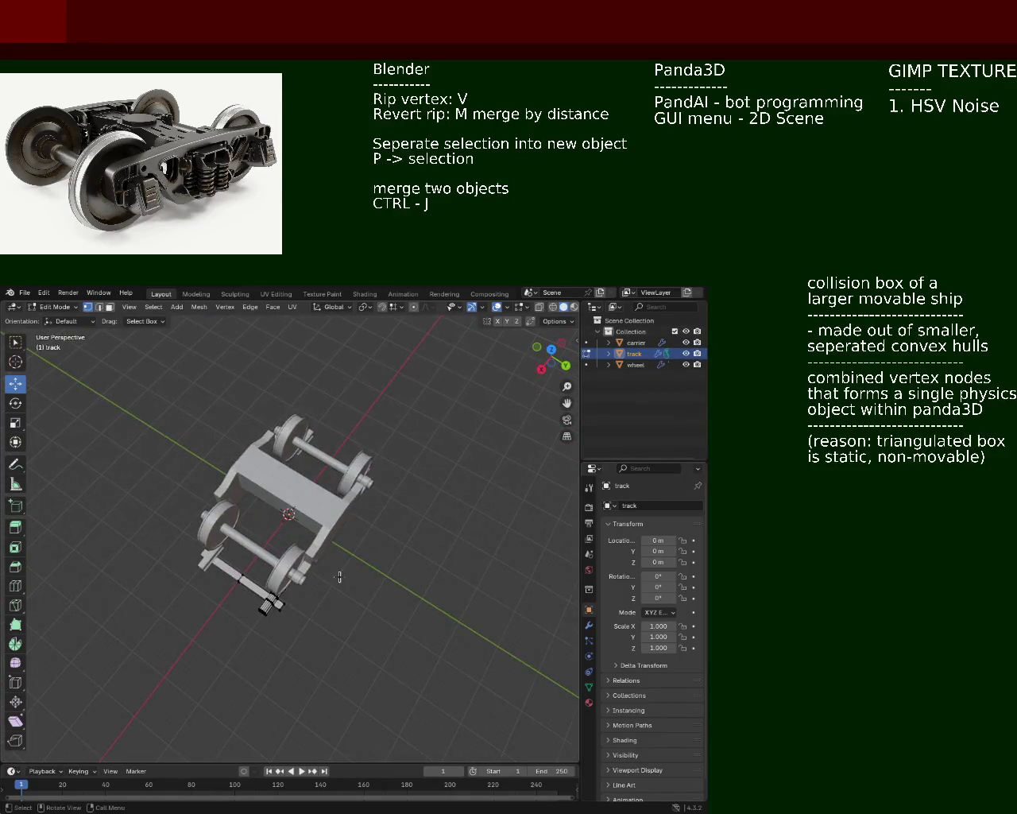
{"action": "scroll", "coordinate": [329, 505], "scroll_direction": "up", "scroll_amount": 5}
{"action": "scroll", "coordinate": [328, 506], "scroll_direction": "down", "scroll_amount": 5}
{"action": "mouse_move", "coordinate": [328, 506]}
{"action": "middle_mouse_down"}
{"action": "mouse_move", "coordinate": [324, 518]}
{"action": "mouse_move", "coordinate": [447, 499]}
{"action": "mouse_move", "coordinate": [311, 502]}
{"action": "mouse_move", "coordinate": [332, 557]}
{"action": "mouse_move", "coordinate": [368, 552]}
{"action": "mouse_move", "coordinate": [386, 495]}
{"action": "mouse_move", "coordinate": [359, 467]}
{"action": "mouse_move", "coordinate": [353, 475]}
{"action": "middle_mouse_up"}
{"action": "key", "text": "ctrl+s"}
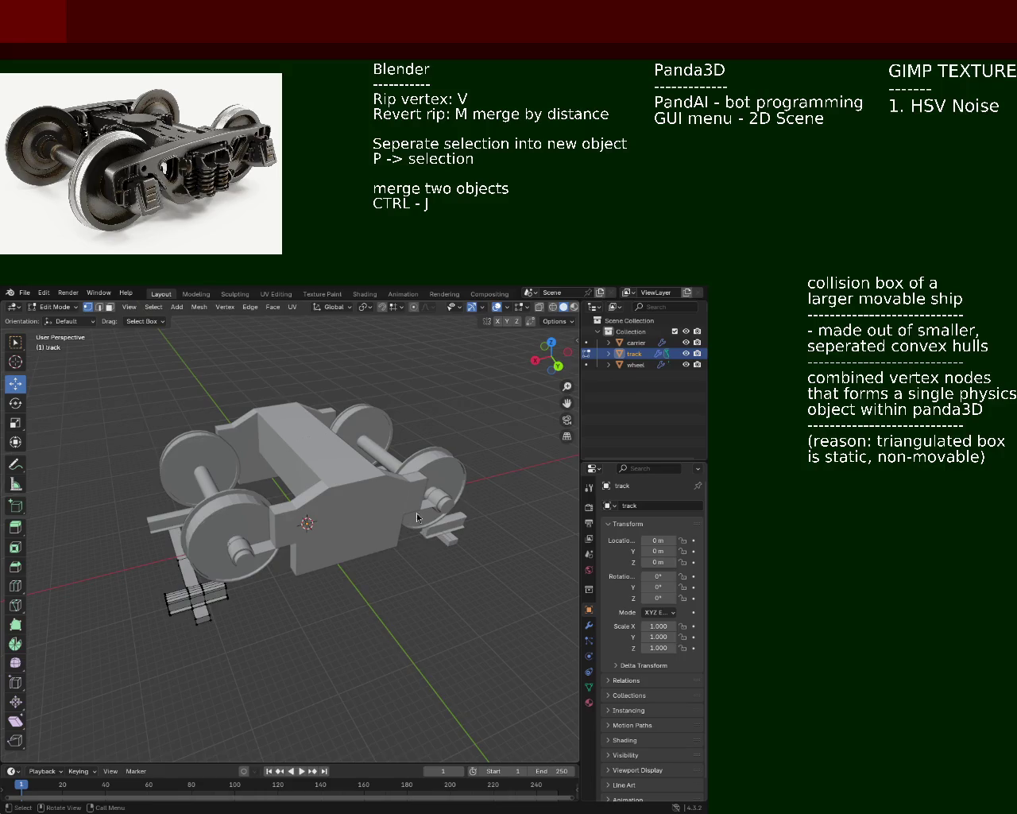
{"action": "mouse_move", "coordinate": [291, 472]}
{"action": "middle_mouse_down"}
{"action": "mouse_move", "coordinate": [395, 518]}
{"action": "mouse_move", "coordinate": [349, 515]}
{"action": "mouse_move", "coordinate": [300, 490]}
{"action": "mouse_move", "coordinate": [532, 420]}
{"action": "middle_mouse_up"}
{"action": "scroll", "coordinate": [354, 497], "scroll_direction": "down", "scroll_amount": 2}
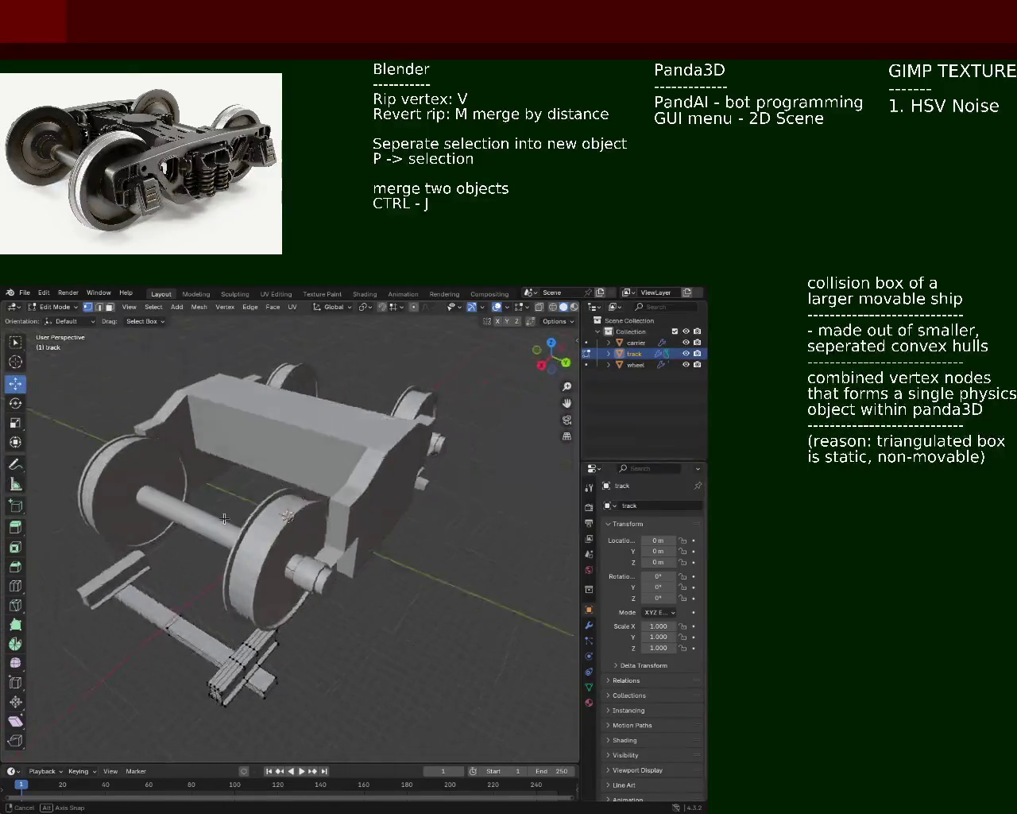
{"action": "key", "text": "Tab"}
{"action": "key", "text": "Tab"}
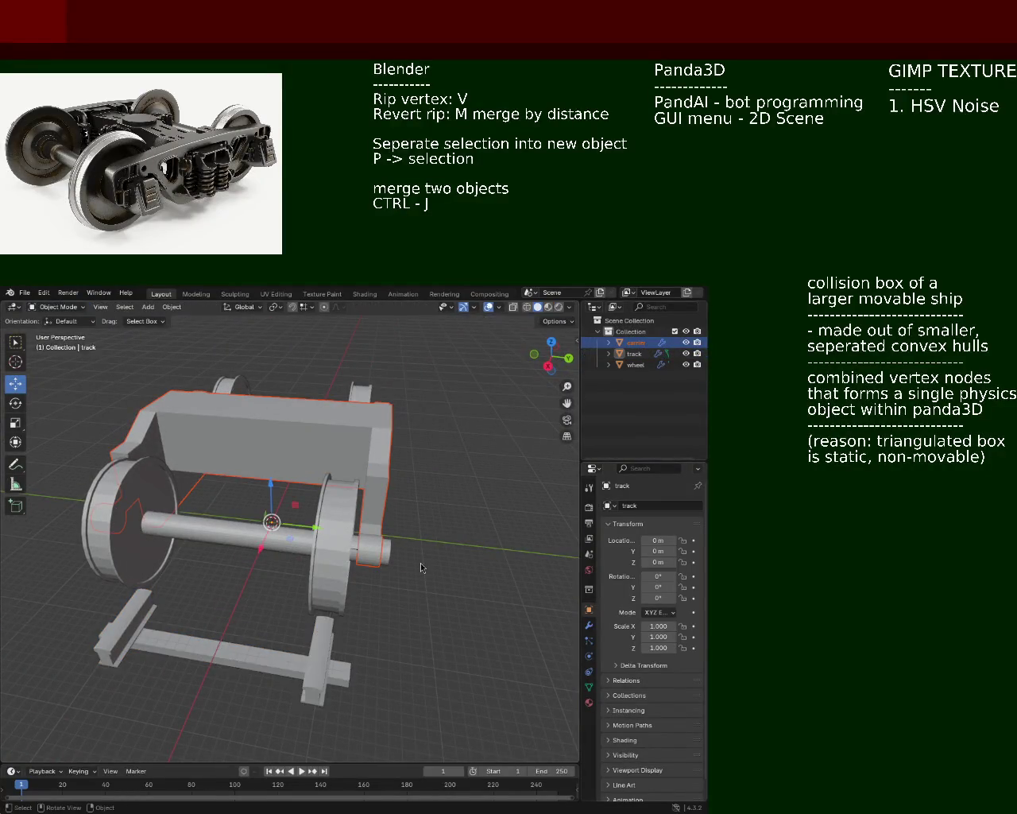
- Make the carrier active and subdivide the carrier block's vertical edge
{"action": "mouse_move", "coordinate": [458, 500]}
{"action": "middle_mouse_down"}
{"action": "mouse_move", "coordinate": [406, 543]}
{"action": "mouse_move", "coordinate": [422, 516]}
{"action": "middle_mouse_up"}
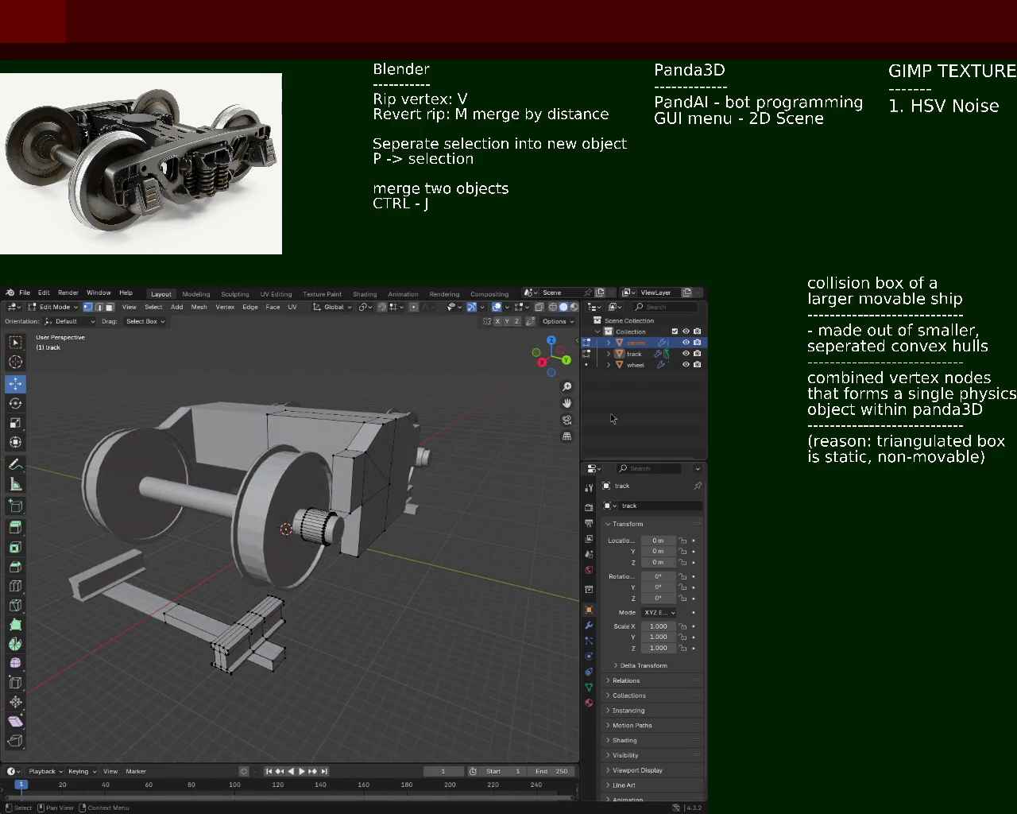
{"action": "left_click", "coordinate": [636, 342]}
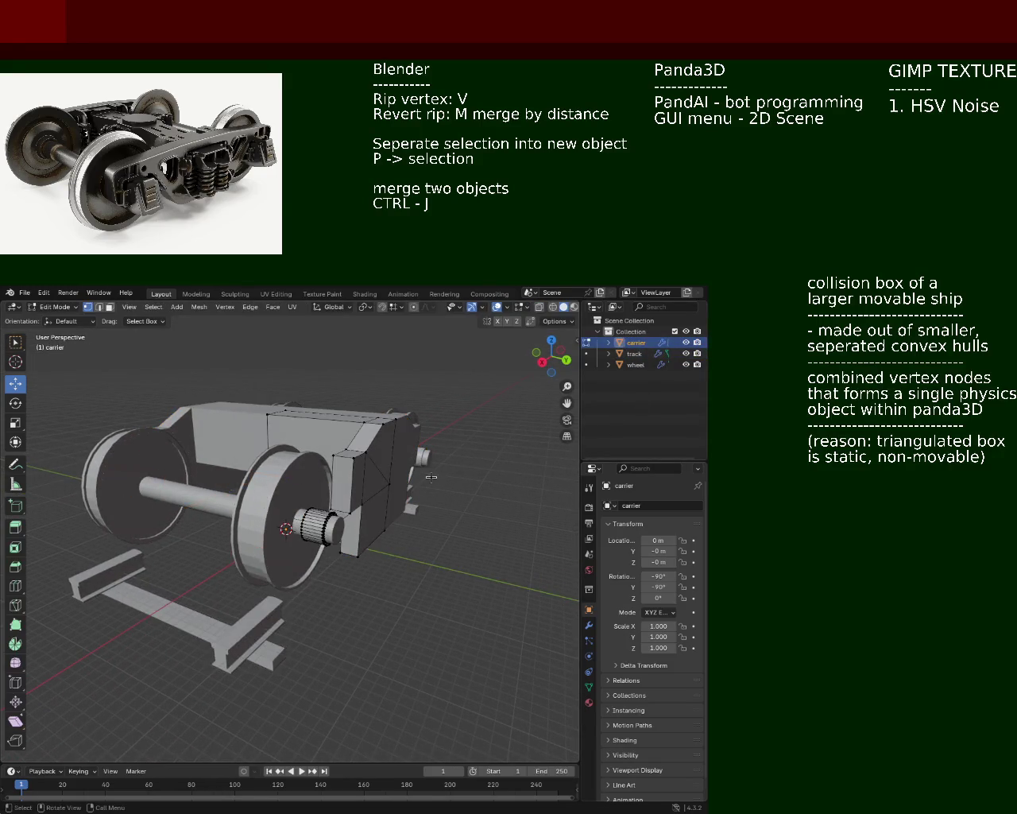
{"action": "mouse_move", "coordinate": [427, 491]}
{"action": "middle_mouse_down"}
{"action": "mouse_move", "coordinate": [352, 539]}
{"action": "mouse_move", "coordinate": [206, 491]}
{"action": "mouse_move", "coordinate": [274, 543]}
{"action": "mouse_move", "coordinate": [282, 583]}
{"action": "middle_mouse_up"}
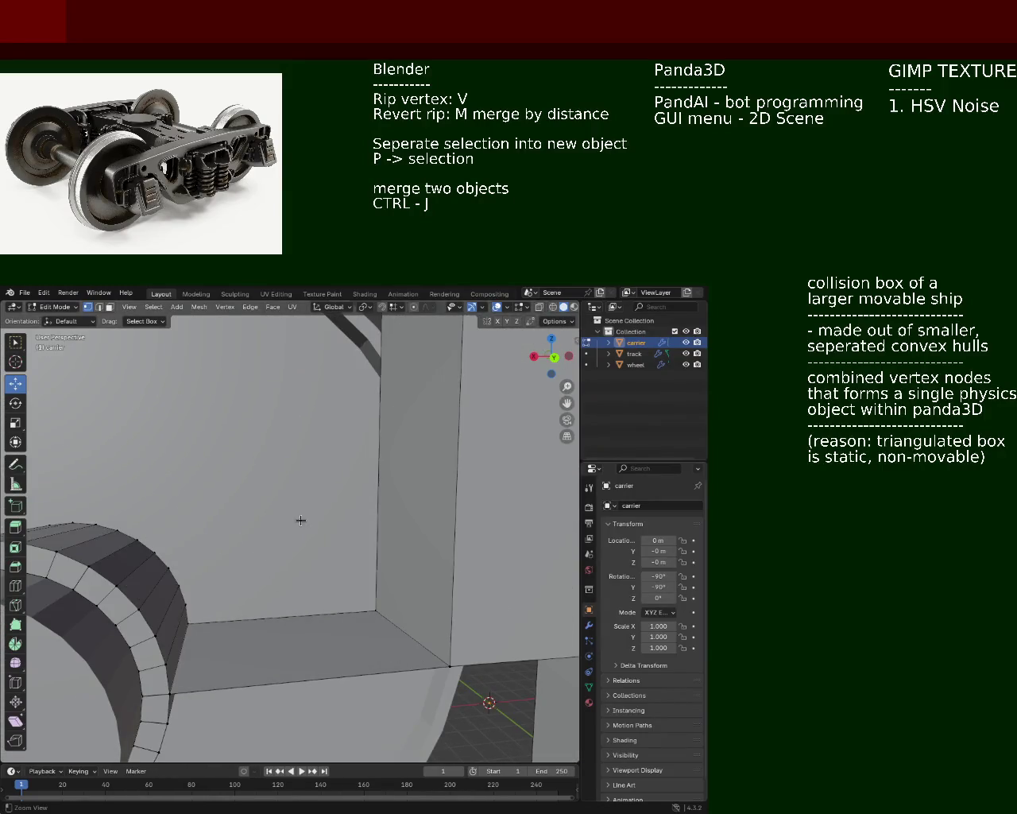
{"action": "middle_click_drag", "start_coordinate": [336, 540], "coordinate": [316, 551]}
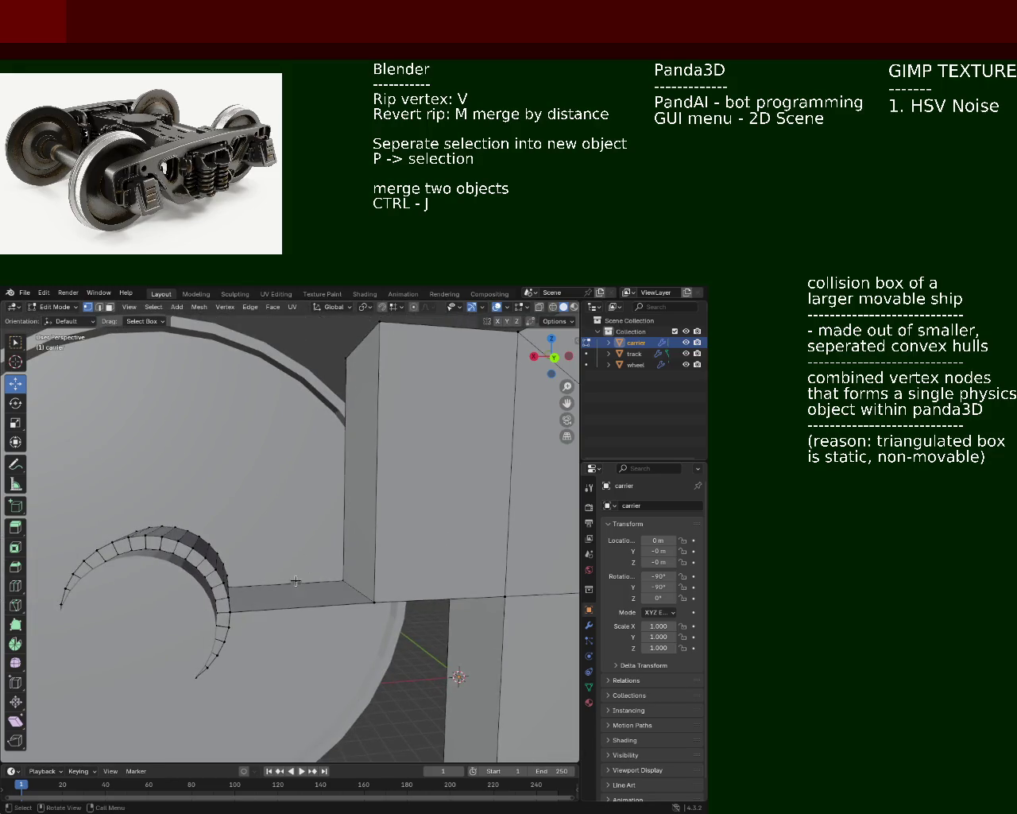
{"action": "left_click", "coordinate": [347, 447]}
{"action": "right_click", "coordinate": [295, 572]}
{"action": "left_click", "coordinate": [294, 572]}
- Vertex-slide the new midpoint along the block edge to its new position
{"action": "left_click", "coordinate": [394, 359]}
{"action": "left_click", "coordinate": [375, 330]}
{"action": "left_click", "coordinate": [378, 602], "text": "ctrl"}
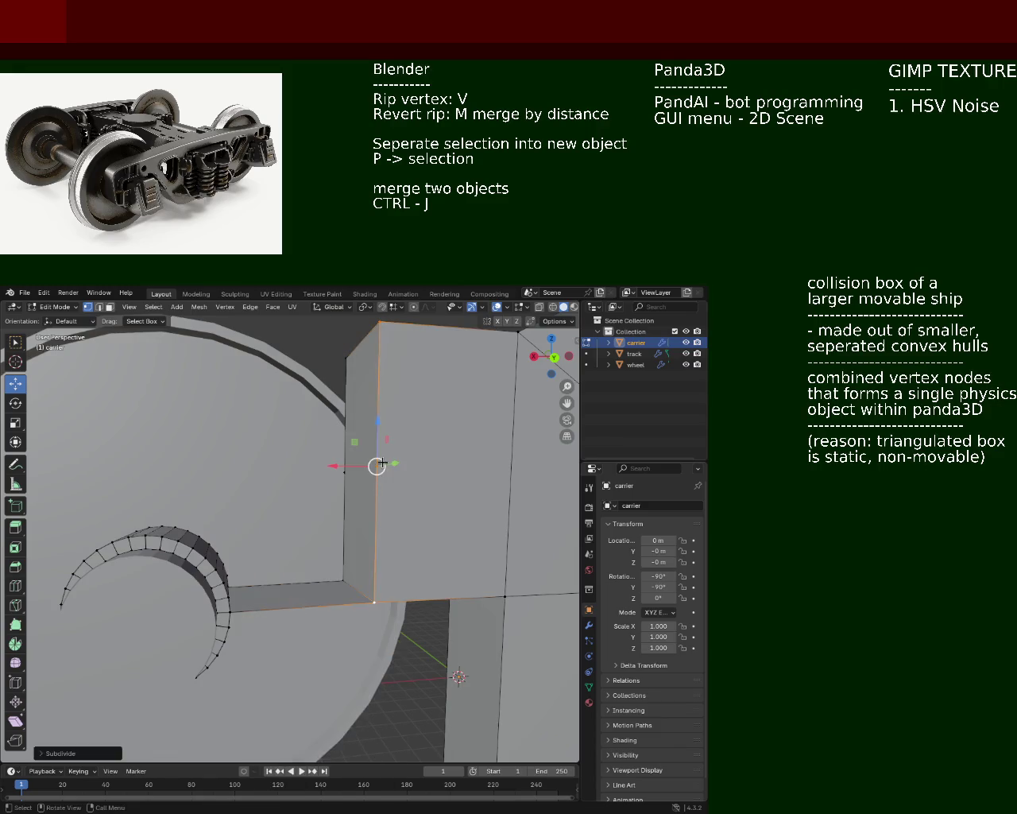
{"action": "left_click", "coordinate": [344, 472]}
{"action": "key", "text": "shift+v"}
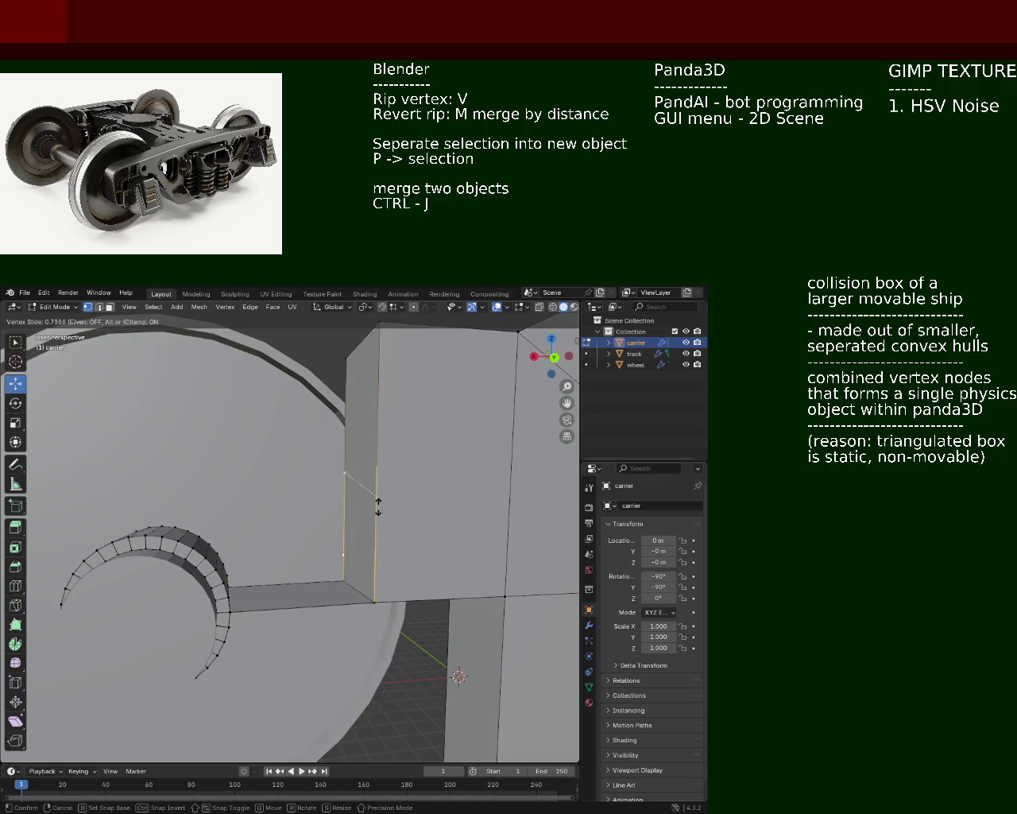
{"action": "left_click", "coordinate": [378, 523]}
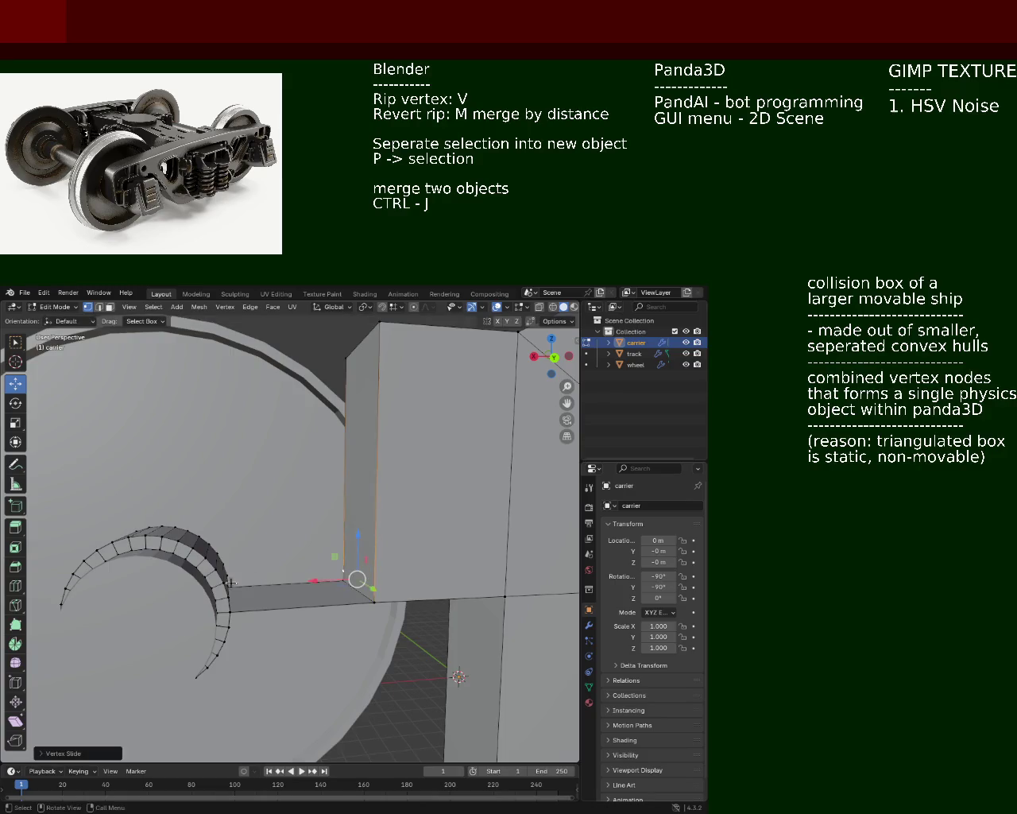
- Move the carrier block's vertices along Z beside the wheel cut-out
{"action": "left_click", "coordinate": [229, 596], "text": "shift"}
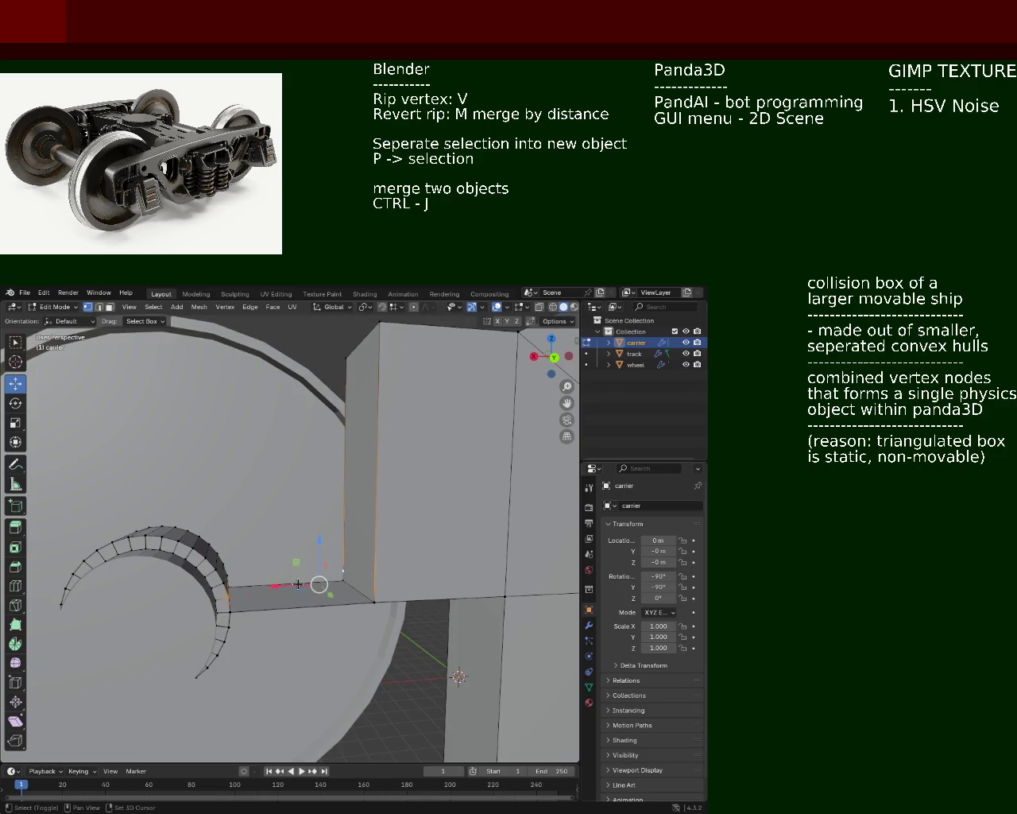
{"action": "middle_click_drag", "start_coordinate": [237, 581], "coordinate": [198, 586]}
{"action": "left_click", "coordinate": [186, 589], "text": "shift"}
{"action": "left_click", "coordinate": [261, 541]}
{"action": "middle_click_drag", "start_coordinate": [262, 542], "coordinate": [265, 532]}
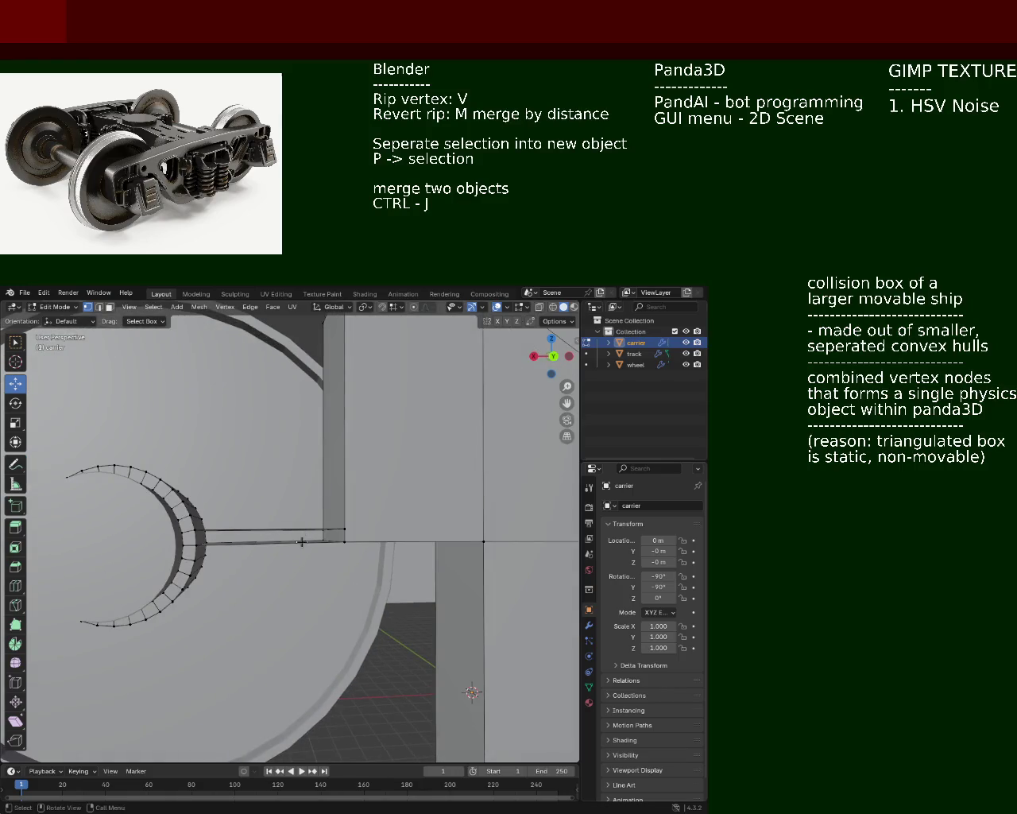
{"action": "mouse_move", "coordinate": [344, 526]}
{"action": "middle_mouse_down"}
{"action": "mouse_move", "coordinate": [424, 632]}
{"action": "mouse_move", "coordinate": [162, 603]}
{"action": "mouse_move", "coordinate": [236, 526]}
{"action": "mouse_move", "coordinate": [287, 549]}
{"action": "middle_mouse_up"}
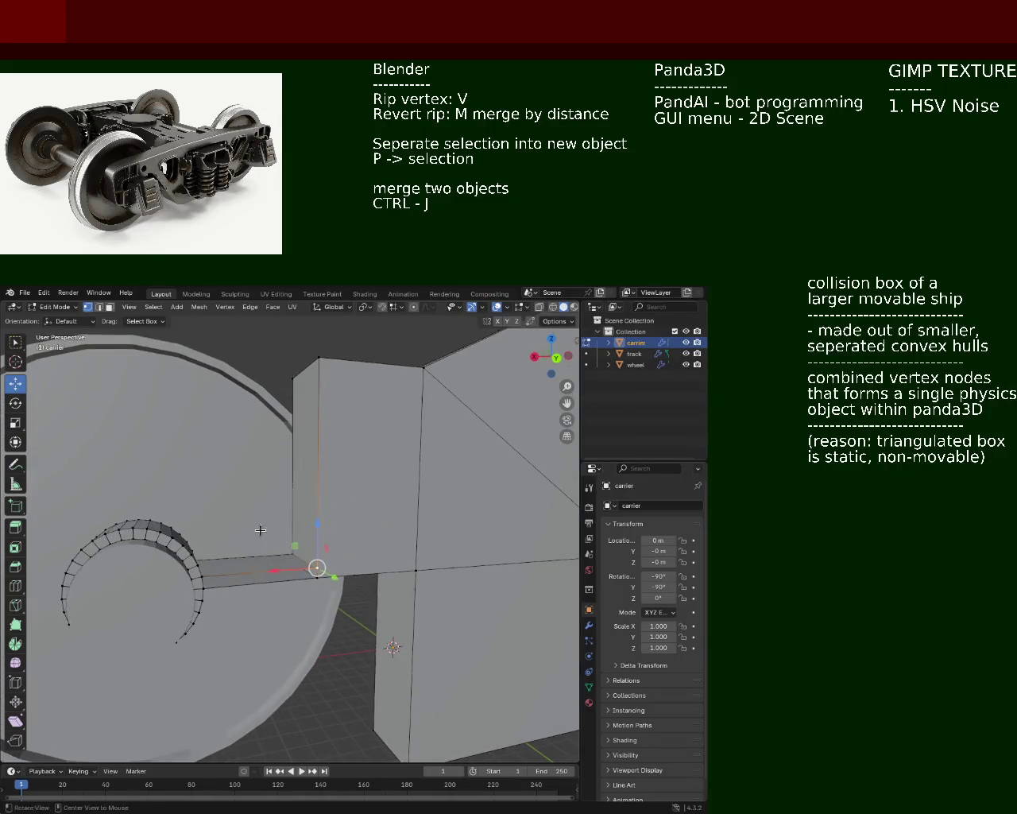
{"action": "left_click", "coordinate": [319, 567], "text": "shift"}
{"action": "mouse_move", "coordinate": [304, 526]}
{"action": "left_mouse_down"}
{"action": "mouse_move", "coordinate": [298, 427]}
{"action": "mouse_move", "coordinate": [292, 550]}
{"action": "left_mouse_up"}
- Select the four vertices forming the arm face between the block and hub arc
{"action": "left_click", "coordinate": [203, 575]}
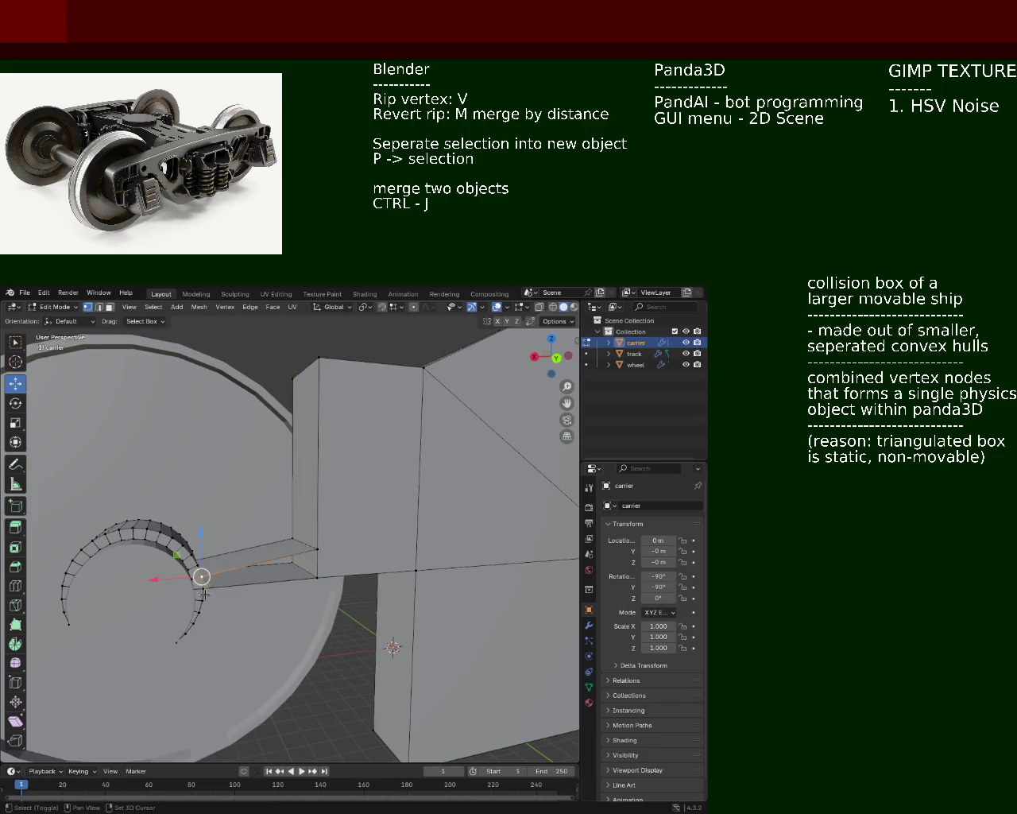
{"action": "left_click", "coordinate": [318, 548]}
{"action": "left_click", "coordinate": [318, 576], "text": "shift"}
{"action": "left_click", "coordinate": [201, 578], "text": "shift"}
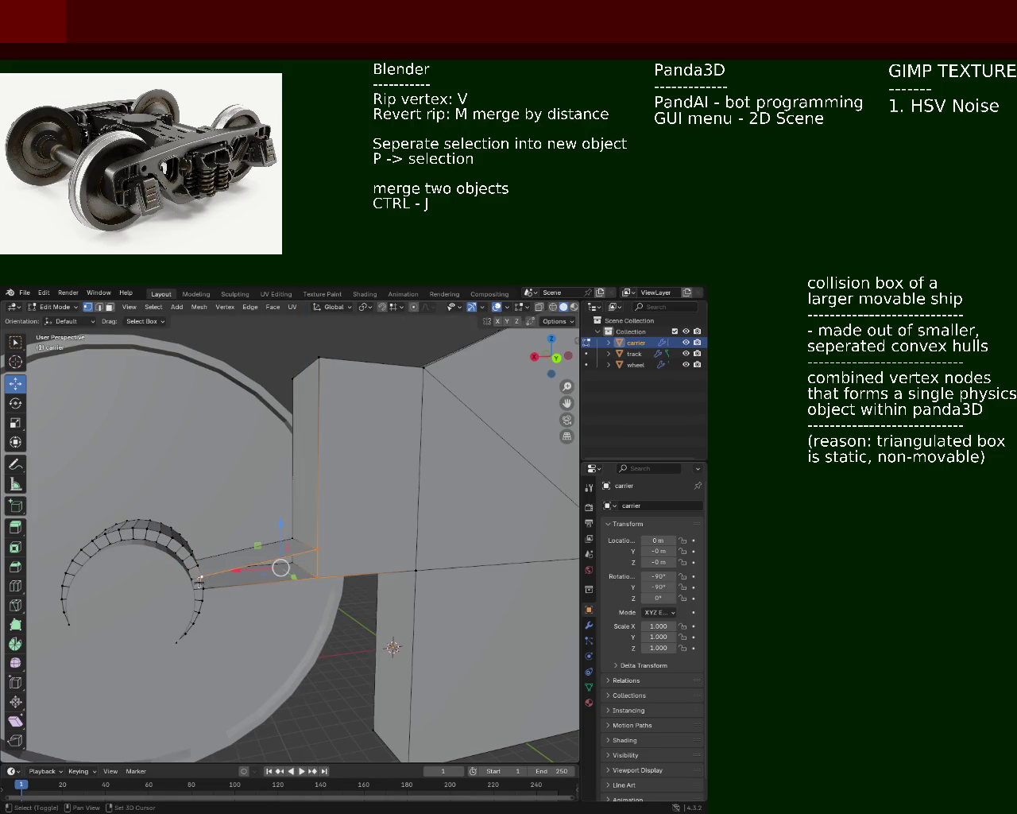
{"action": "left_click", "coordinate": [201, 588], "text": "shift"}
{"action": "mouse_move", "coordinate": [416, 563]}
{"action": "middle_mouse_down"}
{"action": "mouse_move", "coordinate": [314, 510]}
{"action": "mouse_move", "coordinate": [316, 535]}
{"action": "middle_mouse_up"}
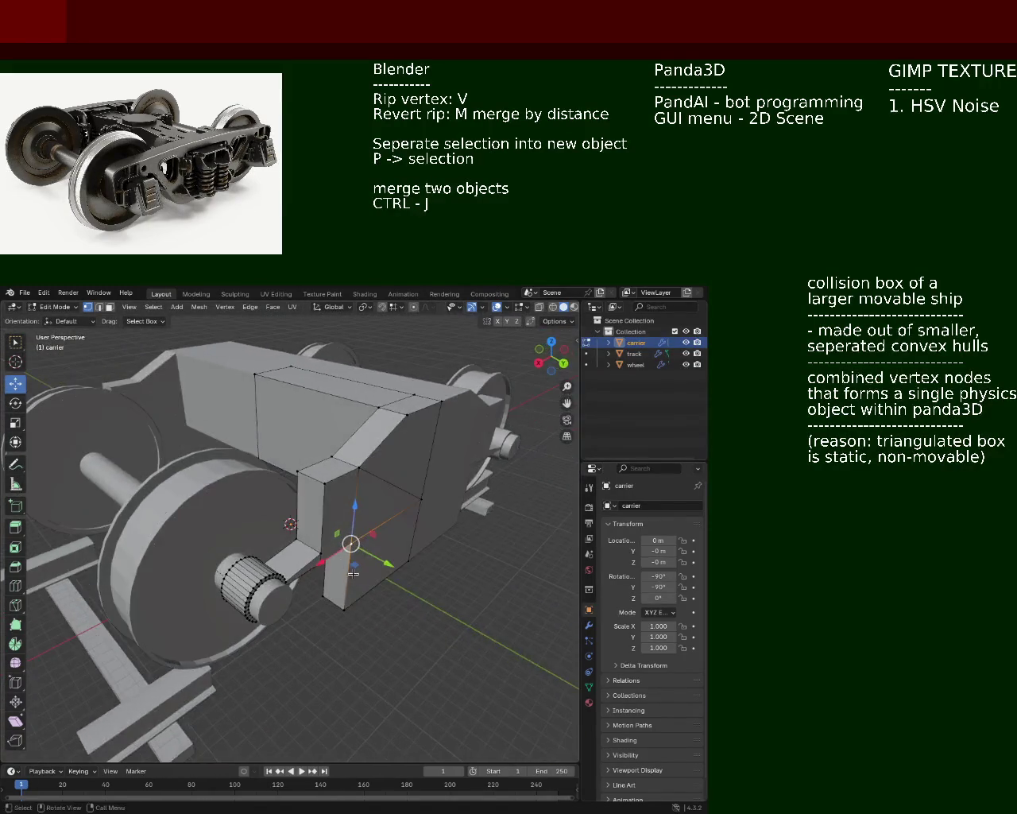
- Move the arm's corner vertex sideways along X, then raise it along Z
{"action": "left_click", "coordinate": [310, 545]}
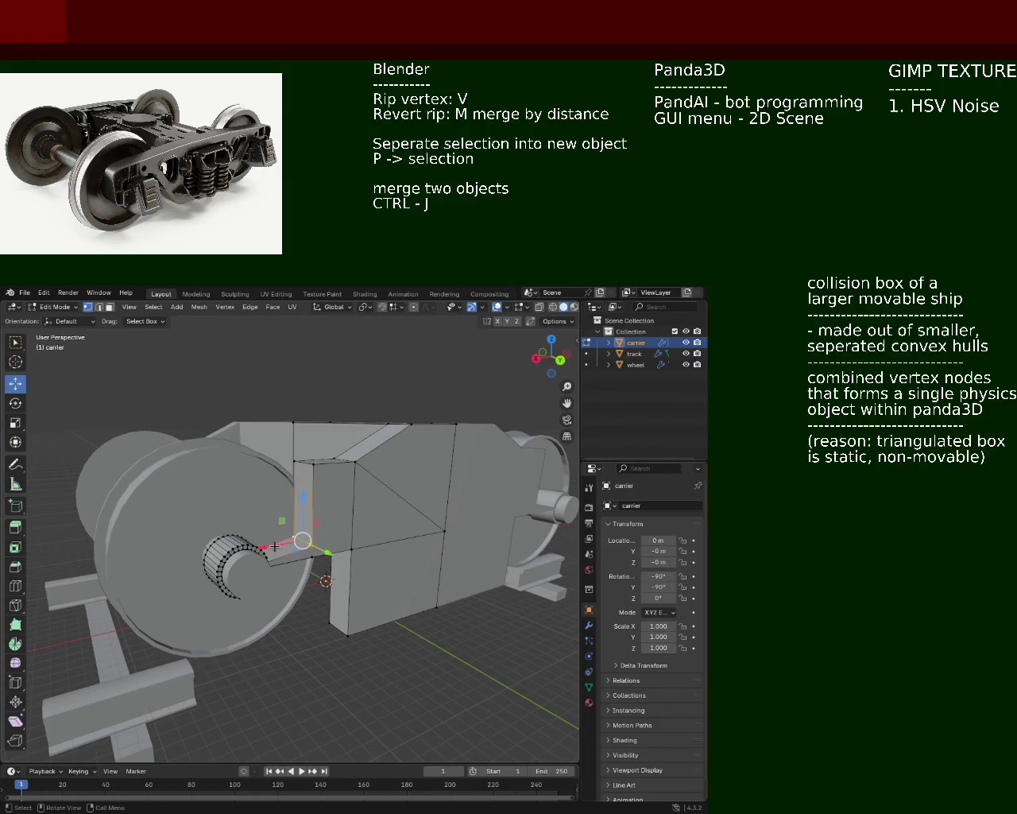
{"action": "key", "text": "g"}
{"action": "key", "text": "x"}
{"action": "left_click", "coordinate": [280, 541]}
{"action": "key", "text": "g"}
{"action": "key", "text": "z"}
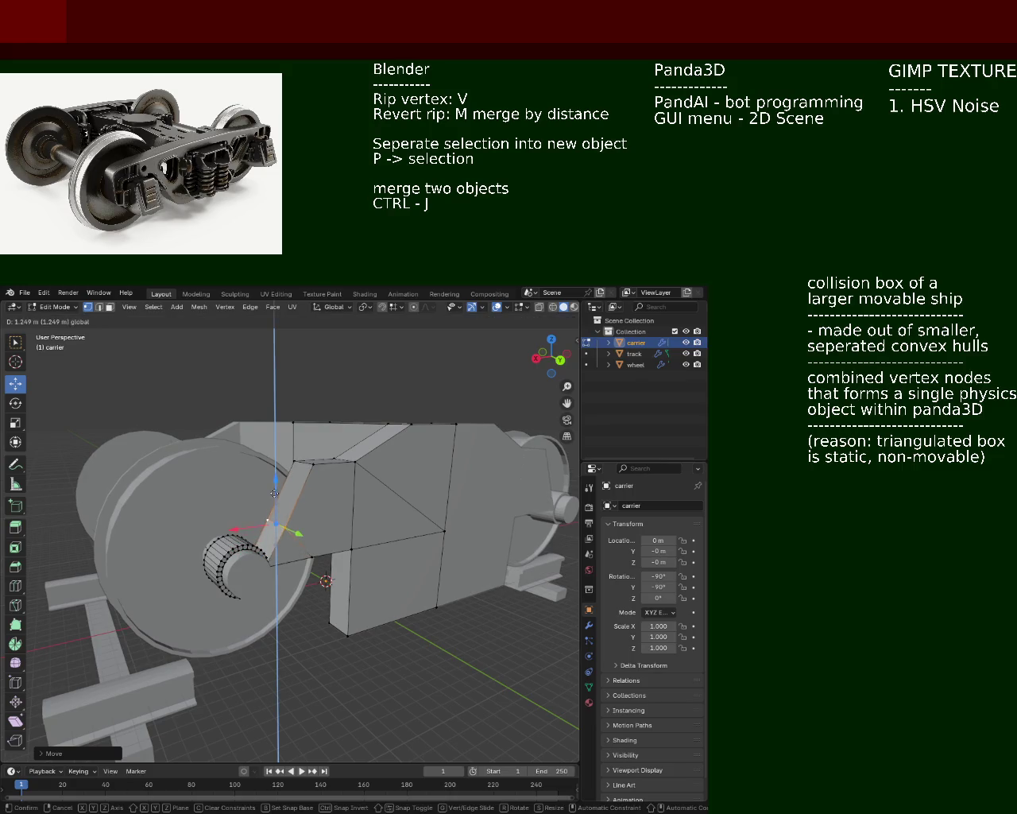
{"action": "left_click", "coordinate": [274, 501]}
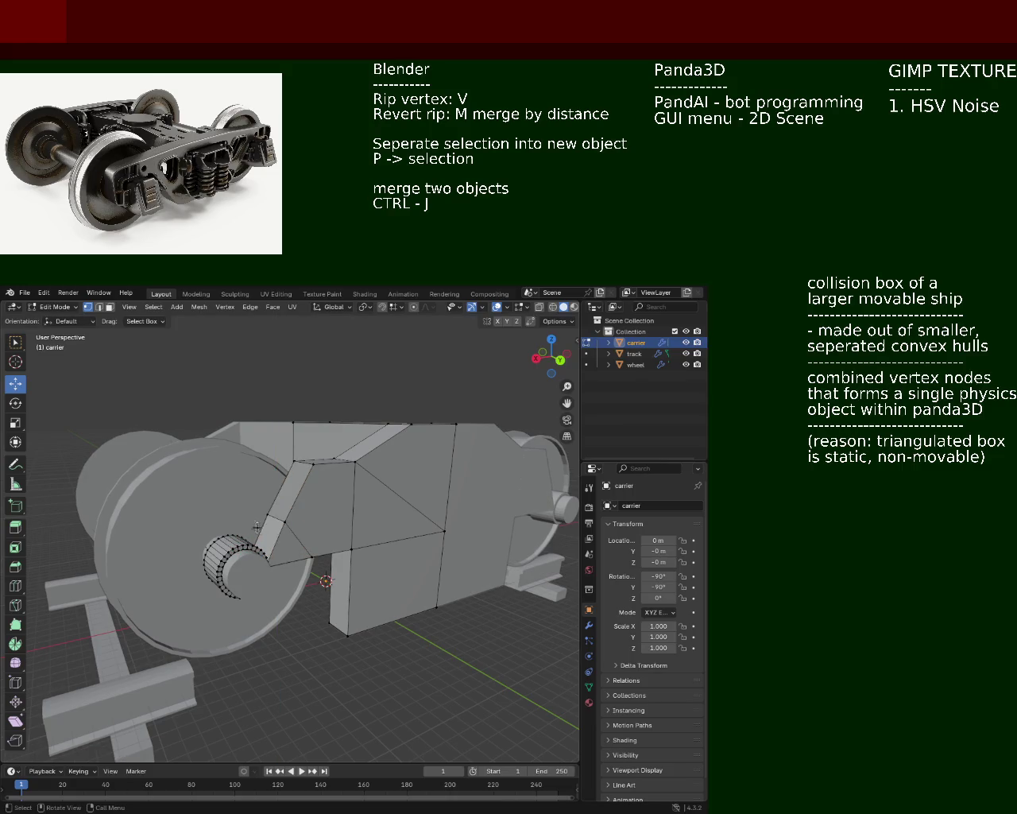
- Shift the arm's lower corner vertex sideways along X
{"action": "left_click", "coordinate": [284, 522]}
{"action": "middle_click_drag", "start_coordinate": [284, 522], "coordinate": [290, 558]}
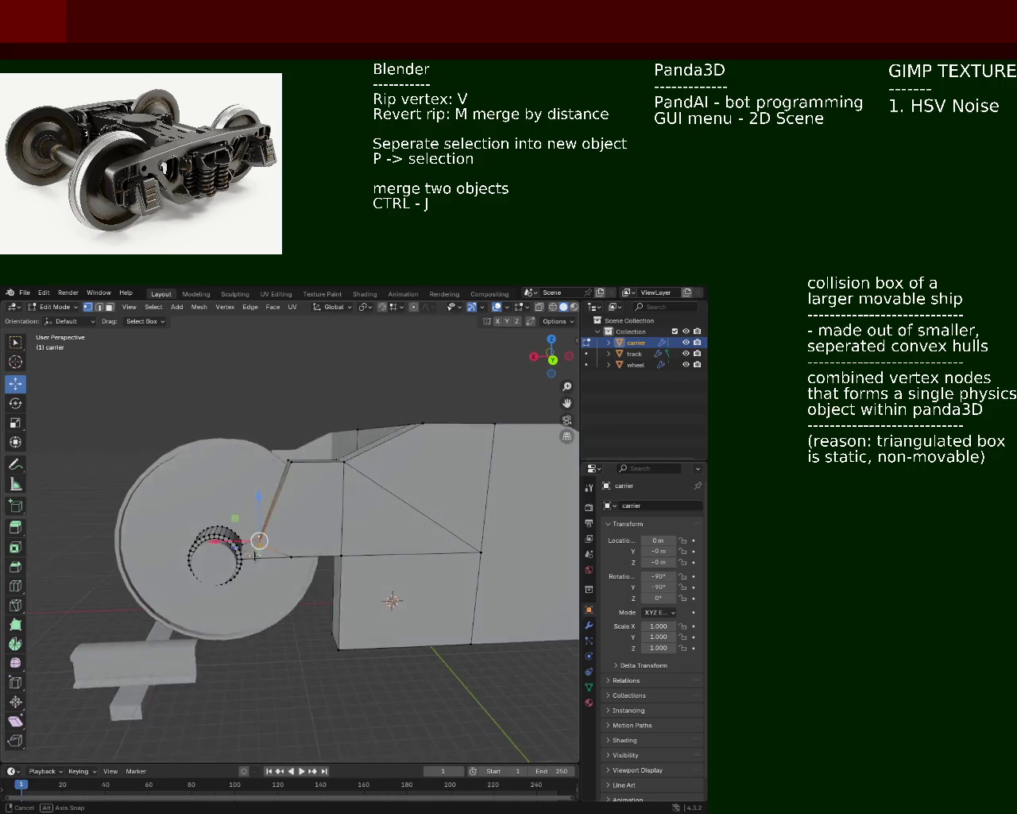
{"action": "key", "text": "g"}
{"action": "key", "text": "x"}
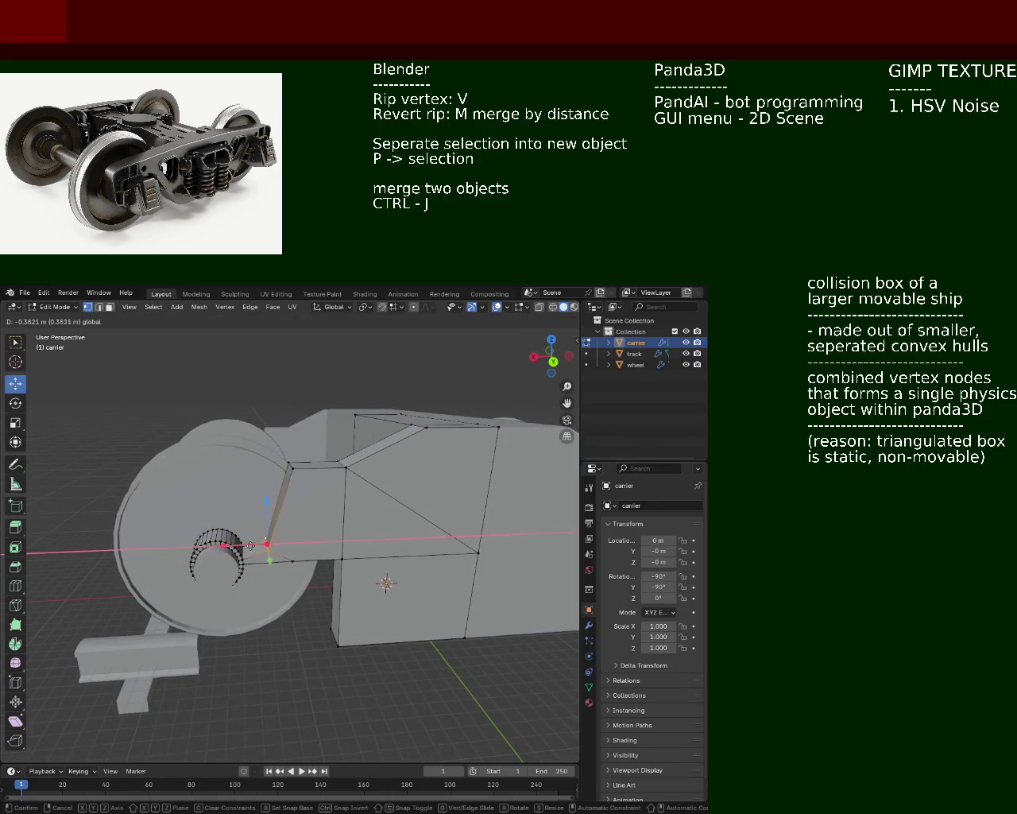
{"action": "left_click", "coordinate": [254, 545]}
- Zoom in on the arm–crescent joint and select its small face in face mode
{"action": "left_click", "coordinate": [331, 628]}
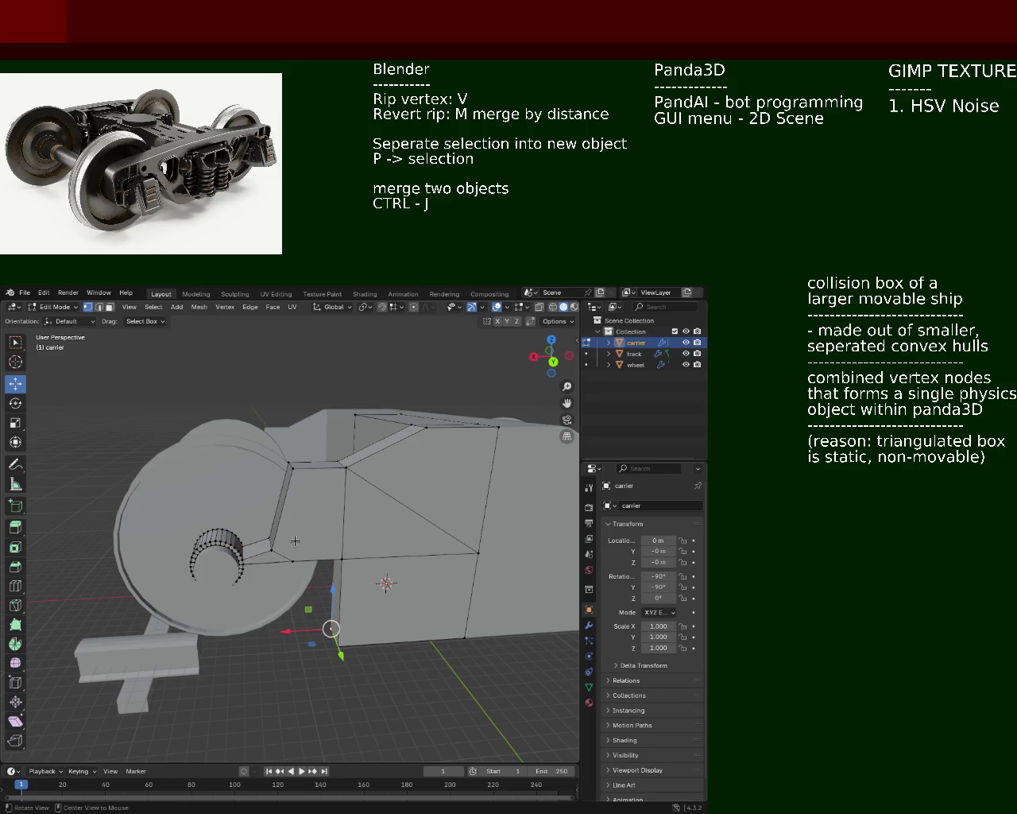
{"action": "scroll", "coordinate": [295, 540], "scroll_direction": "up", "scroll_amount": 3}
{"action": "middle_click_drag", "start_coordinate": [295, 541], "coordinate": [277, 516]}
{"action": "scroll", "coordinate": [263, 541], "scroll_direction": "up", "scroll_amount": 2}
{"action": "middle_click_drag", "start_coordinate": [233, 552], "coordinate": [273, 561]}
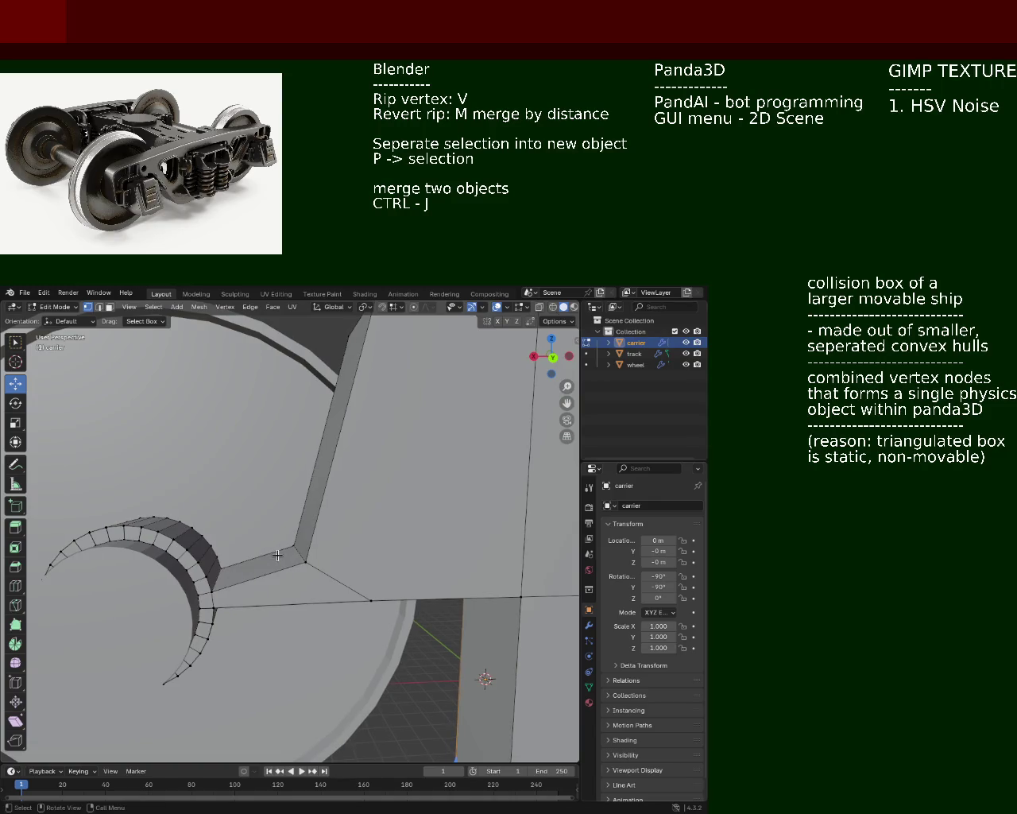
{"action": "left_click", "coordinate": [306, 562]}
{"action": "mouse_move", "coordinate": [306, 561]}
{"action": "middle_mouse_down"}
{"action": "mouse_move", "coordinate": [352, 553]}
{"action": "mouse_move", "coordinate": [336, 543]}
{"action": "mouse_move", "coordinate": [341, 557]}
{"action": "middle_mouse_up"}
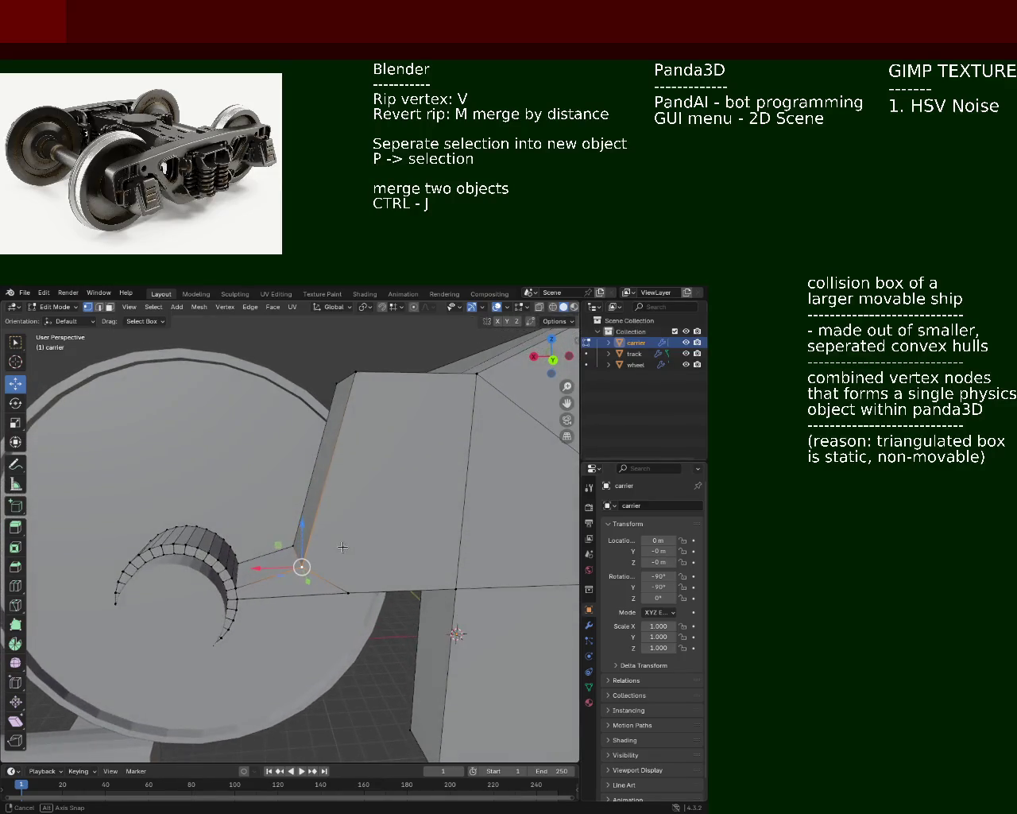
{"action": "left_click", "coordinate": [109, 307]}
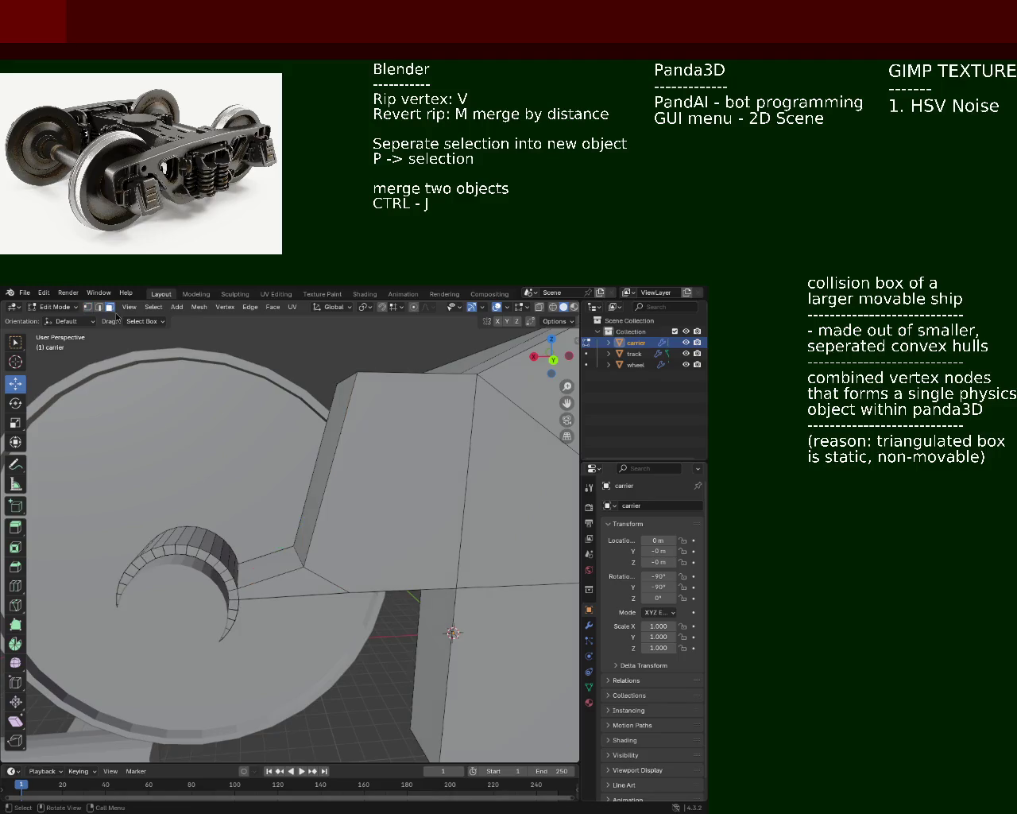
{"action": "left_click", "coordinate": [265, 566]}
- Delete the small face at the arm joint
{"action": "key", "text": "x"}
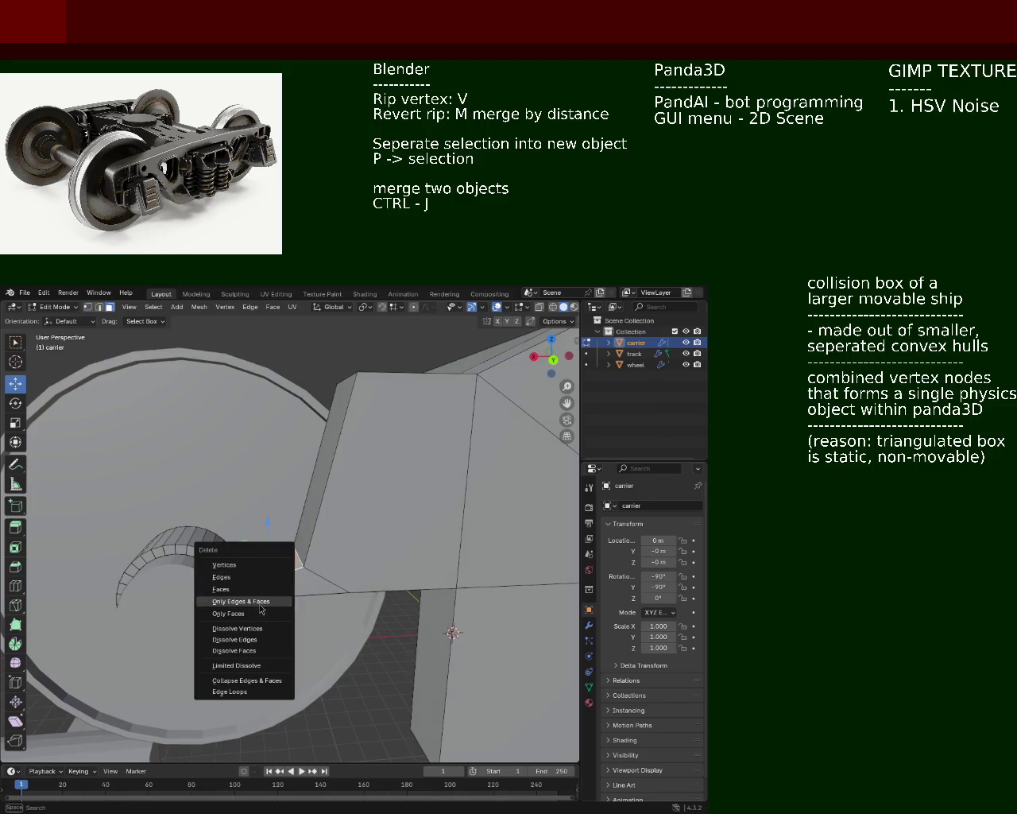
{"action": "left_click", "coordinate": [256, 589]}
{"action": "middle_click_drag", "start_coordinate": [256, 589], "coordinate": [314, 548]}
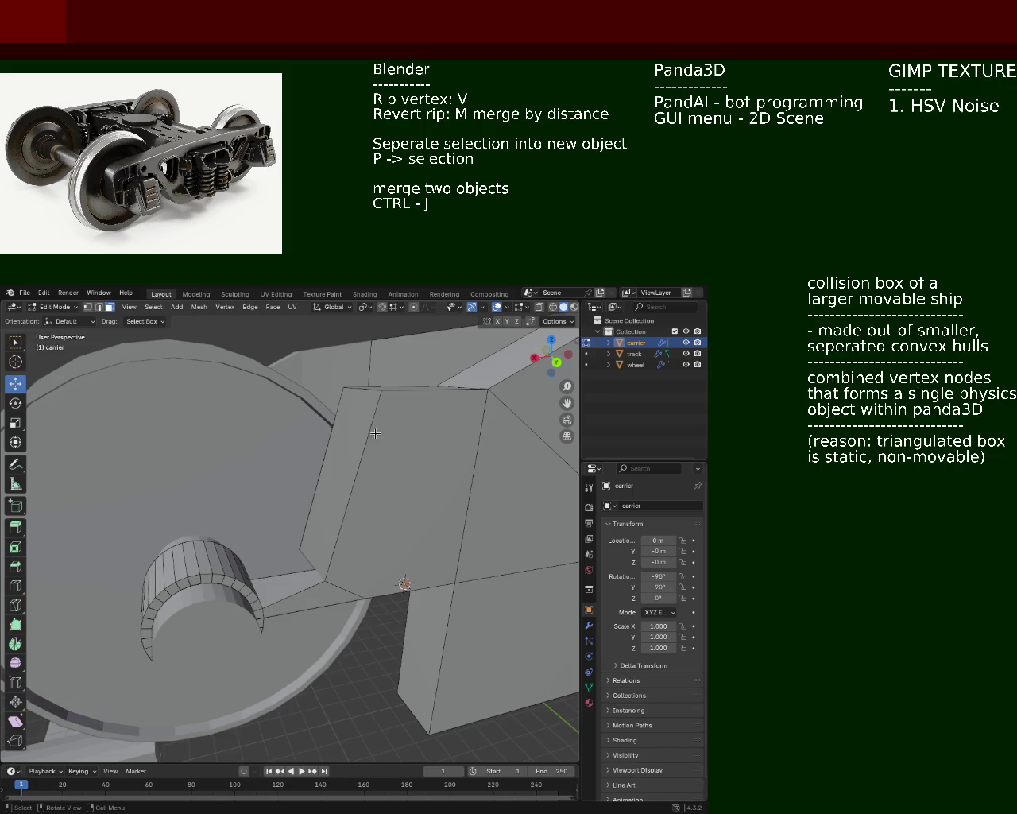
- Subdivide the carrier's left side edge to add a middle vertex
{"action": "left_click", "coordinate": [343, 388]}
{"action": "left_click", "coordinate": [299, 548], "text": "shift"}
{"action": "right_click", "coordinate": [299, 548]}
{"action": "left_click", "coordinate": [270, 531]}
- Vertex-slide the new side vertex lower toward the hub
{"action": "left_click", "coordinate": [381, 391]}
{"action": "left_click", "coordinate": [325, 582], "text": "shift"}
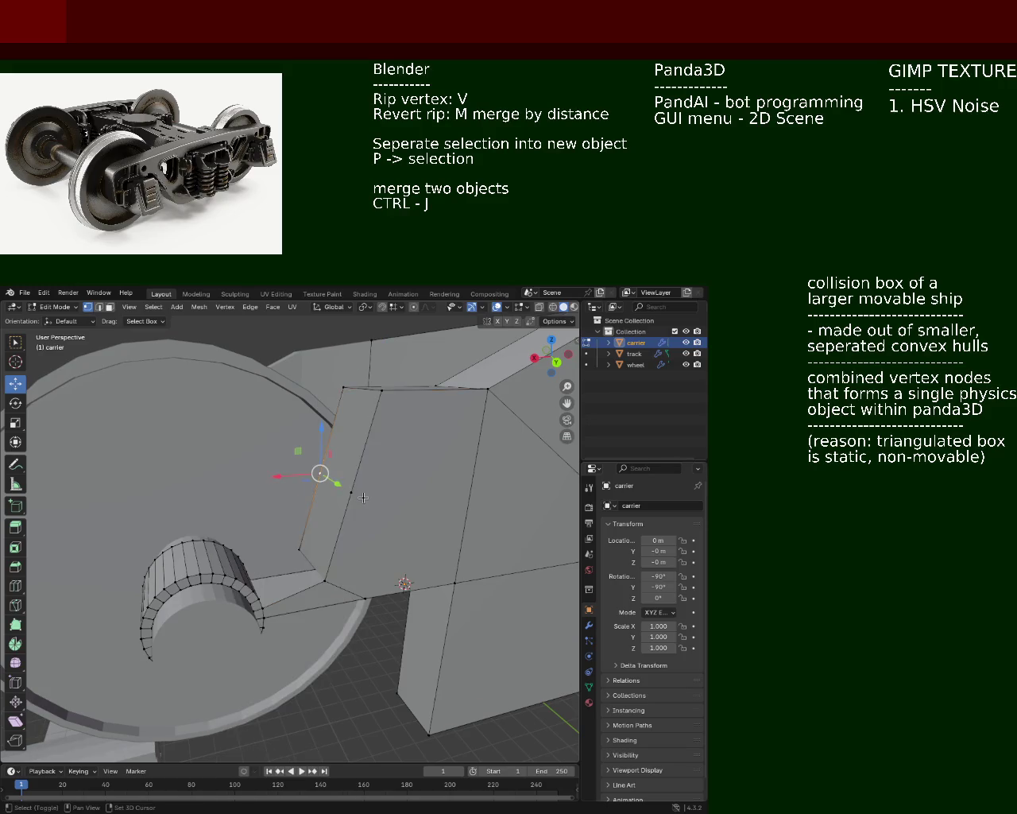
{"action": "key", "text": "shift+v"}
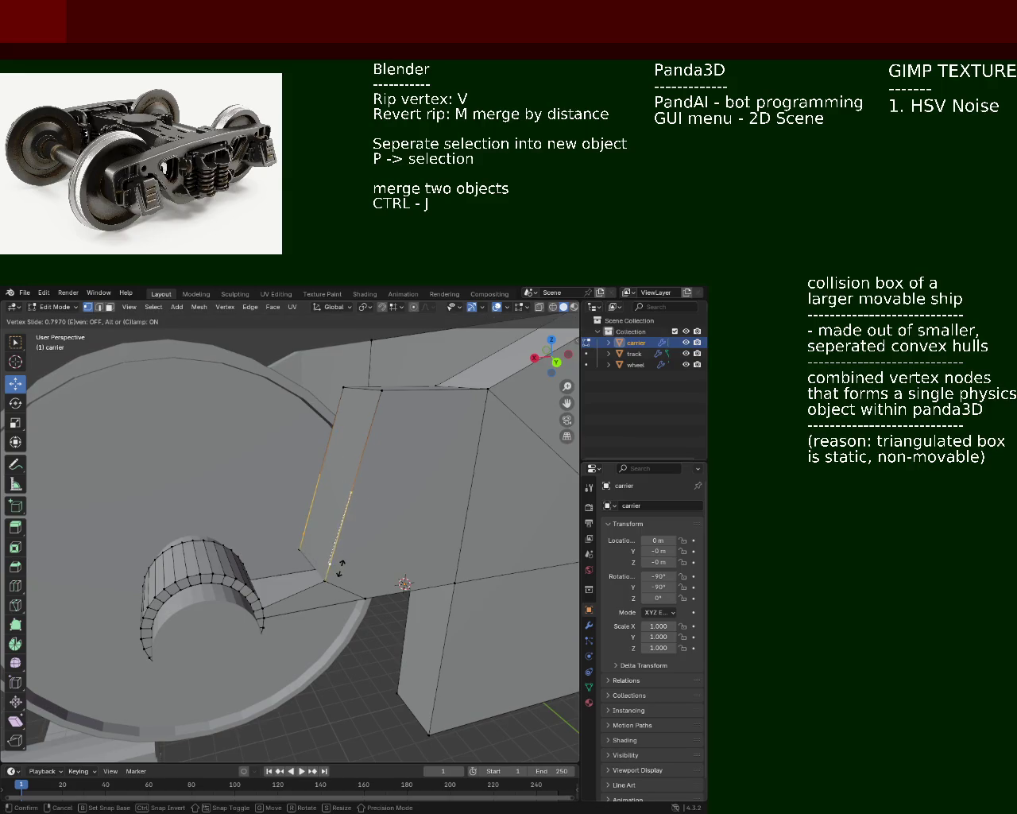
{"action": "left_click", "coordinate": [341, 567]}
{"action": "middle_click_drag", "start_coordinate": [341, 568], "coordinate": [191, 399]}
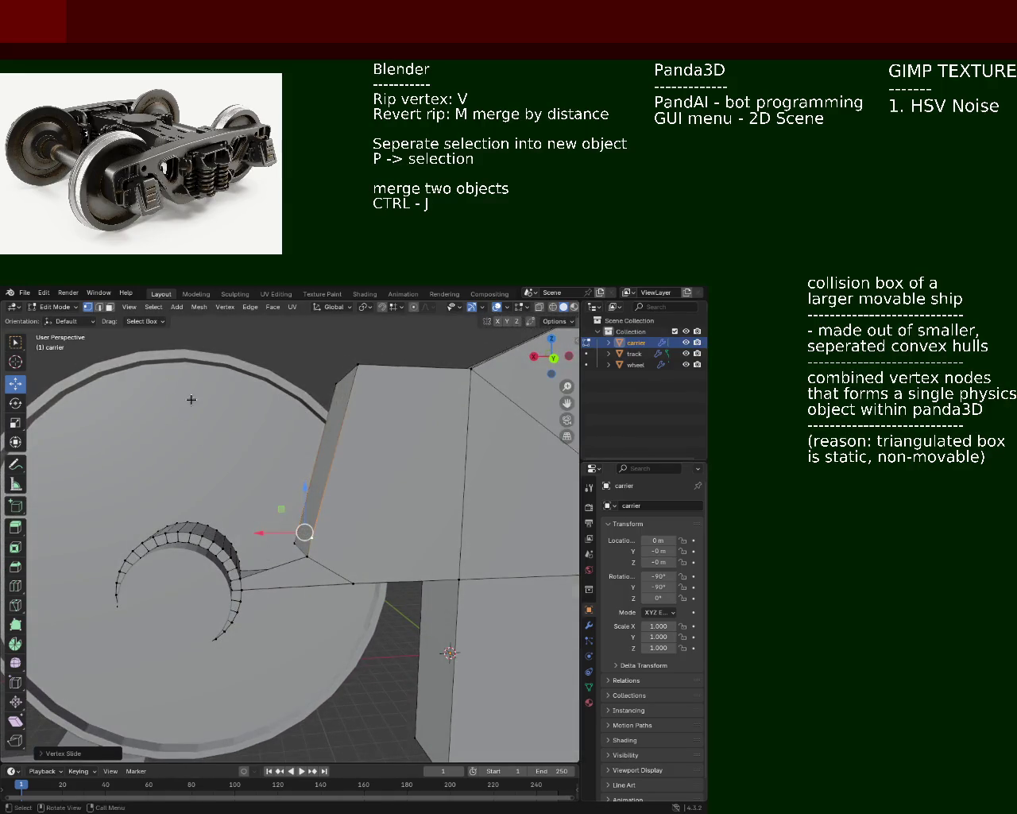
{"action": "left_click_drag", "start_coordinate": [305, 532], "coordinate": [312, 538]}
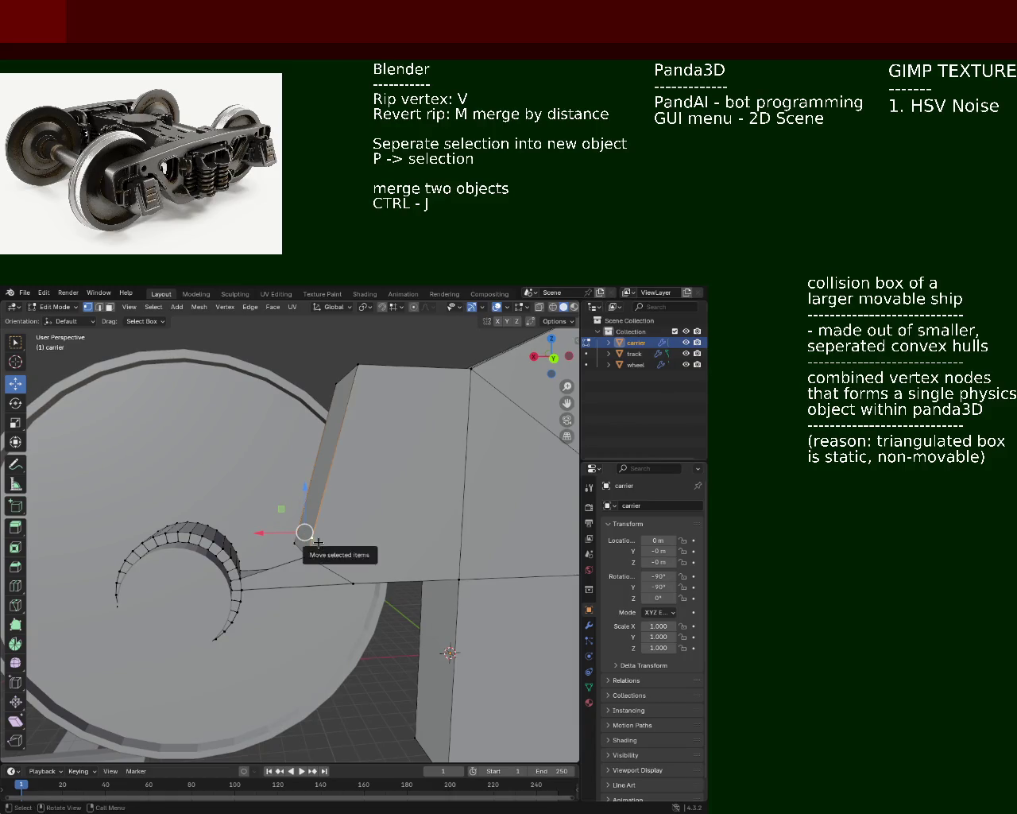
{"action": "mouse_move", "coordinate": [298, 477]}
{"action": "middle_mouse_down"}
{"action": "mouse_move", "coordinate": [396, 509]}
{"action": "mouse_move", "coordinate": [358, 559]}
{"action": "middle_mouse_up"}
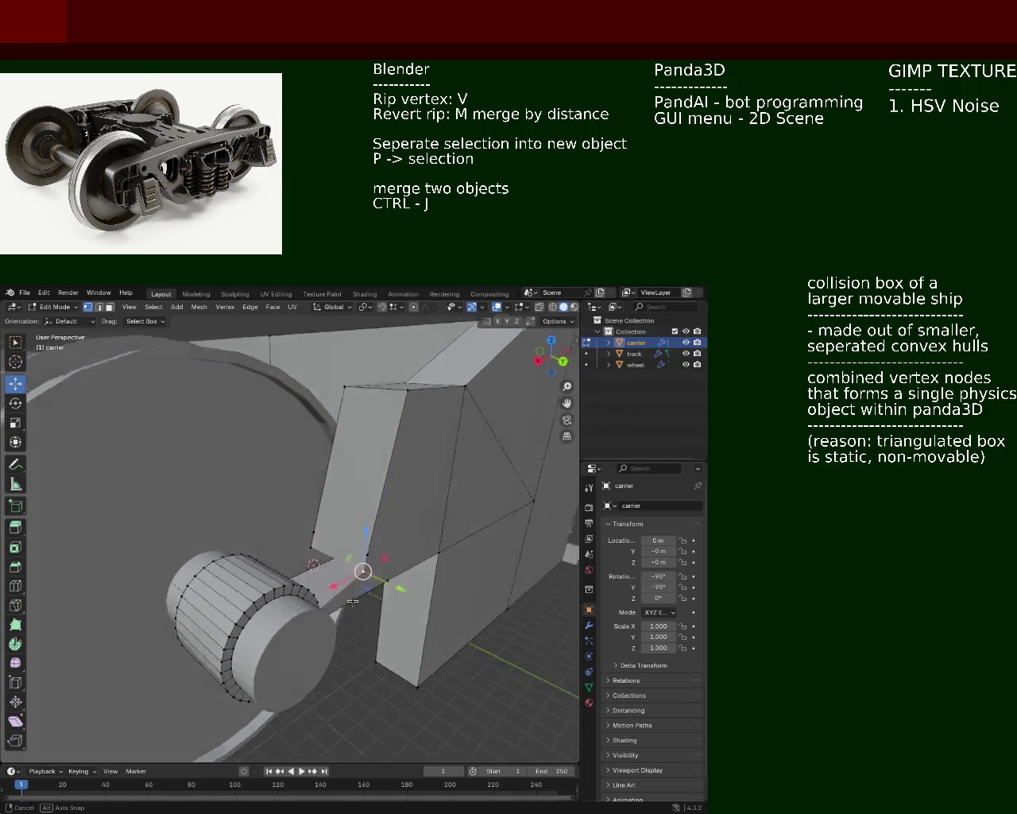
{"action": "middle_click_drag", "start_coordinate": [357, 559], "coordinate": [97, 340]}
- Delete the two faces beside the hub cylinder and select the carrier's front face
{"action": "left_click", "coordinate": [110, 309]}
{"action": "left_click", "coordinate": [343, 552]}
{"action": "left_click", "coordinate": [346, 566]}
{"action": "key", "text": "x"}
{"action": "left_click", "coordinate": [348, 566]}
{"action": "mouse_move", "coordinate": [347, 566]}
{"action": "middle_mouse_down"}
{"action": "mouse_move", "coordinate": [249, 470]}
{"action": "mouse_move", "coordinate": [360, 503]}
{"action": "middle_mouse_up"}
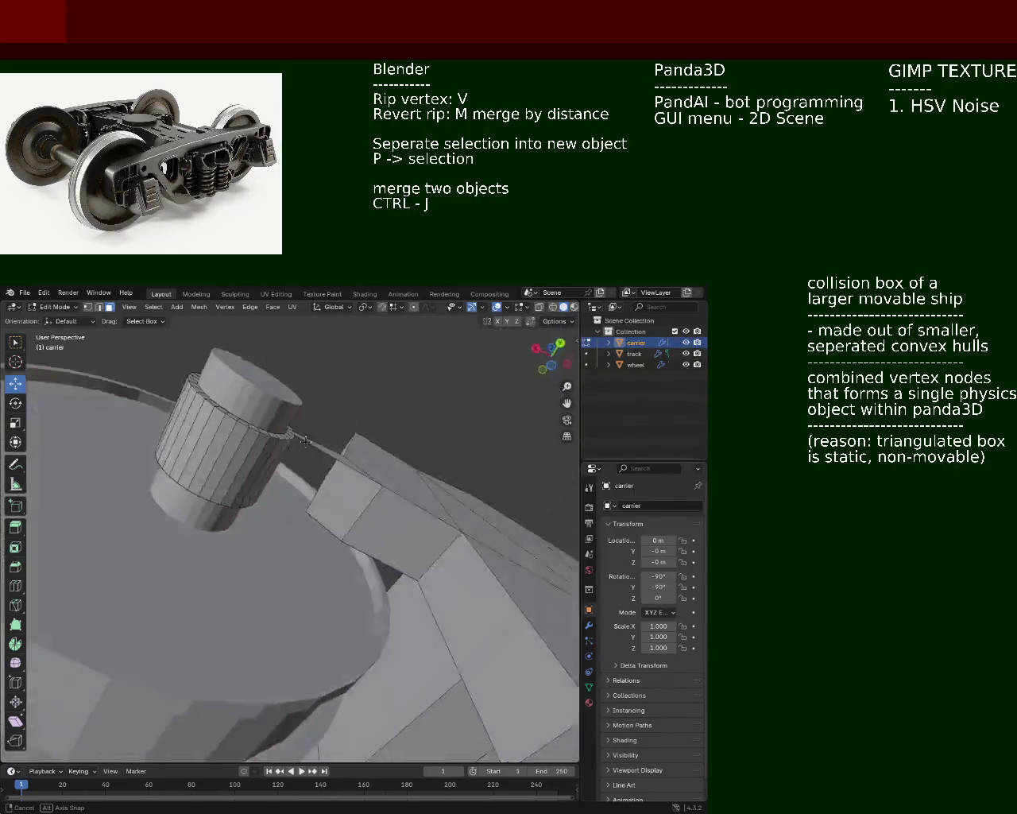
{"action": "left_click", "coordinate": [359, 503]}
- Delete the carrier's front face
{"action": "key", "text": "x"}
{"action": "left_click", "coordinate": [360, 509]}
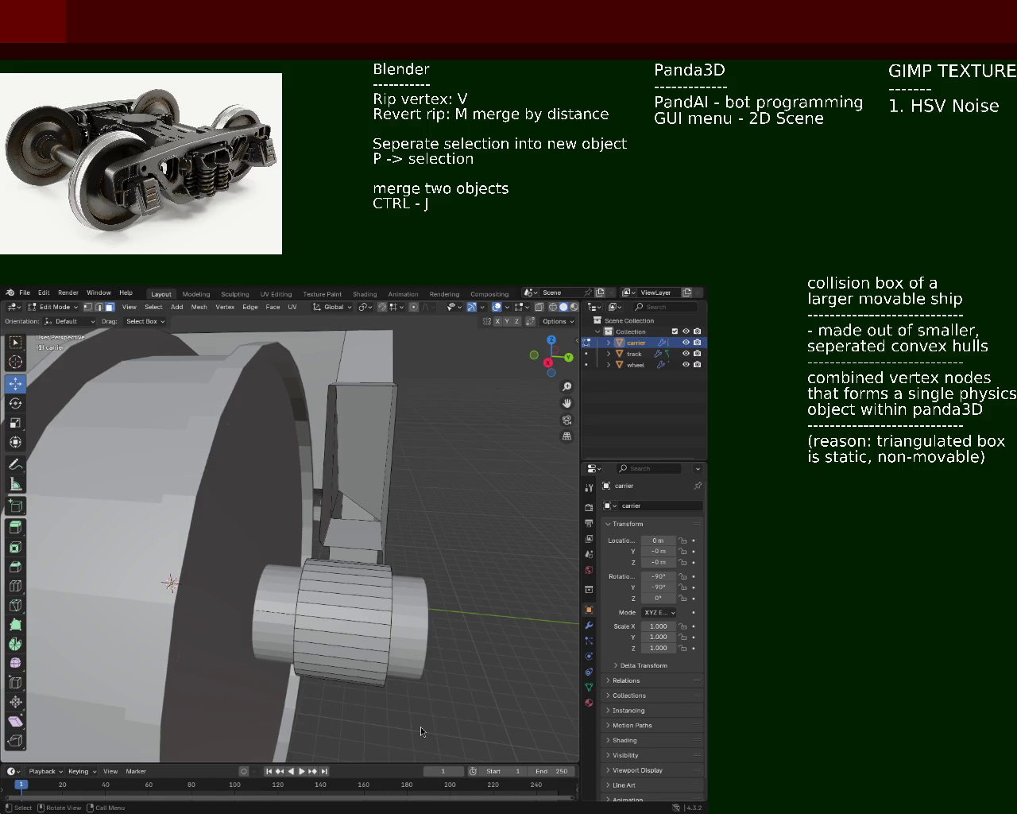
{"action": "middle_click_drag", "start_coordinate": [263, 474], "coordinate": [126, 417]}
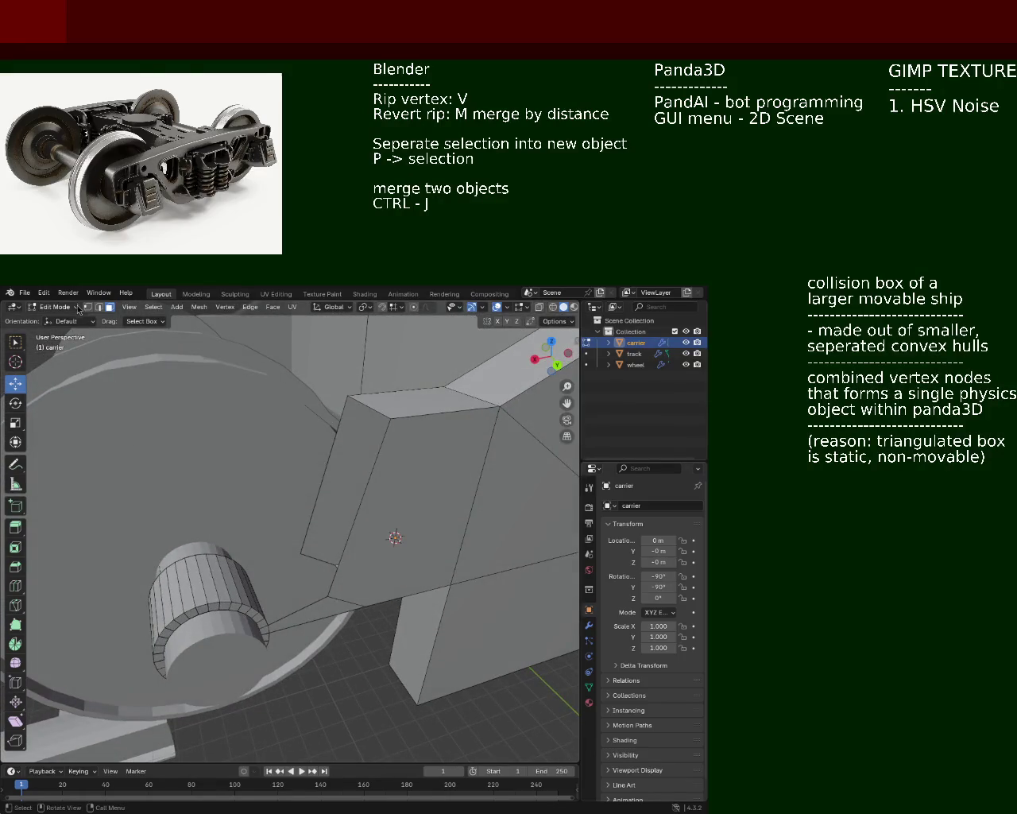
- Select the vertices and edge linking the hub rim to the bracket corner
{"action": "left_click", "coordinate": [334, 581]}
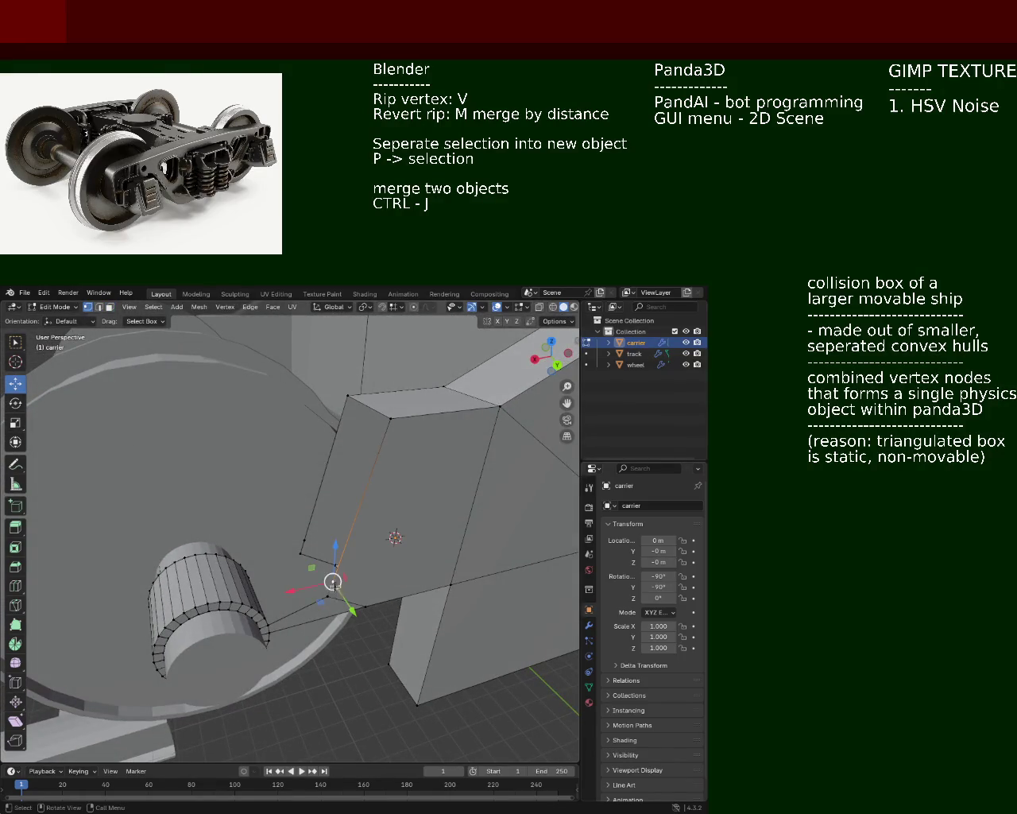
{"action": "scroll", "coordinate": [323, 568], "scroll_direction": "up", "scroll_amount": 1}
{"action": "scroll", "coordinate": [270, 581], "scroll_direction": "up", "scroll_amount": 1}
{"action": "left_click", "coordinate": [239, 621]}
{"action": "mouse_move", "coordinate": [239, 621]}
{"action": "middle_mouse_down"}
{"action": "mouse_move", "coordinate": [232, 566]}
{"action": "mouse_move", "coordinate": [277, 540]}
{"action": "mouse_move", "coordinate": [262, 548]}
{"action": "middle_mouse_up"}
{"action": "left_click", "coordinate": [303, 530], "text": "shift"}
{"action": "left_click", "coordinate": [324, 561], "text": "shift"}
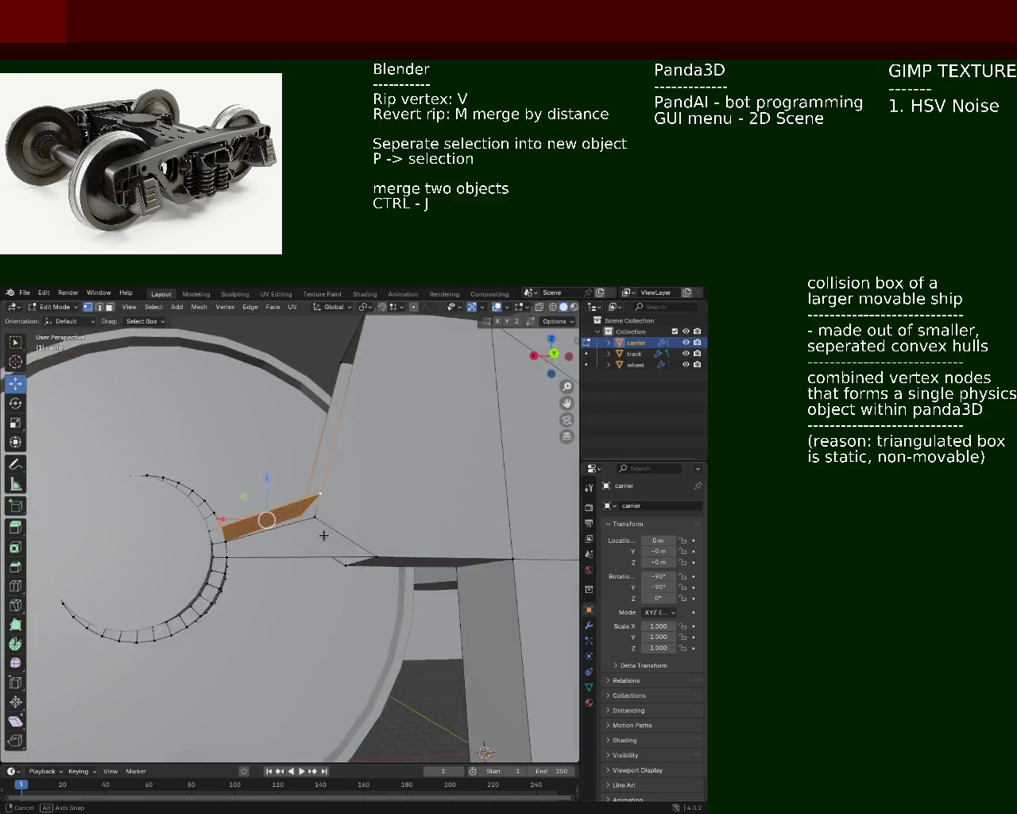
{"action": "left_click", "coordinate": [301, 525], "text": "shift"}
{"action": "left_click", "coordinate": [235, 543], "text": "shift"}
{"action": "left_click", "coordinate": [236, 543], "text": "shift"}
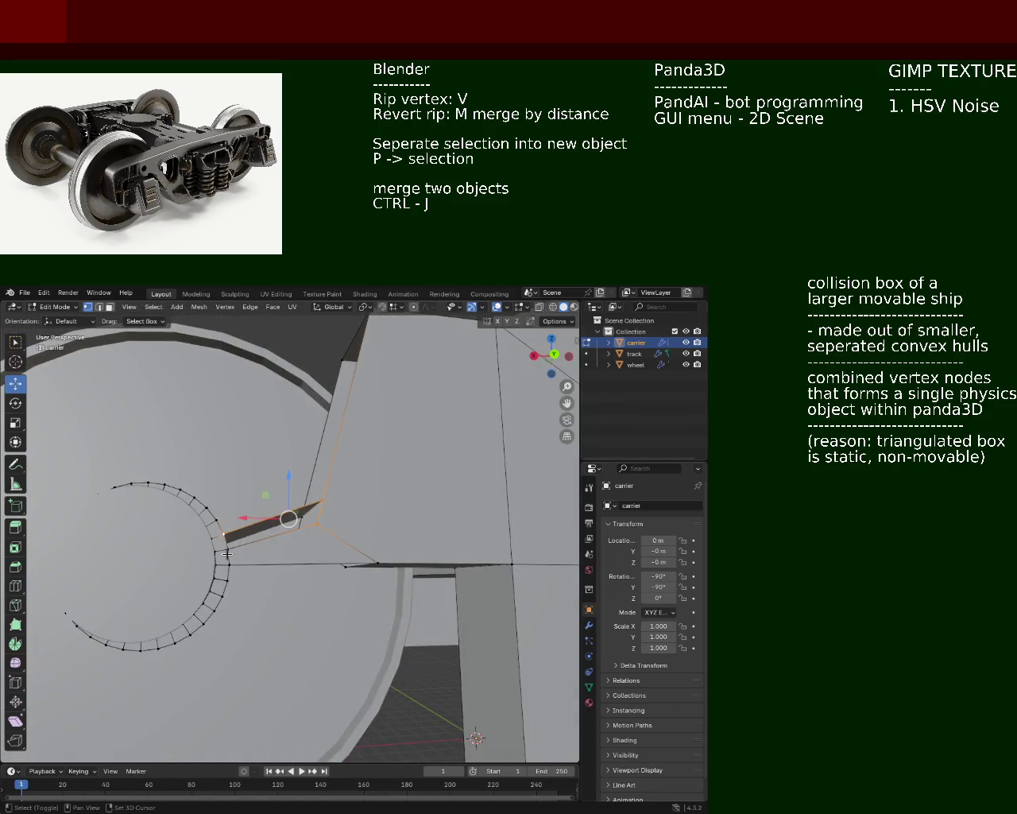
{"action": "mouse_move", "coordinate": [273, 527]}
{"action": "middle_mouse_down"}
{"action": "mouse_move", "coordinate": [381, 566]}
{"action": "mouse_move", "coordinate": [261, 511]}
{"action": "middle_mouse_up"}
{"action": "left_click", "coordinate": [341, 504]}
{"action": "mouse_move", "coordinate": [341, 504]}
{"action": "middle_mouse_down"}
{"action": "mouse_move", "coordinate": [334, 561]}
{"action": "mouse_move", "coordinate": [384, 630]}
{"action": "mouse_move", "coordinate": [272, 516]}
{"action": "mouse_move", "coordinate": [295, 516]}
{"action": "middle_mouse_up"}
- Shift the rim corner vertex about 0.41 m along X and lower it about 0.27 m
{"action": "left_click", "coordinate": [302, 582]}
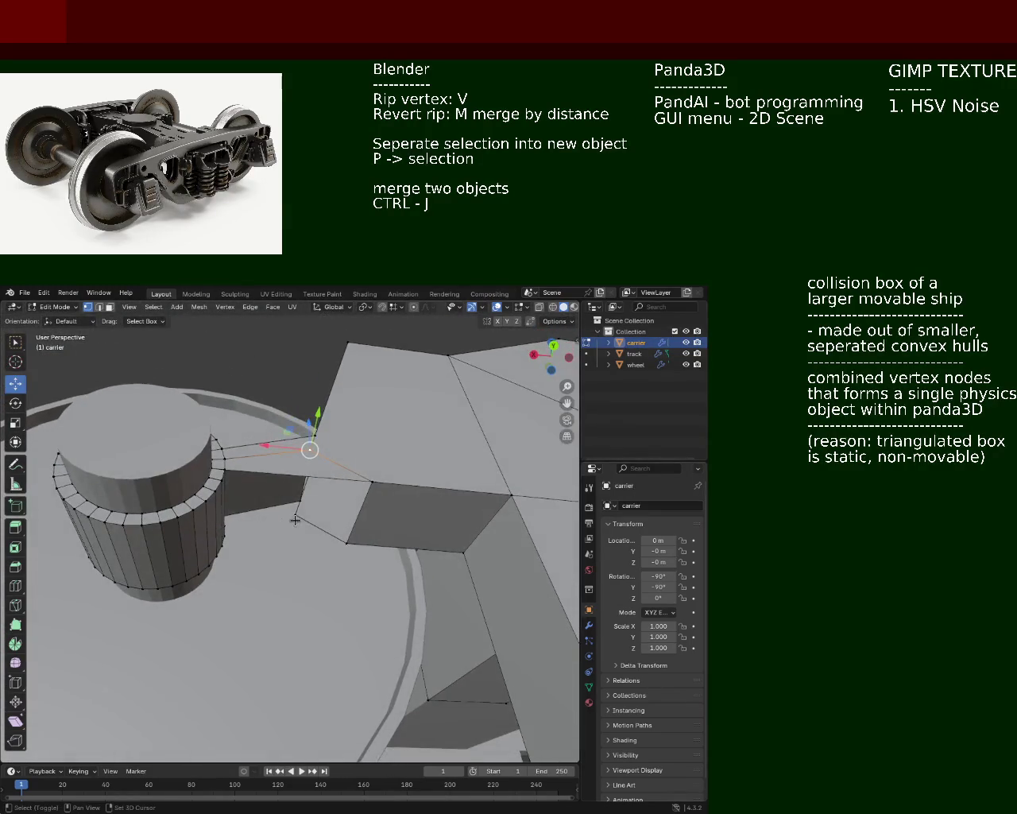
{"action": "left_click_drag", "start_coordinate": [267, 487], "coordinate": [364, 465]}
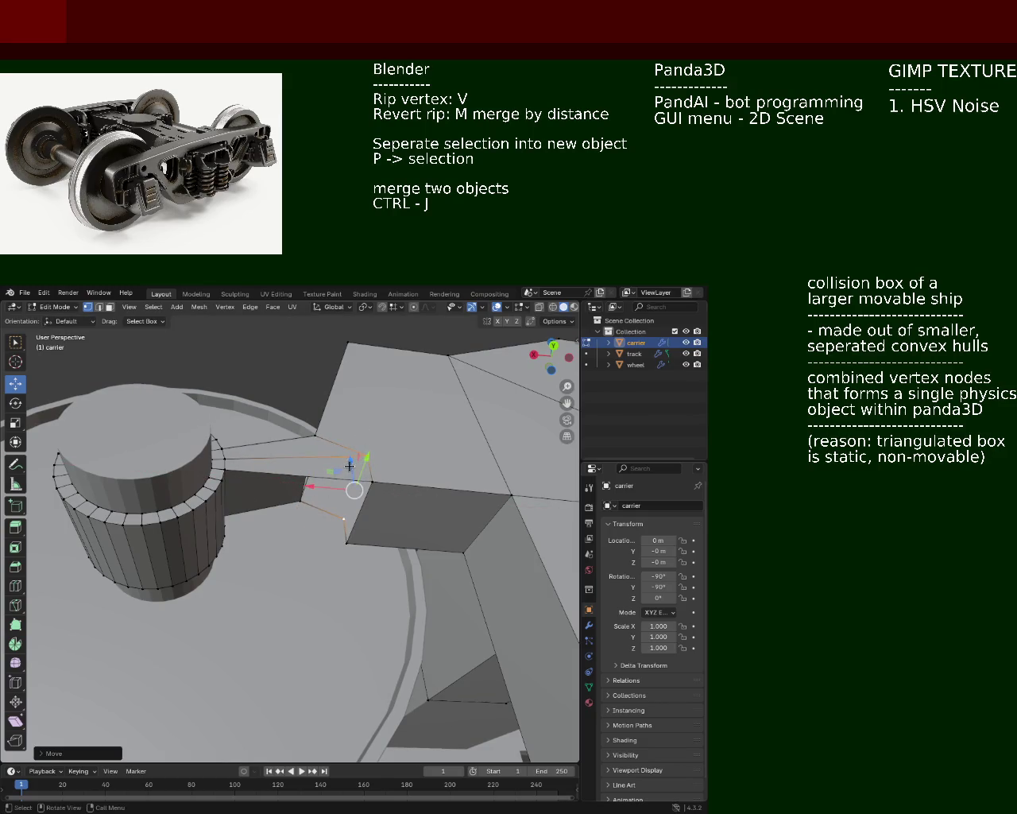
{"action": "middle_click_drag", "start_coordinate": [363, 413], "coordinate": [373, 442]}
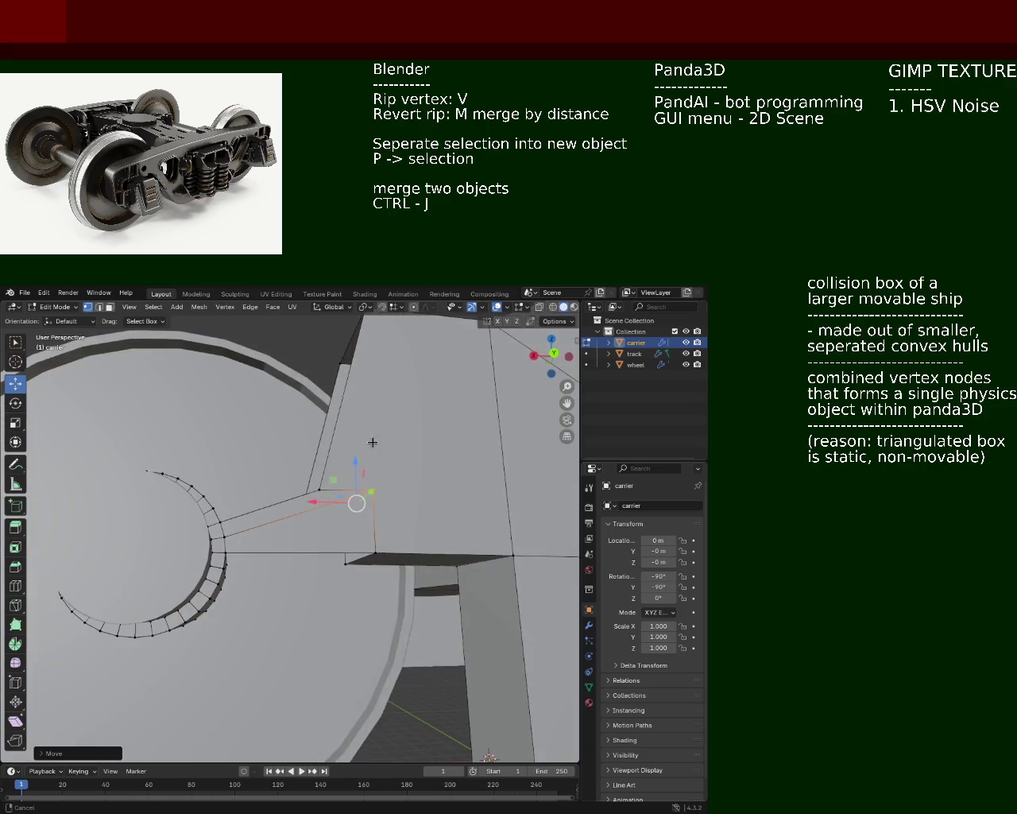
{"action": "left_click_drag", "start_coordinate": [356, 468], "coordinate": [349, 499]}
{"action": "middle_click_drag", "start_coordinate": [349, 500], "coordinate": [433, 532]}
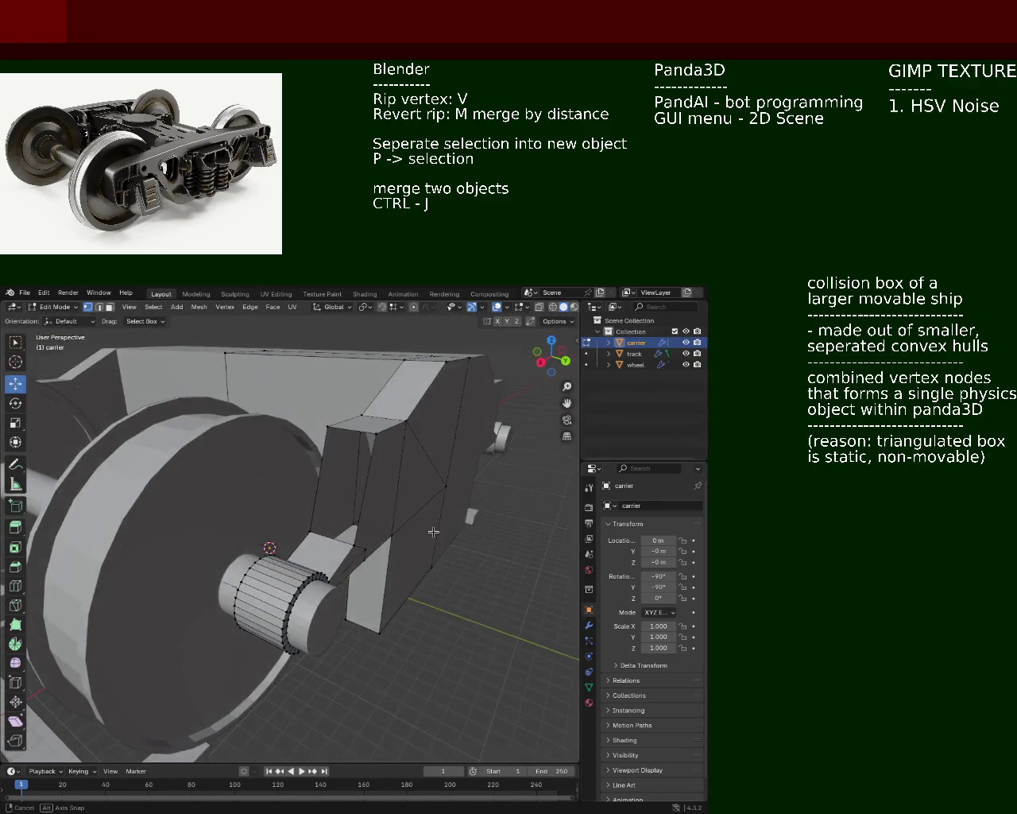
{"action": "middle_click_drag", "start_coordinate": [433, 532], "coordinate": [343, 555]}
- Move a carrier strip vertex sideways along X and raise it slightly along Z
{"action": "left_click", "coordinate": [344, 555]}
{"action": "left_click", "coordinate": [337, 440], "text": "shift"}
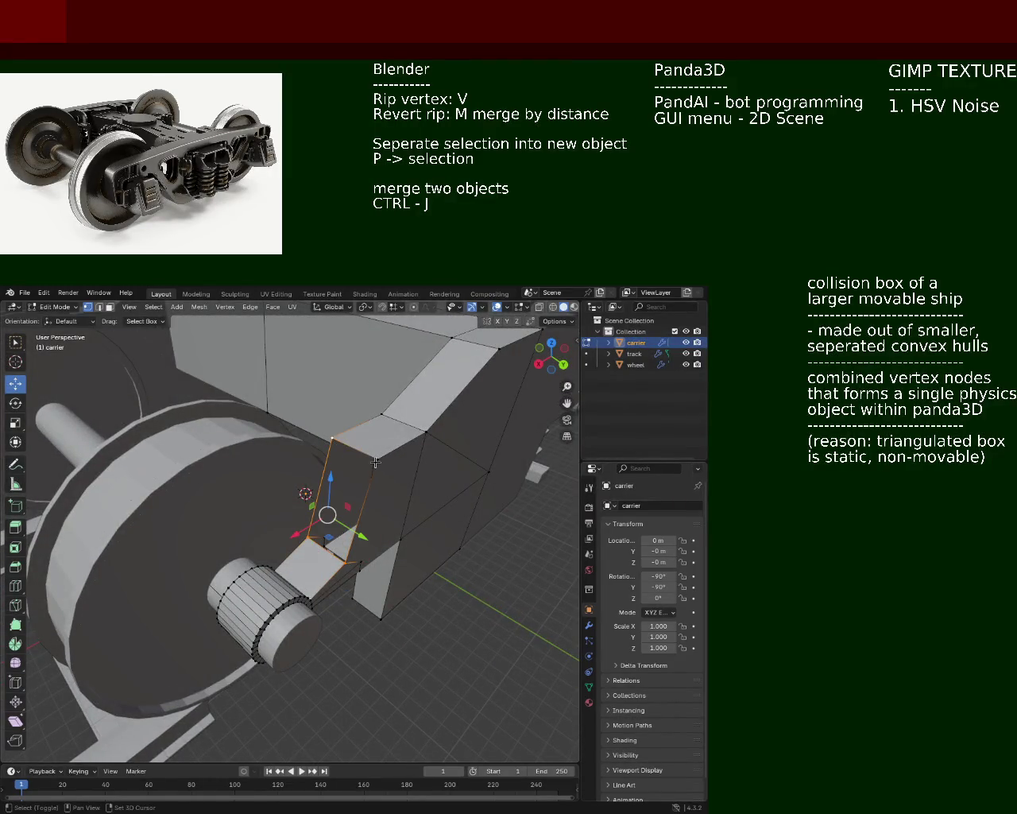
{"action": "left_click", "coordinate": [376, 462], "text": "shift"}
{"action": "mouse_move", "coordinate": [375, 463]}
{"action": "middle_mouse_down"}
{"action": "mouse_move", "coordinate": [350, 509]}
{"action": "mouse_move", "coordinate": [300, 536]}
{"action": "middle_mouse_up"}
{"action": "key", "text": "alt+a"}
{"action": "left_click", "coordinate": [299, 537]}
{"action": "key", "text": "g"}
{"action": "key", "text": "x"}
{"action": "left_click", "coordinate": [282, 541]}
{"action": "key", "text": "g"}
{"action": "key", "text": "z"}
{"action": "left_click", "coordinate": [289, 518]}
- Nudge the vertex further along X and select the arm's triangle edges near the hub
{"action": "mouse_move", "coordinate": [261, 551]}
{"action": "middle_mouse_down"}
{"action": "mouse_move", "coordinate": [334, 541]}
{"action": "mouse_move", "coordinate": [263, 541]}
{"action": "middle_mouse_up"}
{"action": "key", "text": "g"}
{"action": "key", "text": "x"}
{"action": "left_click", "coordinate": [248, 540]}
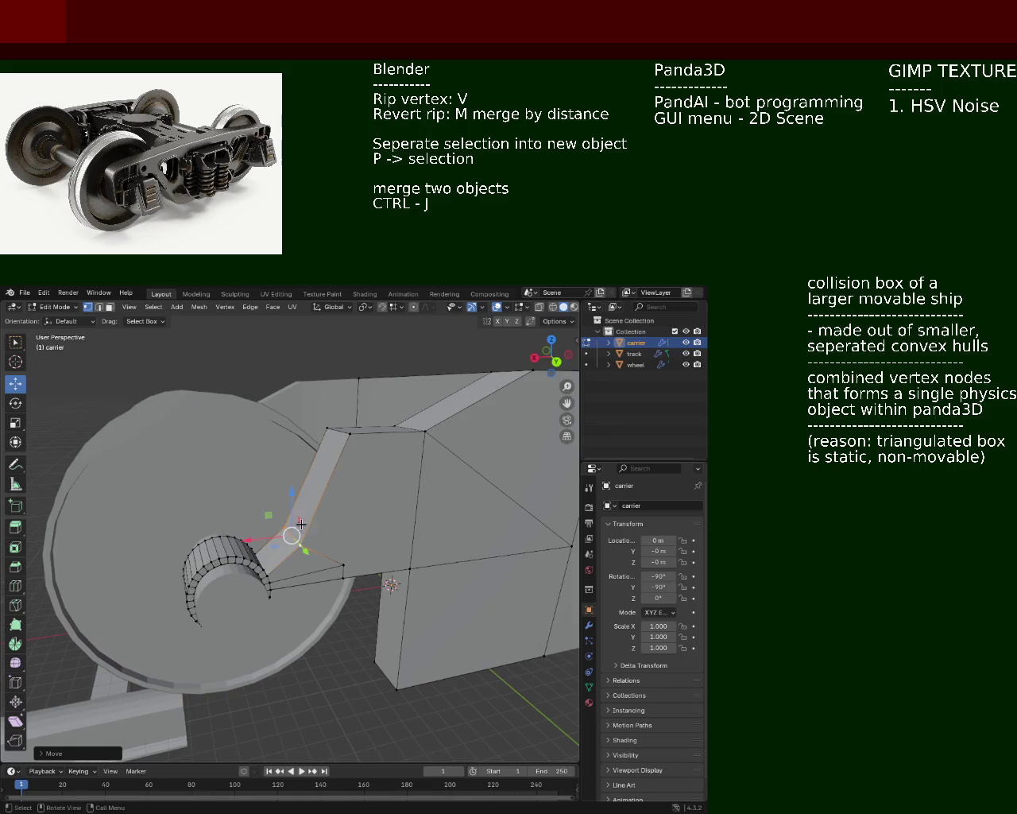
{"action": "mouse_move", "coordinate": [302, 542]}
{"action": "middle_mouse_down"}
{"action": "mouse_move", "coordinate": [344, 545]}
{"action": "mouse_move", "coordinate": [298, 559]}
{"action": "mouse_move", "coordinate": [411, 607]}
{"action": "mouse_move", "coordinate": [261, 572]}
{"action": "mouse_move", "coordinate": [259, 559]}
{"action": "middle_mouse_up"}
{"action": "mouse_move", "coordinate": [259, 570]}
{"action": "middle_mouse_down"}
{"action": "mouse_move", "coordinate": [226, 563]}
{"action": "mouse_move", "coordinate": [275, 553]}
{"action": "mouse_move", "coordinate": [207, 494]}
{"action": "mouse_move", "coordinate": [358, 636]}
{"action": "middle_mouse_up"}
{"action": "left_click", "coordinate": [228, 523], "text": "shift"}
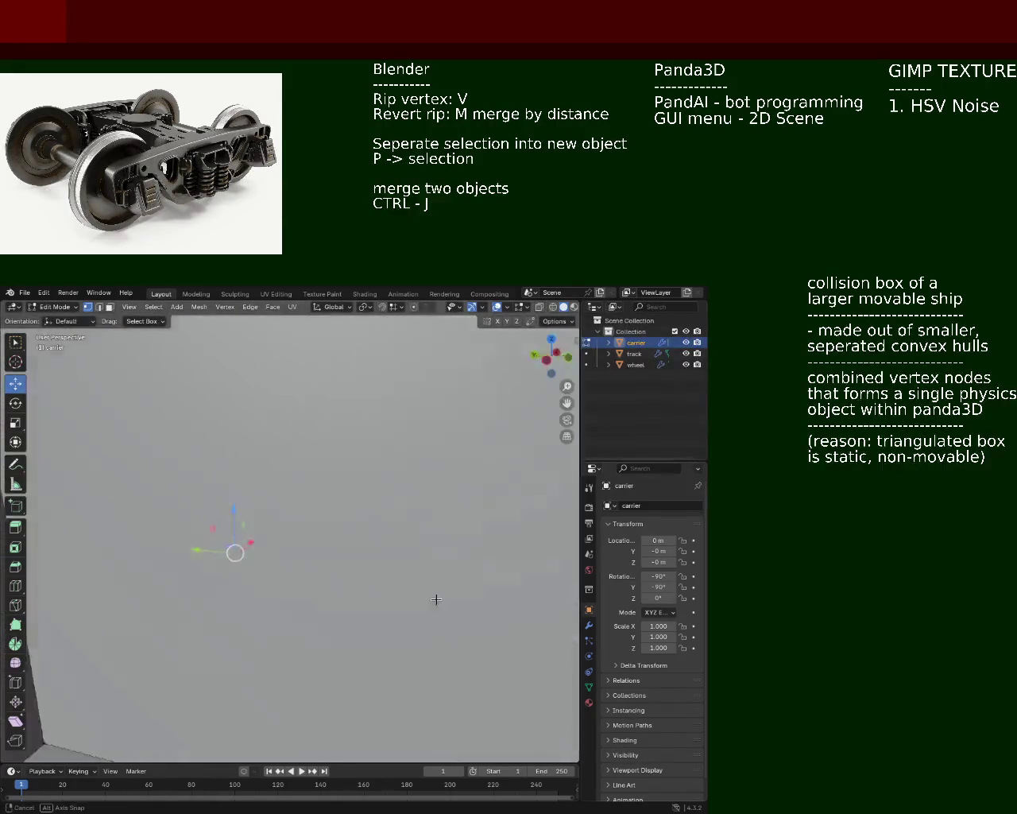
- Hide the wheel object in the Outliner to isolate the carrier arm
{"action": "mouse_move", "coordinate": [358, 636]}
{"action": "middle_mouse_down"}
{"action": "mouse_move", "coordinate": [310, 557]}
{"action": "mouse_move", "coordinate": [250, 538]}
{"action": "middle_mouse_up"}
{"action": "left_click", "coordinate": [686, 364]}
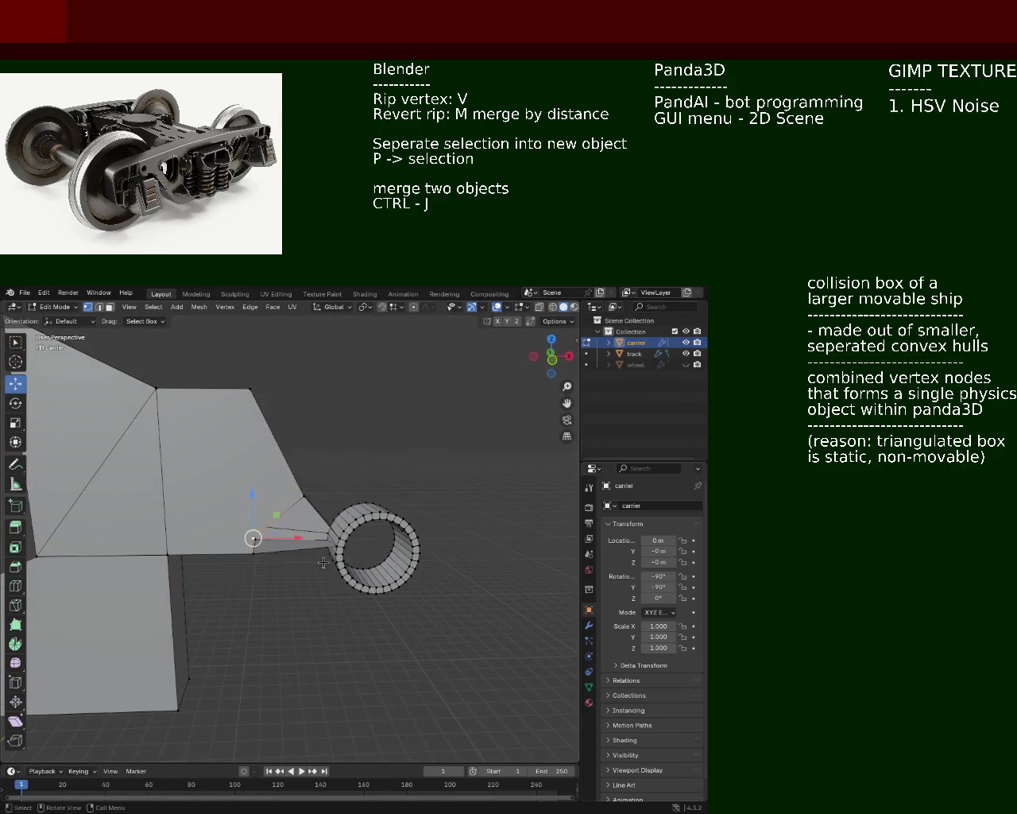
{"action": "scroll", "coordinate": [365, 495], "scroll_direction": "up", "scroll_amount": 4}
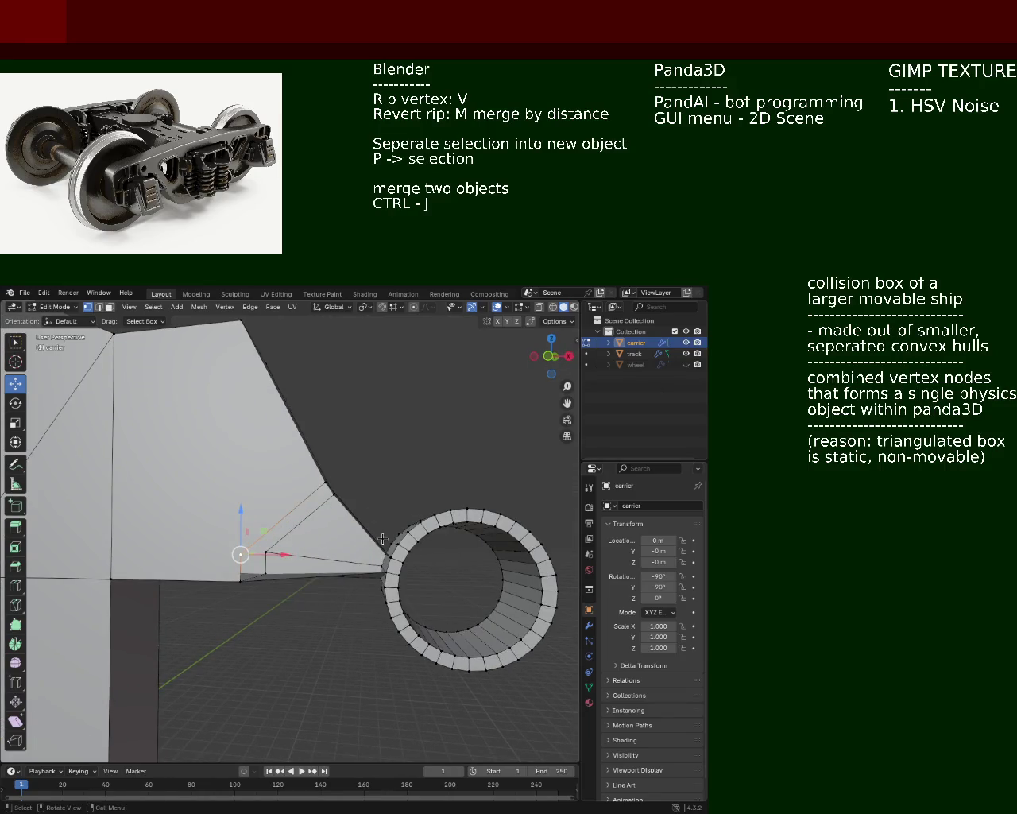
{"action": "left_click", "coordinate": [222, 474]}
- Select the arm's lower-edge vertex, the tube-edge vertex and two arm corner vertices
{"action": "left_click", "coordinate": [256, 557]}
{"action": "middle_click_drag", "start_coordinate": [243, 556], "coordinate": [334, 560]}
{"action": "left_click", "coordinate": [372, 566], "text": "shift"}
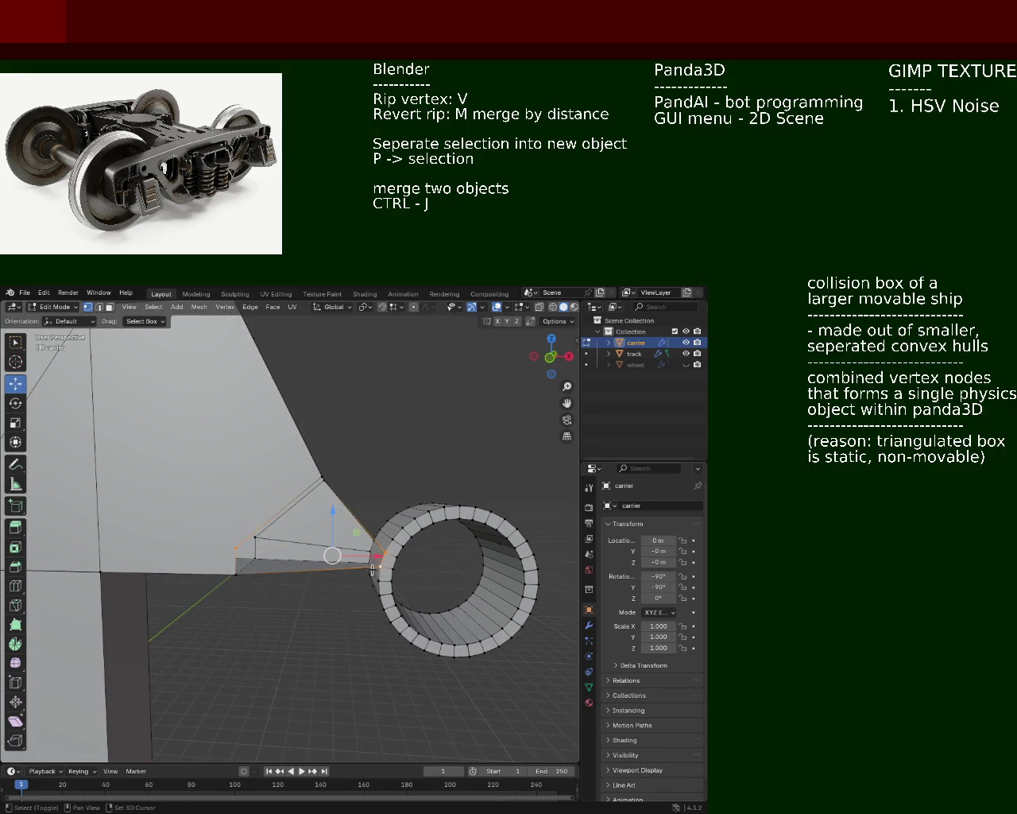
{"action": "left_click", "coordinate": [236, 548]}
{"action": "left_click", "coordinate": [322, 477], "text": "shift"}
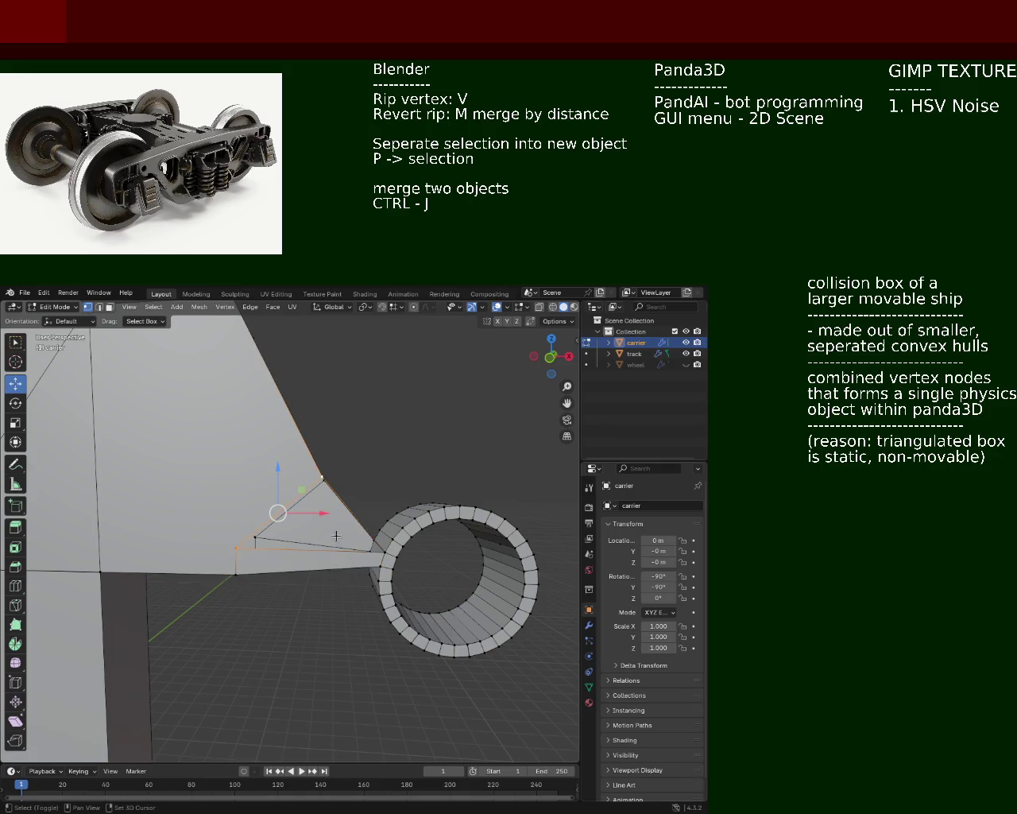
{"action": "mouse_move", "coordinate": [393, 540]}
{"action": "middle_mouse_down"}
{"action": "mouse_move", "coordinate": [399, 550]}
{"action": "mouse_move", "coordinate": [366, 593]}
{"action": "mouse_move", "coordinate": [293, 558]}
{"action": "mouse_move", "coordinate": [436, 487]}
{"action": "mouse_move", "coordinate": [243, 527]}
{"action": "mouse_move", "coordinate": [244, 504]}
{"action": "mouse_move", "coordinate": [490, 623]}
{"action": "mouse_move", "coordinate": [429, 502]}
{"action": "mouse_move", "coordinate": [353, 534]}
{"action": "middle_mouse_up"}
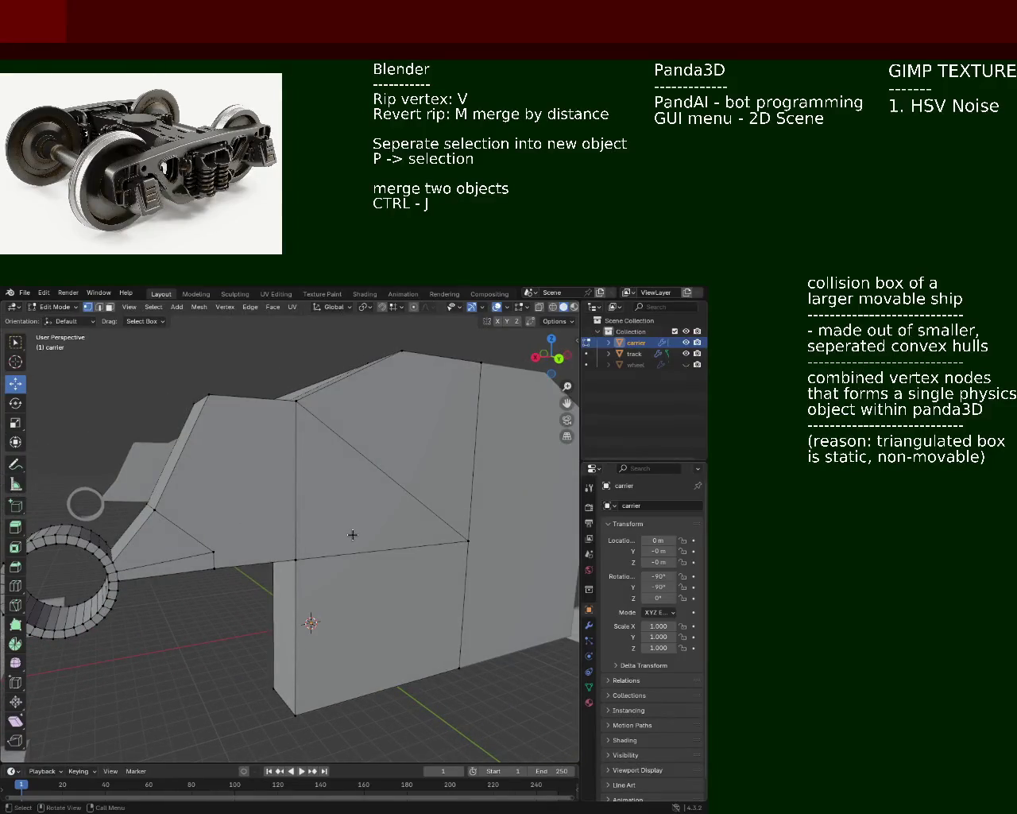
- Select the arm's top and lower vertices, then lower a single arm vertex along Z
{"action": "middle_click_drag", "start_coordinate": [284, 512], "coordinate": [265, 548]}
{"action": "left_click", "coordinate": [288, 429]}
{"action": "left_click", "coordinate": [295, 411]}
{"action": "middle_click_drag", "start_coordinate": [296, 411], "coordinate": [322, 494]}
{"action": "left_click", "coordinate": [374, 578]}
{"action": "left_click", "coordinate": [280, 412], "text": "shift"}
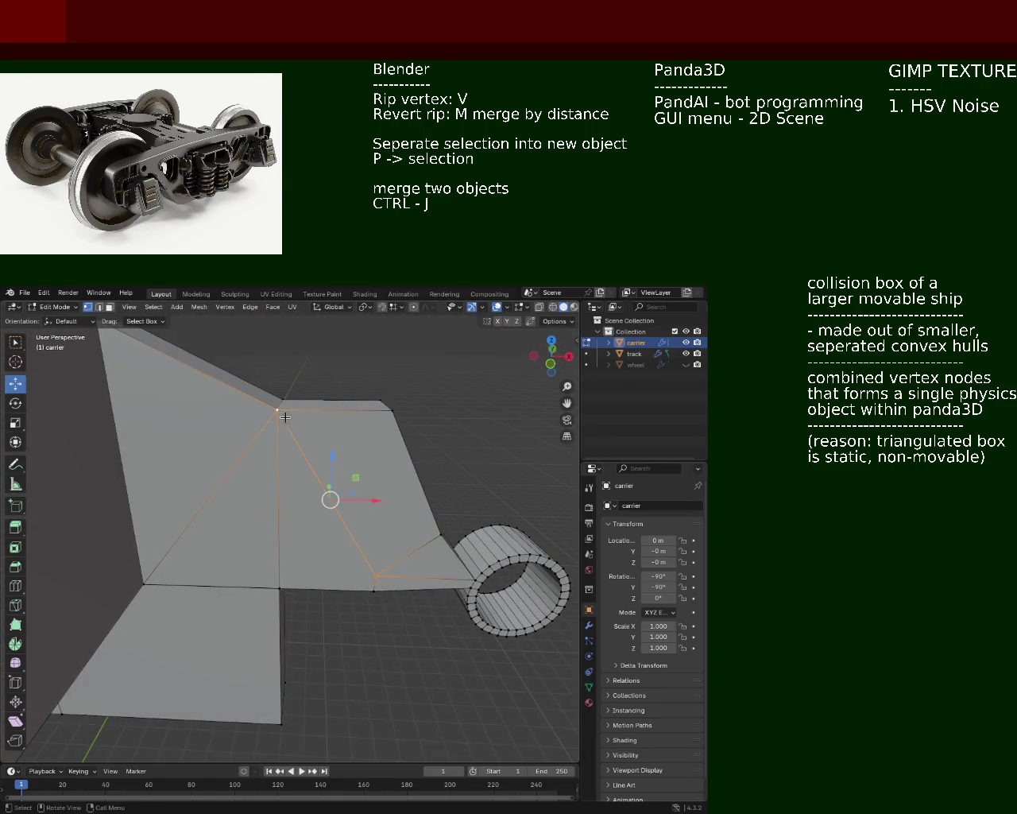
{"action": "middle_click_drag", "start_coordinate": [284, 417], "coordinate": [227, 477]}
{"action": "left_click", "coordinate": [215, 563]}
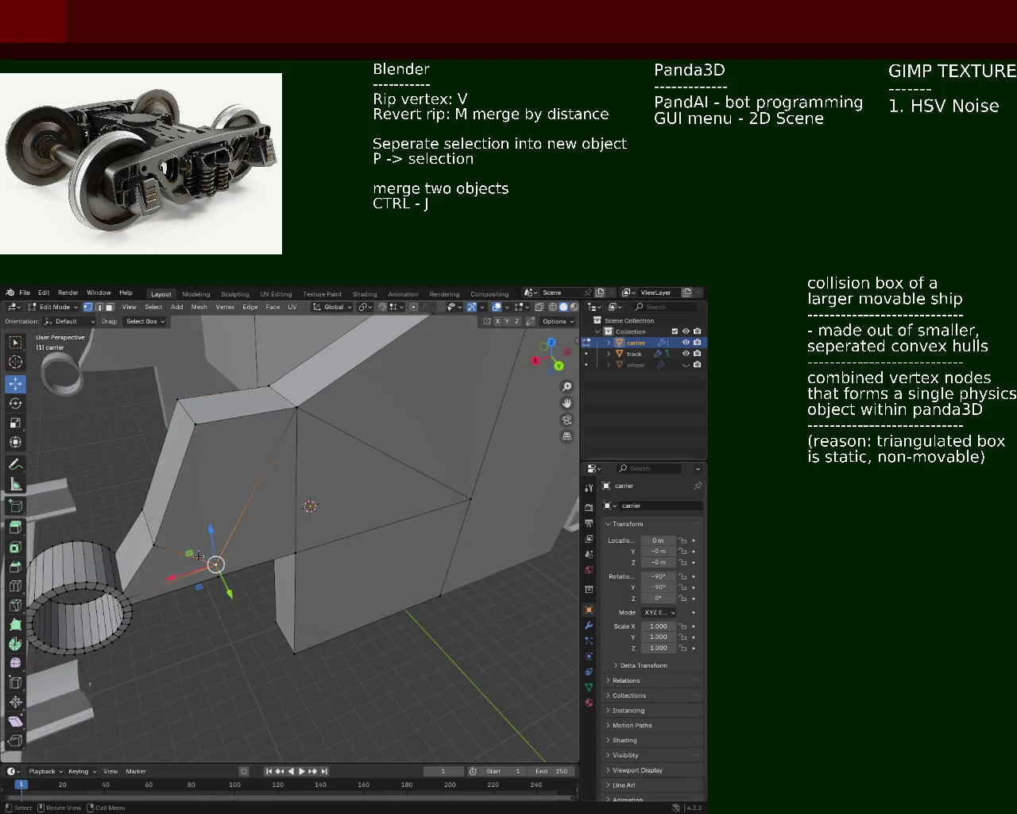
{"action": "middle_click_drag", "start_coordinate": [199, 556], "coordinate": [362, 540]}
{"action": "key", "text": "g"}
{"action": "key", "text": "z"}
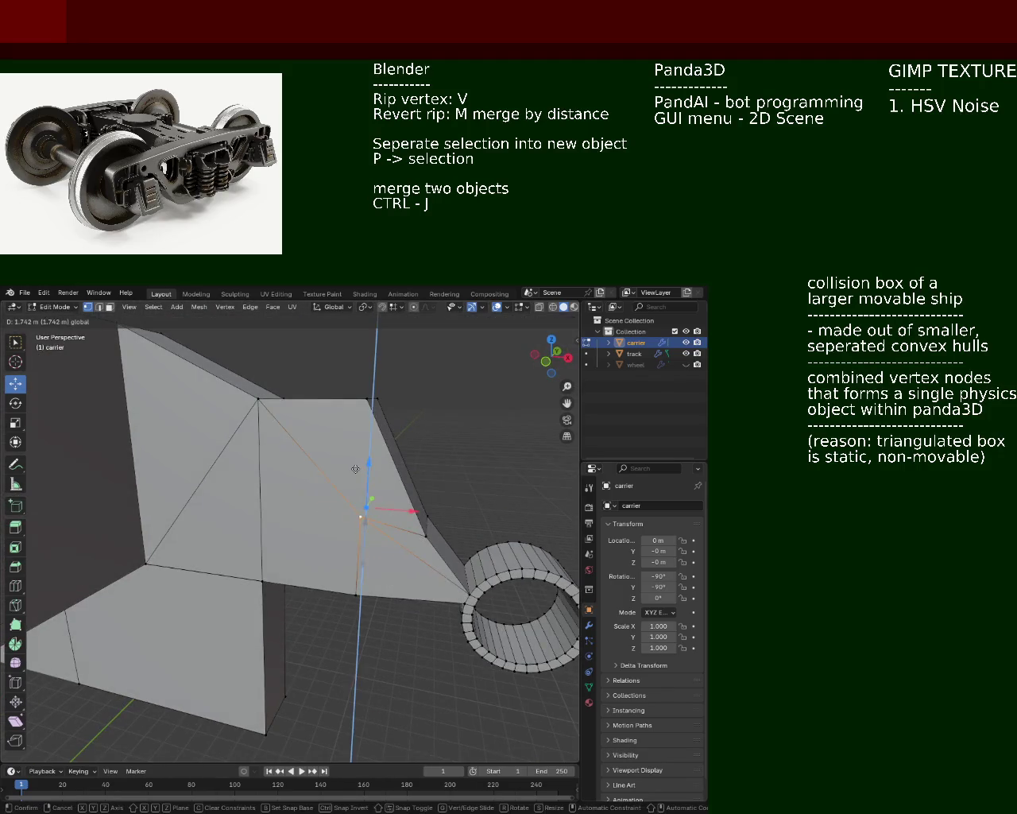
{"action": "left_click", "coordinate": [358, 509]}
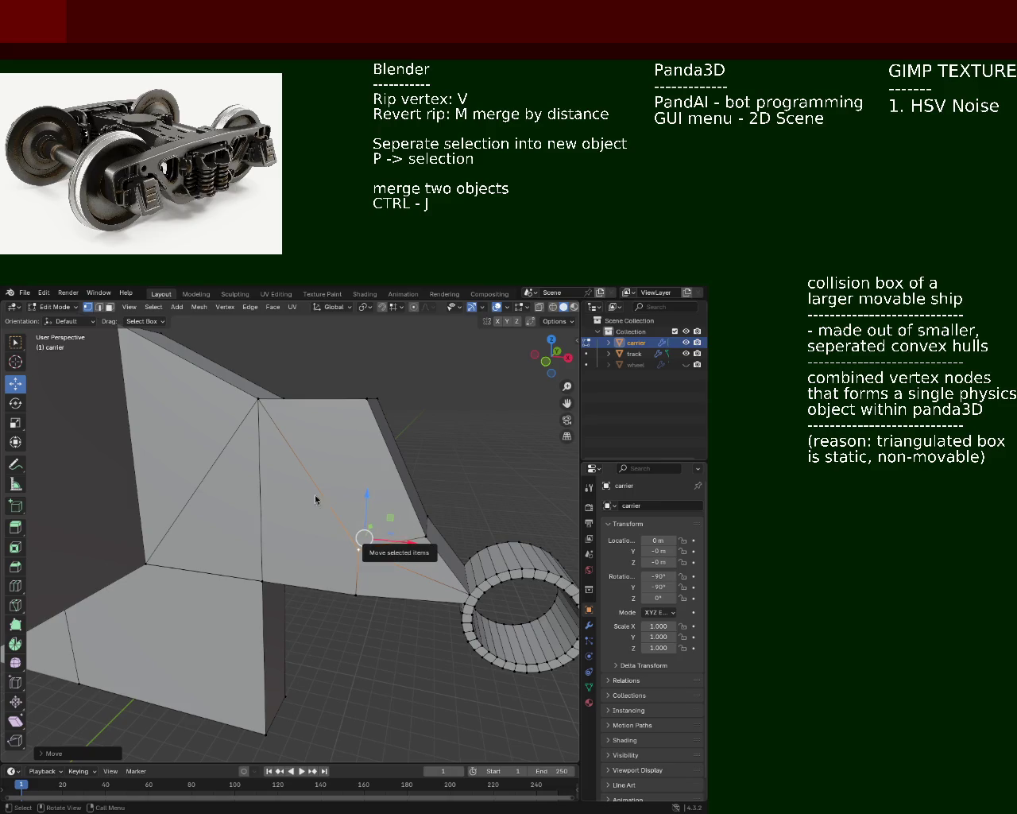
- Shift an arm corner vertex sideways along X, then move it vertically
{"action": "mouse_move", "coordinate": [363, 541]}
{"action": "middle_mouse_down"}
{"action": "mouse_move", "coordinate": [214, 565]}
{"action": "mouse_move", "coordinate": [256, 580]}
{"action": "mouse_move", "coordinate": [234, 570]}
{"action": "middle_mouse_up"}
{"action": "left_click", "coordinate": [215, 564]}
{"action": "left_click", "coordinate": [228, 588]}
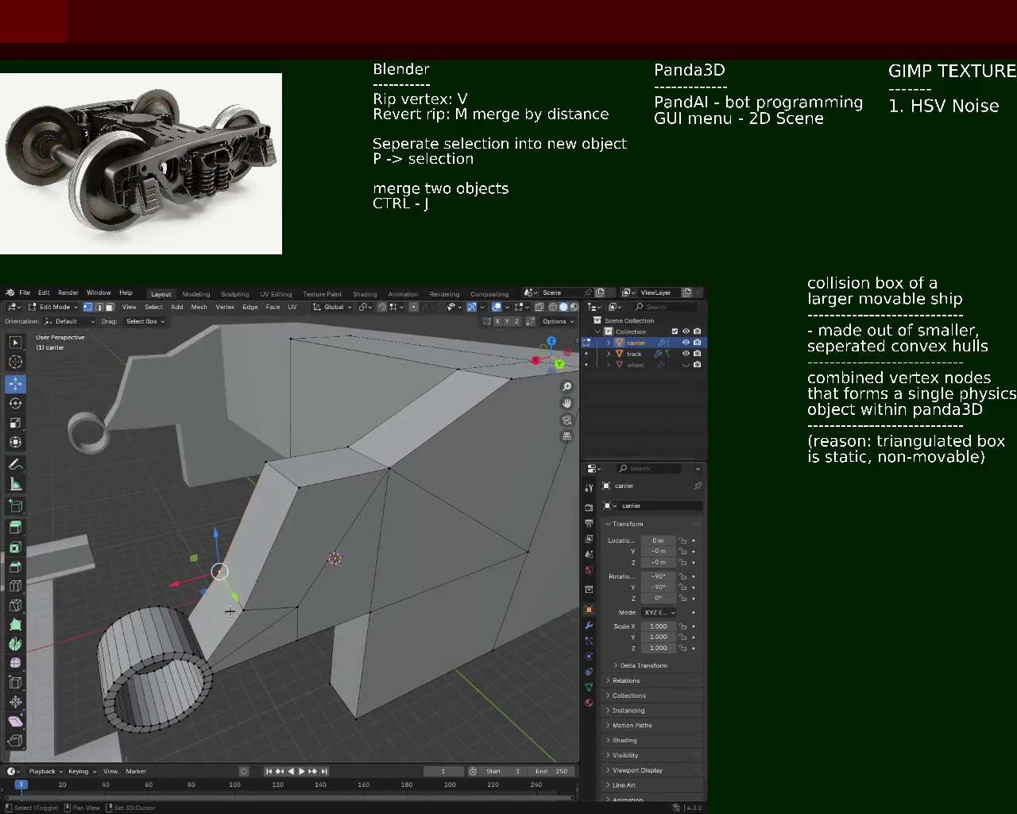
{"action": "key", "text": "g"}
{"action": "key", "text": "x"}
{"action": "left_click", "coordinate": [216, 587]}
{"action": "key", "text": "g"}
{"action": "key", "text": "z"}
{"action": "left_click", "coordinate": [242, 561]}
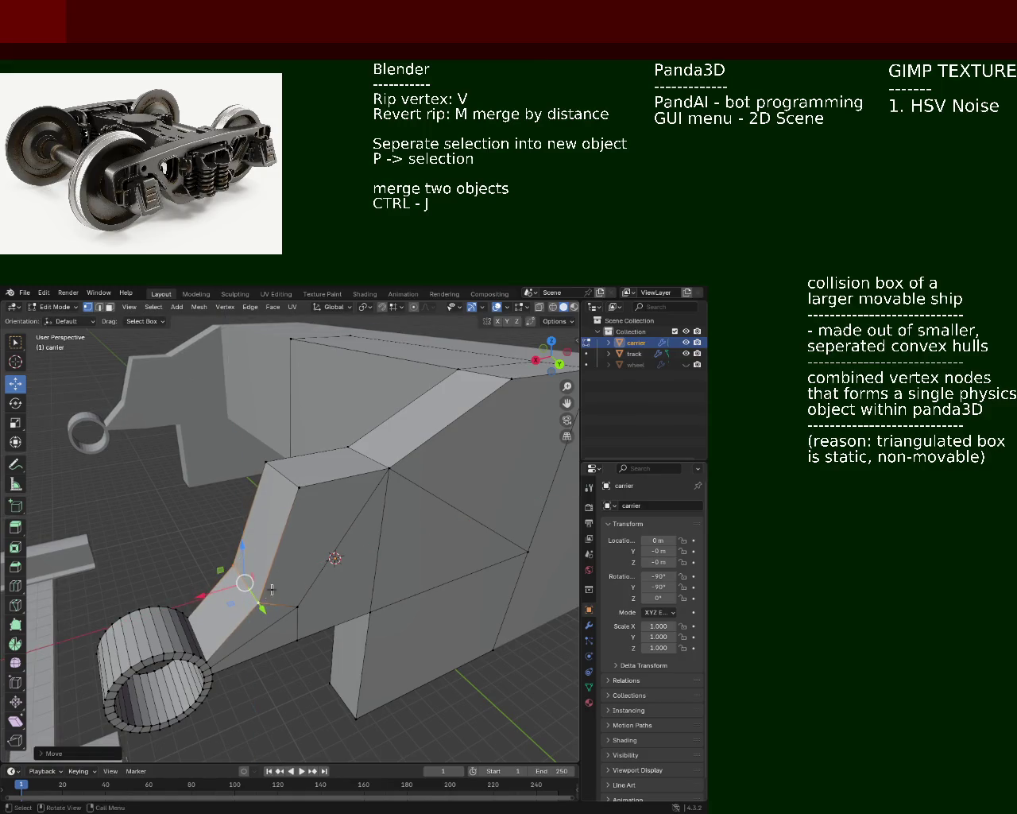
- Move the vertex vertically, shift it along X, then lower it to angle the arm
{"action": "middle_click_drag", "start_coordinate": [271, 590], "coordinate": [317, 596]}
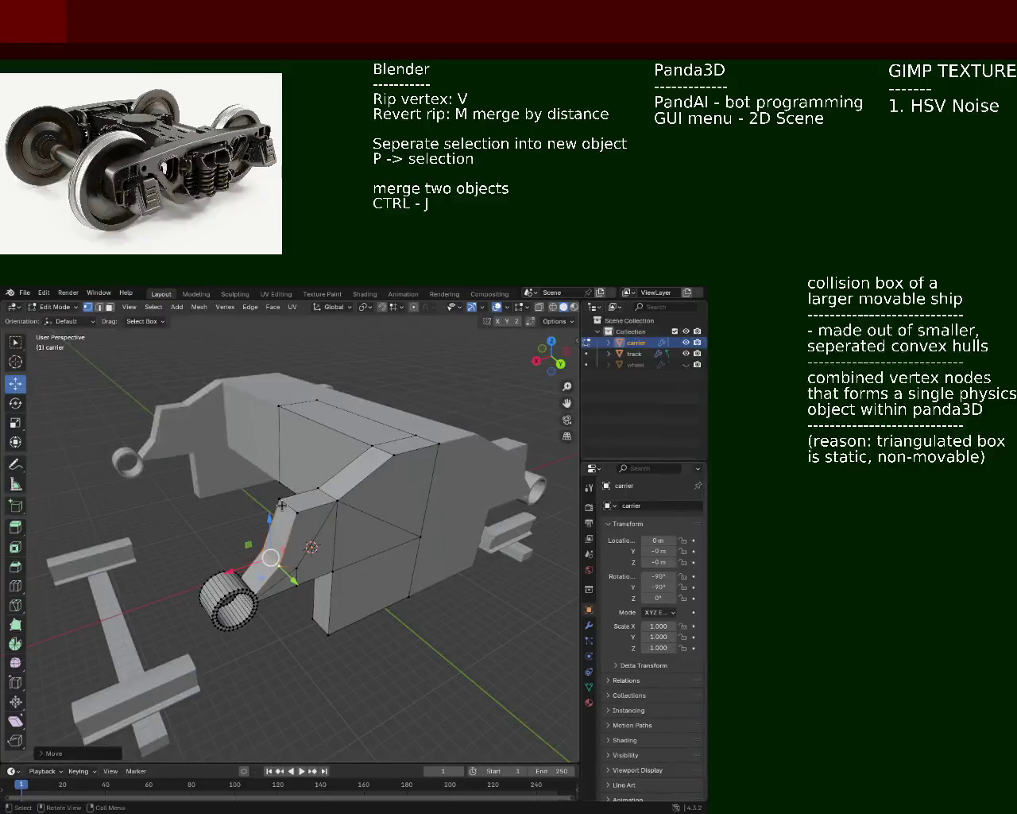
{"action": "key", "text": "g"}
{"action": "key", "text": "z"}
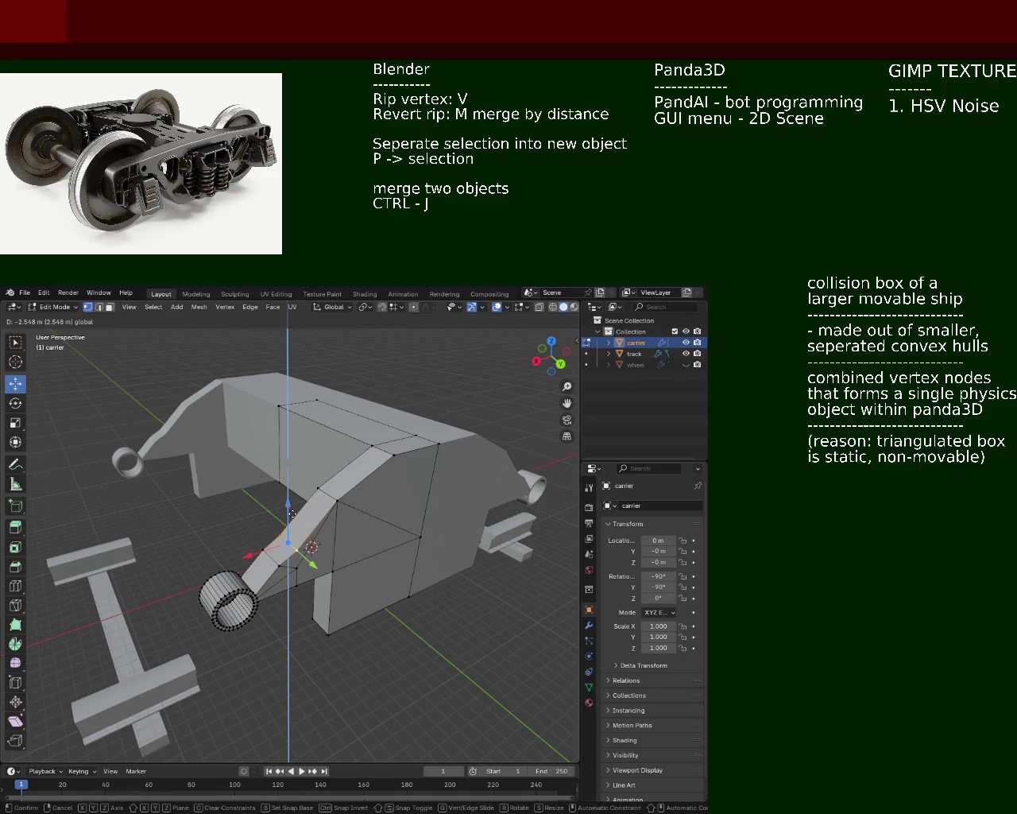
{"action": "left_click", "coordinate": [296, 521]}
{"action": "key", "text": "g"}
{"action": "key", "text": "z"}
{"action": "key", "text": "x"}
{"action": "left_click", "coordinate": [259, 539]}
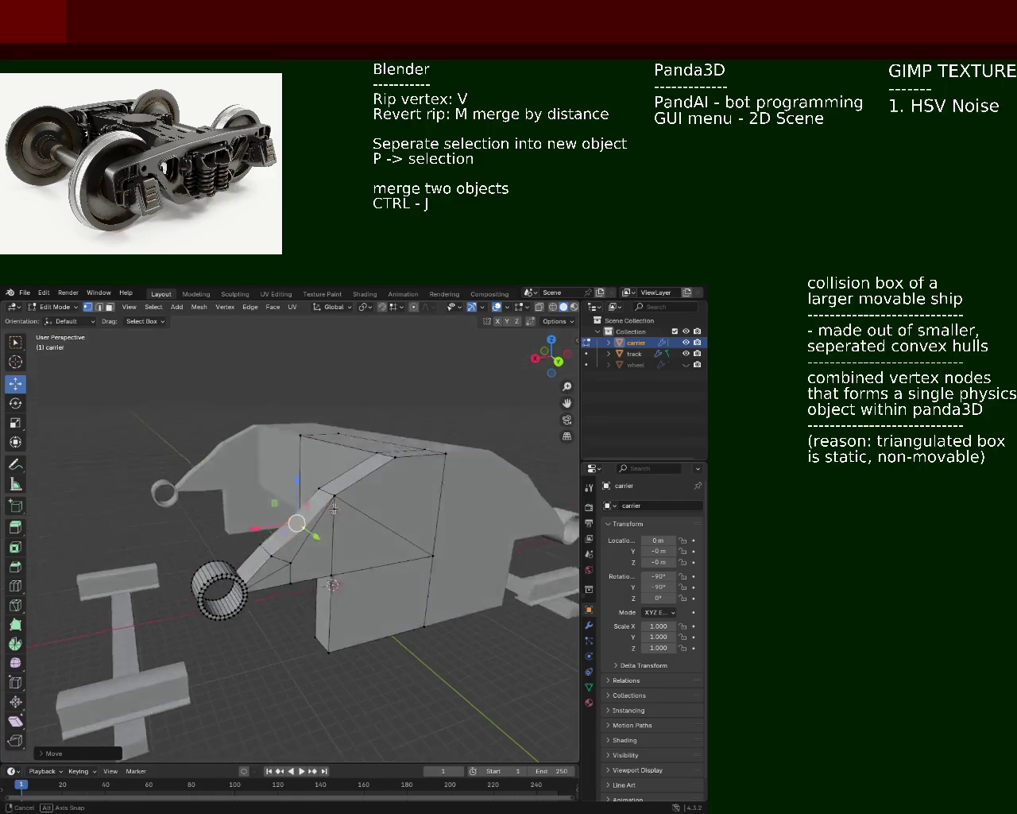
{"action": "middle_click_drag", "start_coordinate": [259, 540], "coordinate": [331, 491]}
{"action": "key", "text": "g"}
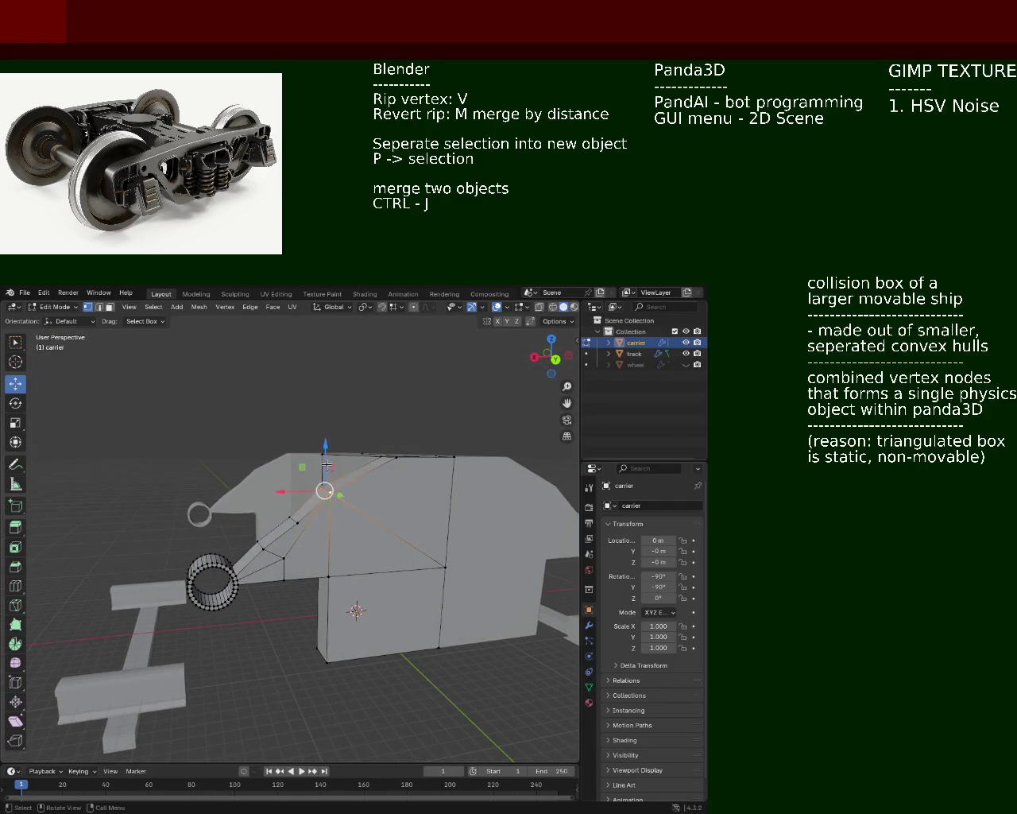
{"action": "key", "text": "z"}
{"action": "left_click", "coordinate": [327, 487]}
{"action": "mouse_move", "coordinate": [328, 487]}
{"action": "middle_mouse_down"}
{"action": "mouse_move", "coordinate": [408, 528]}
{"action": "mouse_move", "coordinate": [314, 479]}
{"action": "middle_mouse_up"}
- Cancel the ridge vertex's vertical move and reselect only that ridge vertex
{"action": "key", "text": "g"}
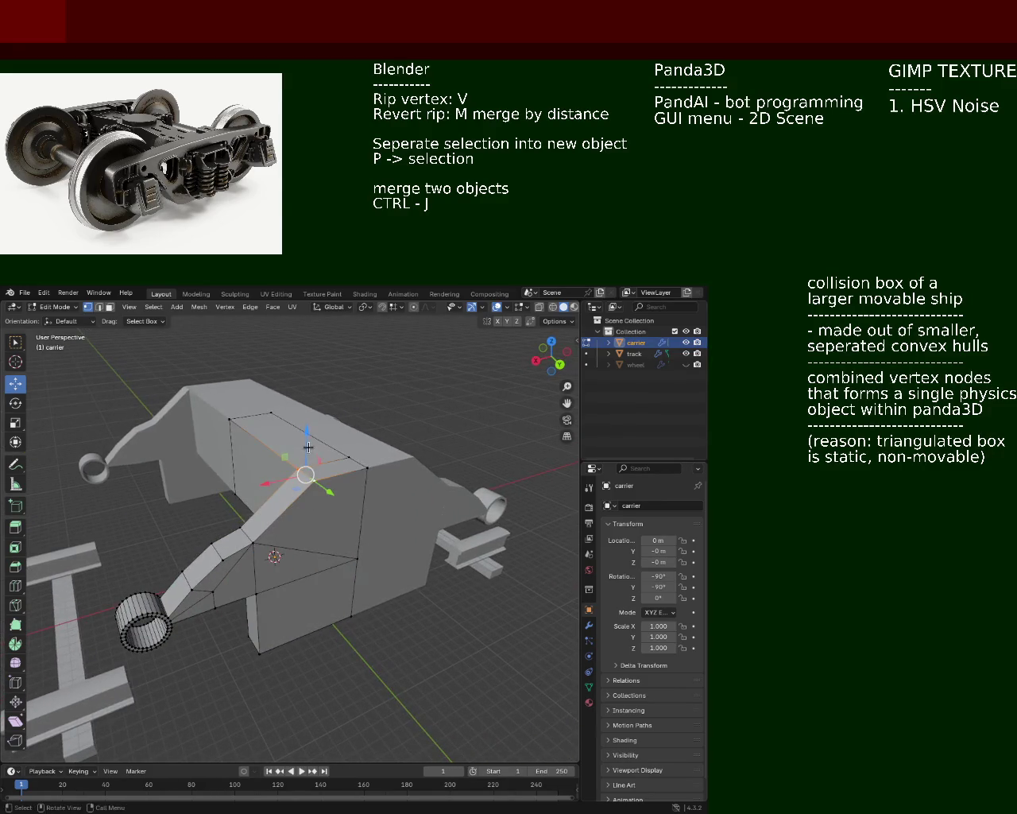
{"action": "key", "text": "z"}
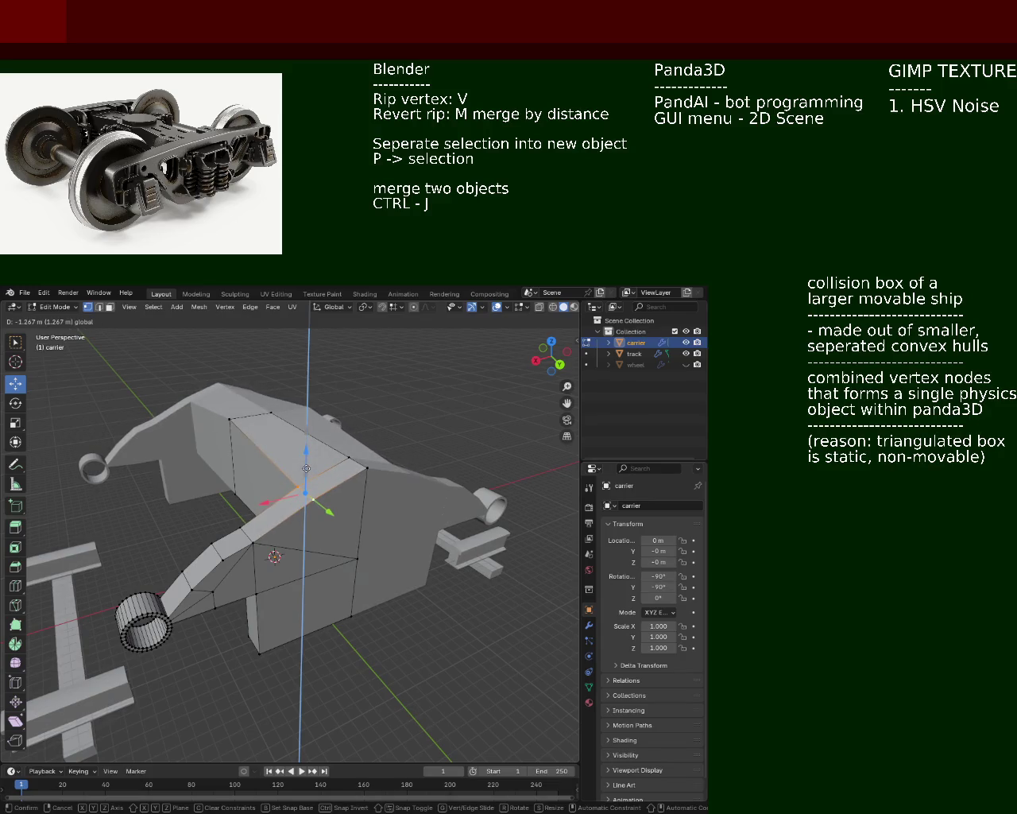
{"action": "right_click", "coordinate": [306, 469]}
{"action": "left_click", "coordinate": [271, 413], "text": "shift"}
{"action": "left_click", "coordinate": [229, 419], "text": "shift"}
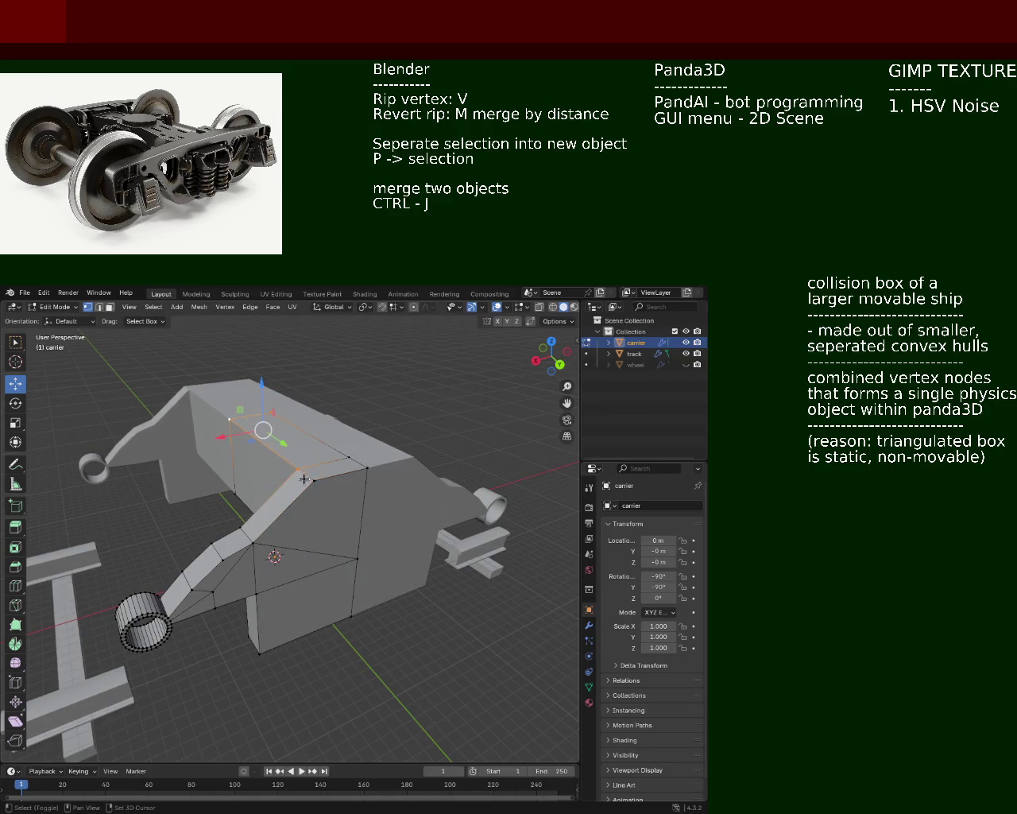
{"action": "left_click", "coordinate": [305, 476]}
- Select the top-face vertices and try raising them along Z, then cancel
{"action": "left_click", "coordinate": [230, 418], "text": "shift"}
{"action": "left_click", "coordinate": [271, 413], "text": "shift"}
{"action": "key", "text": "g"}
{"action": "key", "text": "z"}
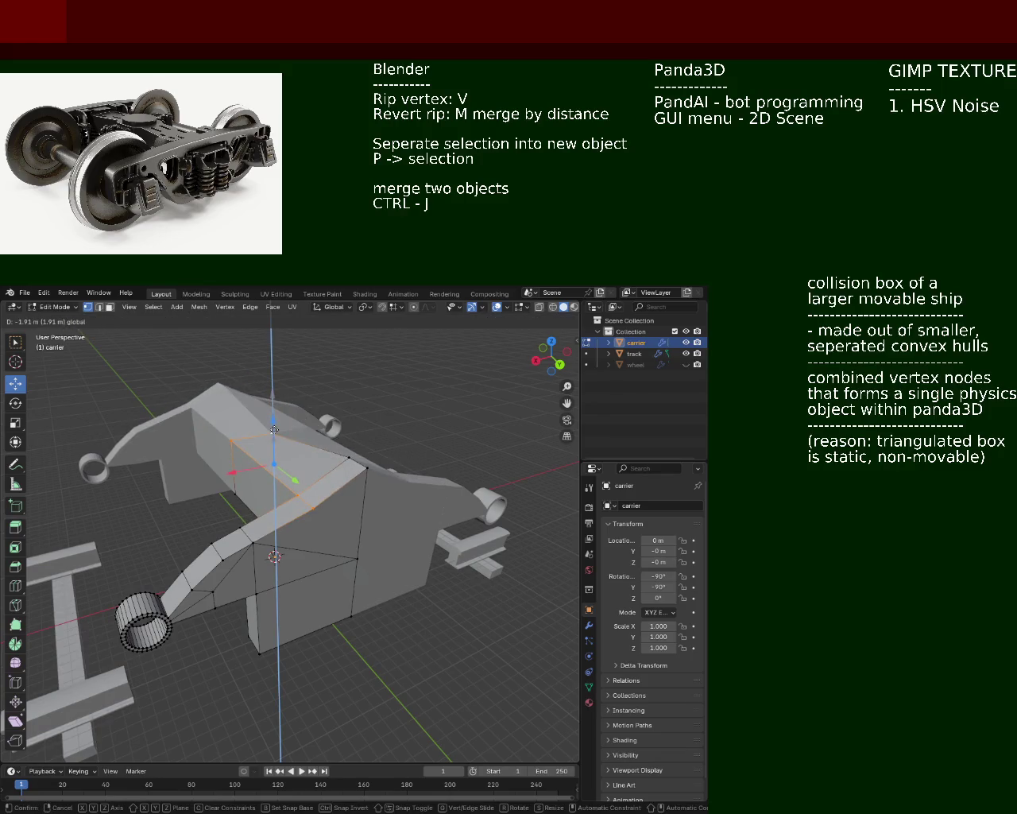
{"action": "right_click", "coordinate": [273, 429]}
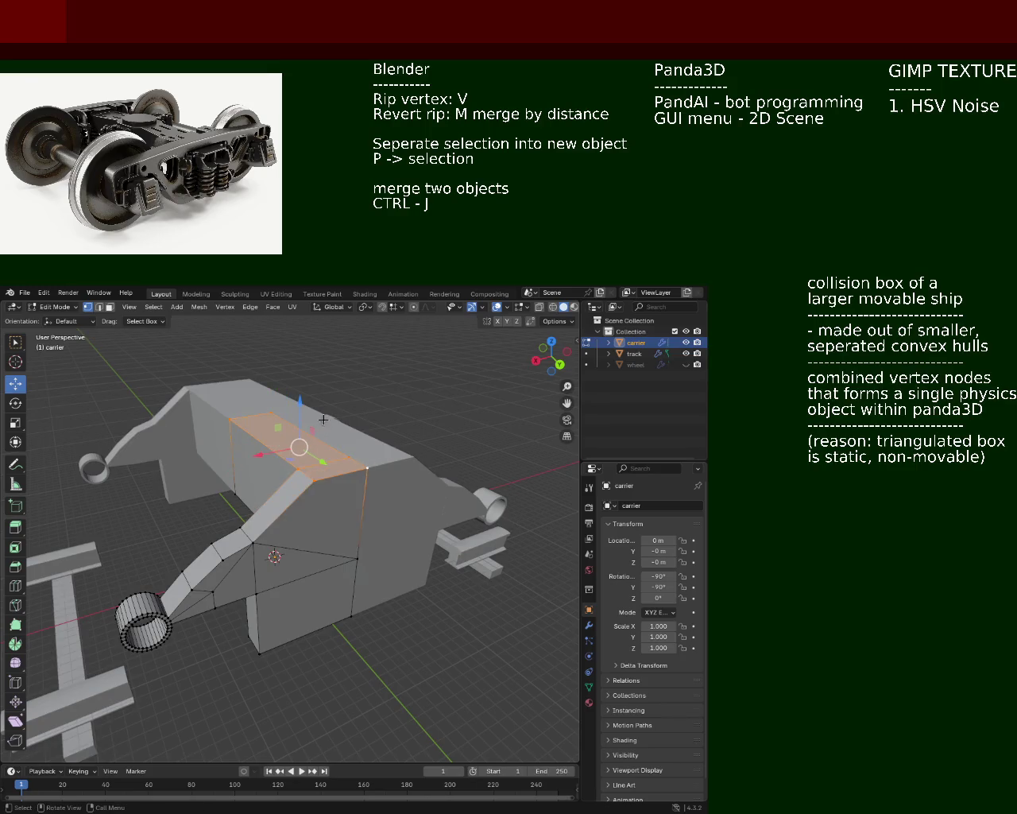
- Make the wheel object visible again from the Outliner
{"action": "middle_click_drag", "start_coordinate": [310, 474], "coordinate": [341, 477]}
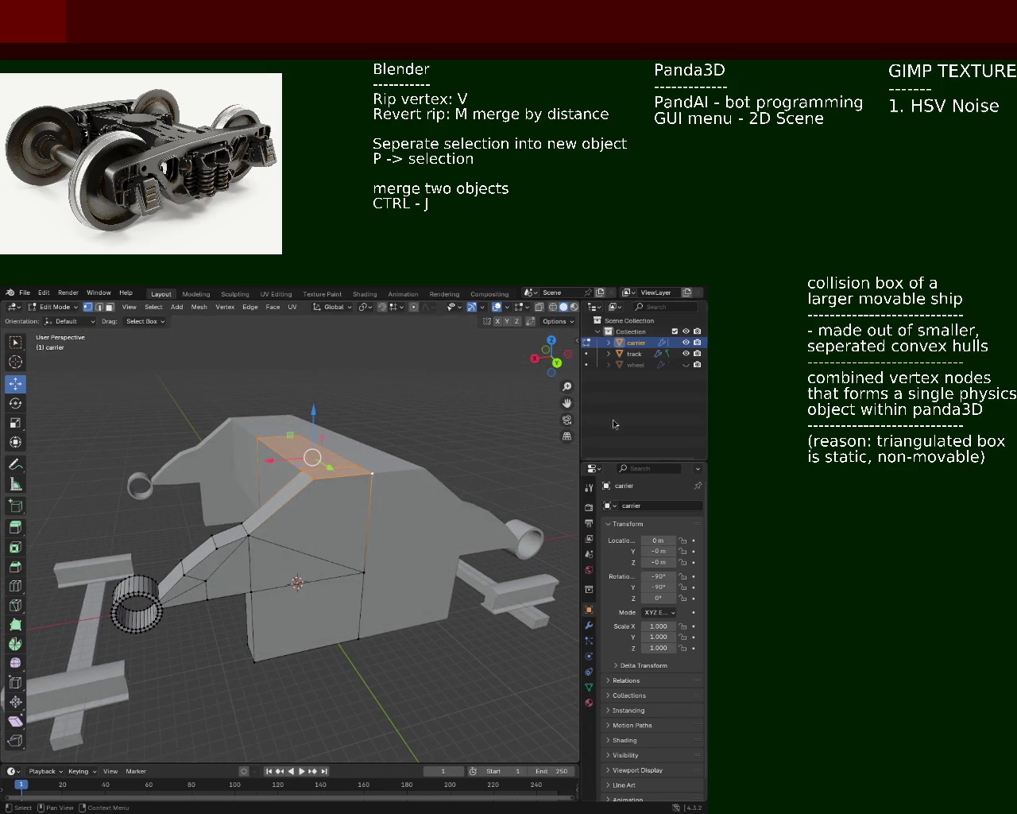
{"action": "left_click", "coordinate": [686, 364]}
{"action": "mouse_move", "coordinate": [334, 552]}
{"action": "middle_mouse_down"}
{"action": "mouse_move", "coordinate": [347, 556]}
{"action": "mouse_move", "coordinate": [318, 535]}
{"action": "mouse_move", "coordinate": [237, 573]}
{"action": "middle_mouse_up"}
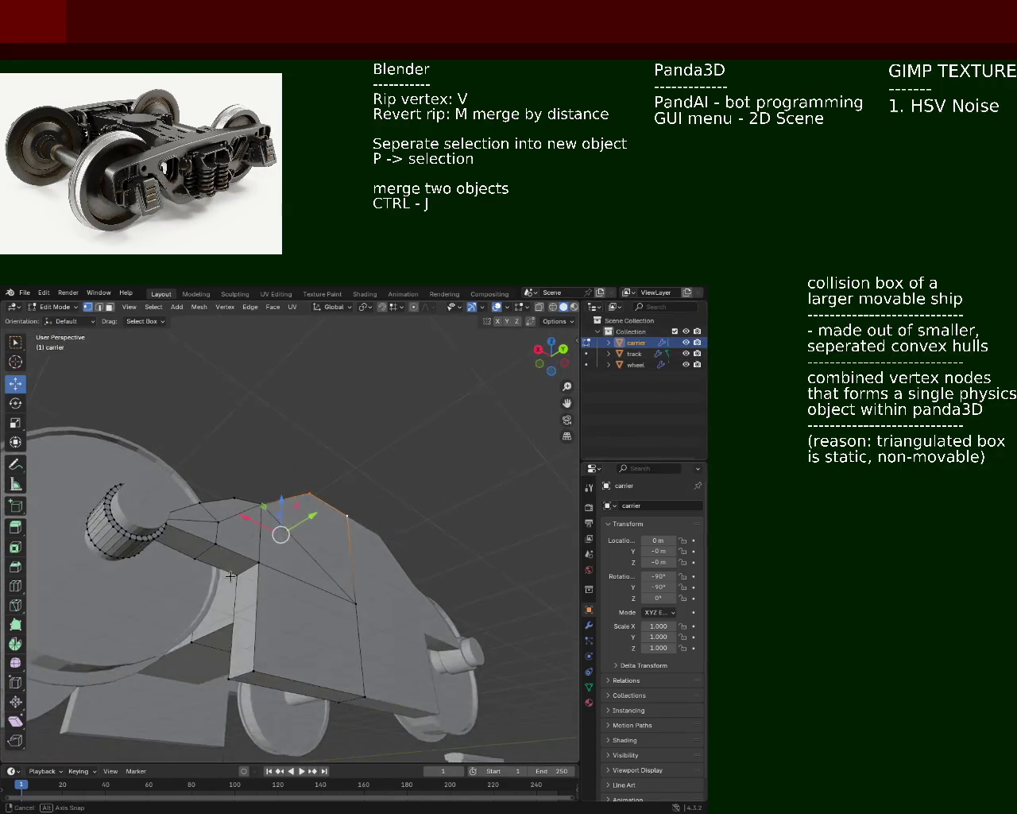
- Lower a vertex on the carrier's lower edge along Z and slide it along X toward the hub
{"action": "right_click", "coordinate": [247, 569], "text": "shift"}
{"action": "left_click", "coordinate": [247, 569], "text": "shift"}
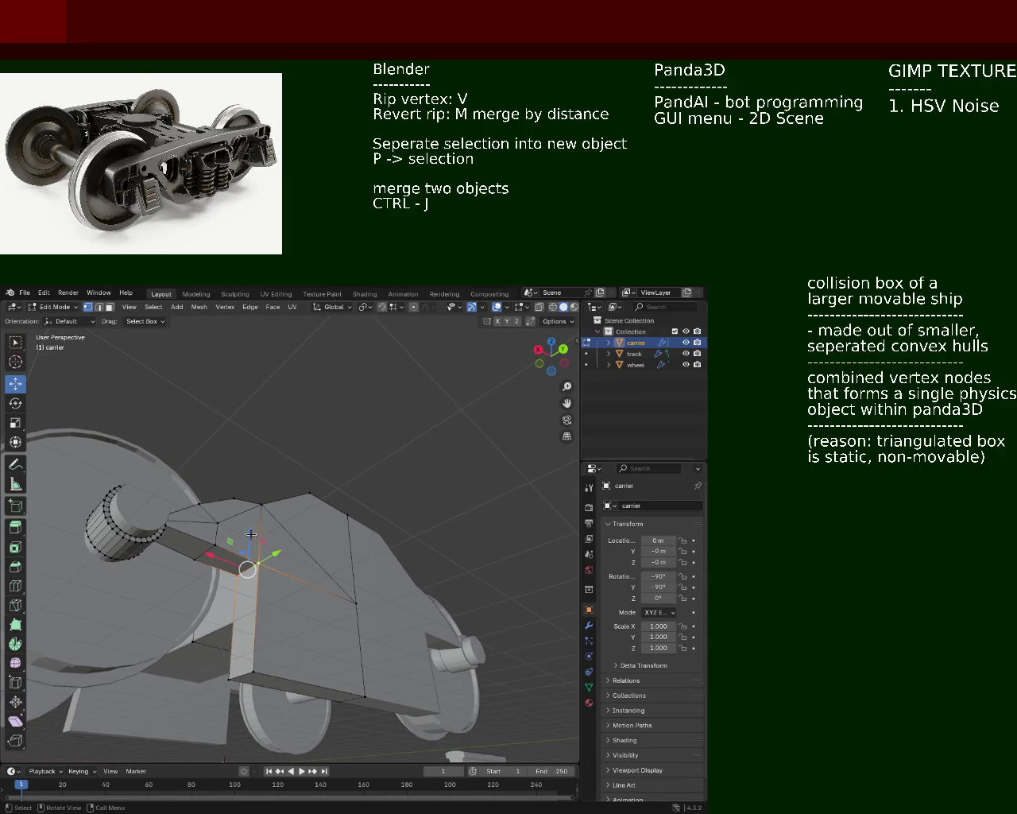
{"action": "left_click_drag", "start_coordinate": [250, 534], "coordinate": [268, 546]}
{"action": "middle_click_drag", "start_coordinate": [268, 546], "coordinate": [233, 685]}
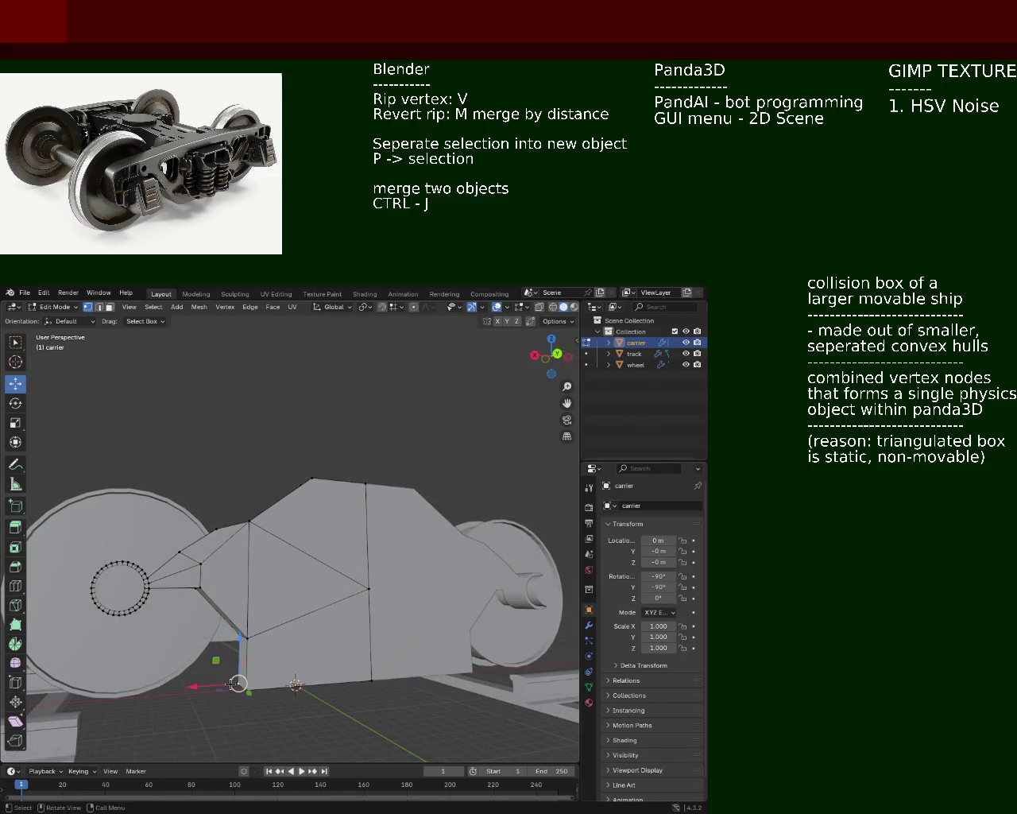
{"action": "left_click_drag", "start_coordinate": [236, 684], "coordinate": [265, 682]}
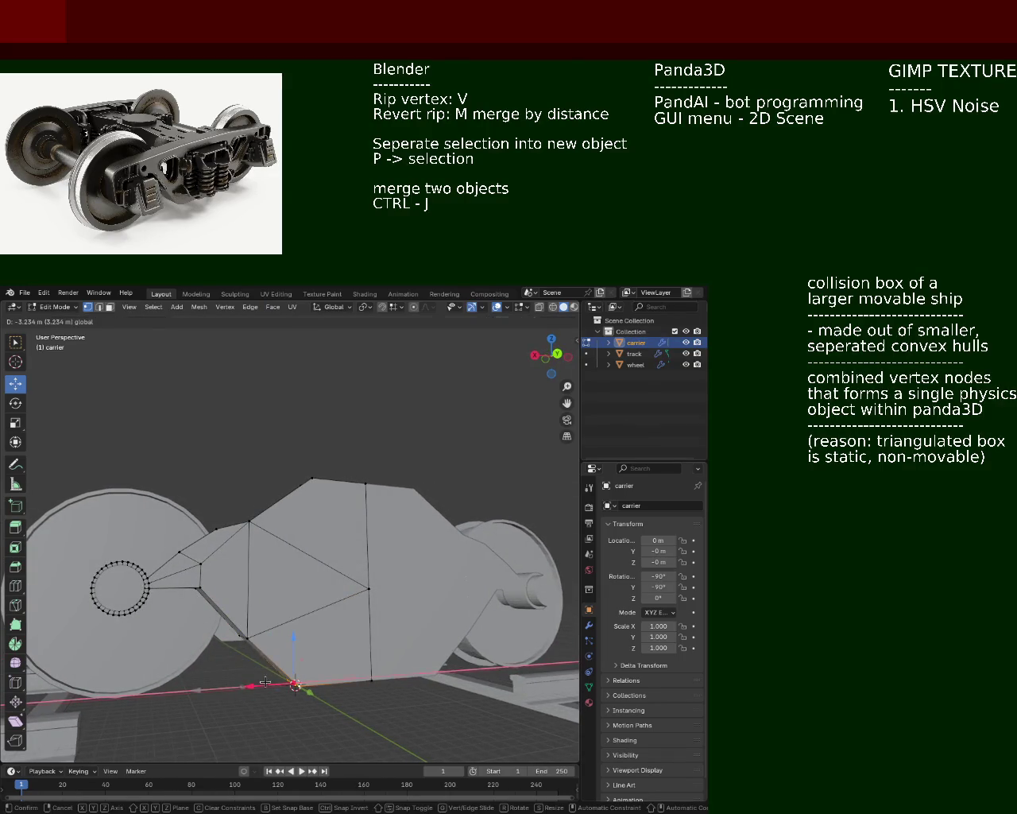
{"action": "middle_click_drag", "start_coordinate": [266, 682], "coordinate": [199, 552]}
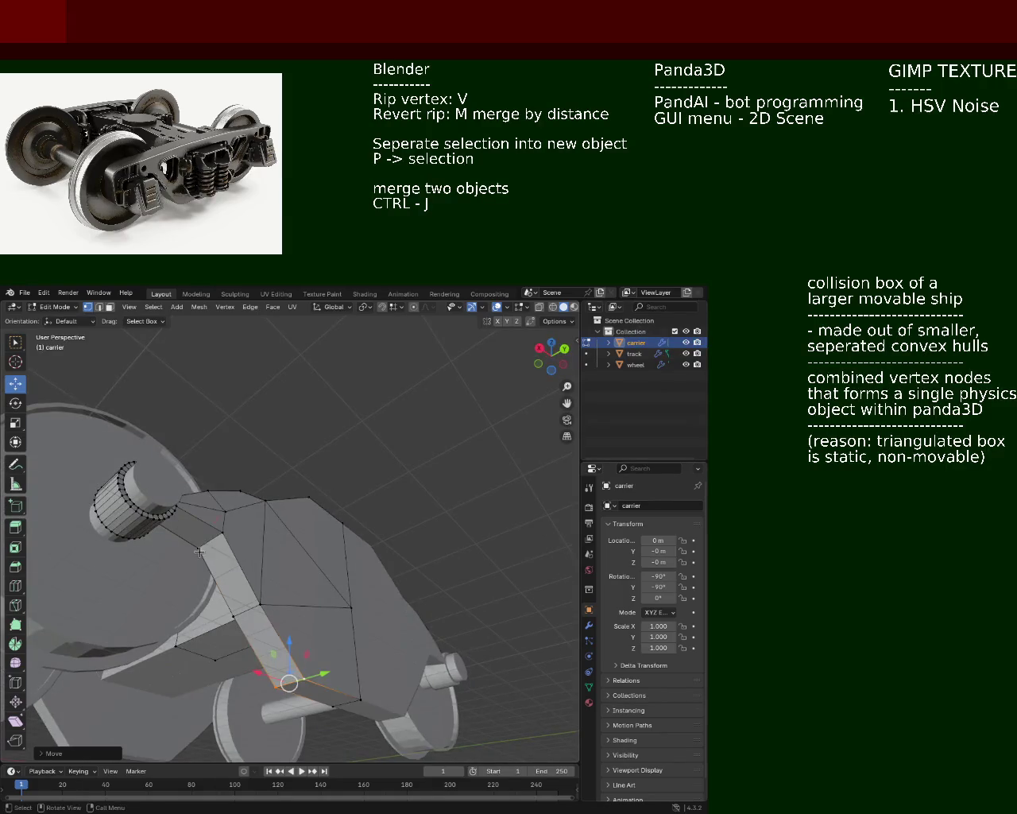
- Move another arm vertex vertically along Z, then save train.blend
{"action": "left_click", "coordinate": [201, 557]}
{"action": "key", "text": "g"}
{"action": "key", "text": "z"}
{"action": "left_click", "coordinate": [229, 535]}
{"action": "mouse_move", "coordinate": [229, 535]}
{"action": "middle_mouse_down"}
{"action": "mouse_move", "coordinate": [239, 557]}
{"action": "mouse_move", "coordinate": [346, 604]}
{"action": "mouse_move", "coordinate": [265, 558]}
{"action": "mouse_move", "coordinate": [281, 541]}
{"action": "mouse_move", "coordinate": [286, 567]}
{"action": "mouse_move", "coordinate": [274, 552]}
{"action": "middle_mouse_up"}
{"action": "key", "text": "alt+a"}
{"action": "key", "text": "ctrl+s"}
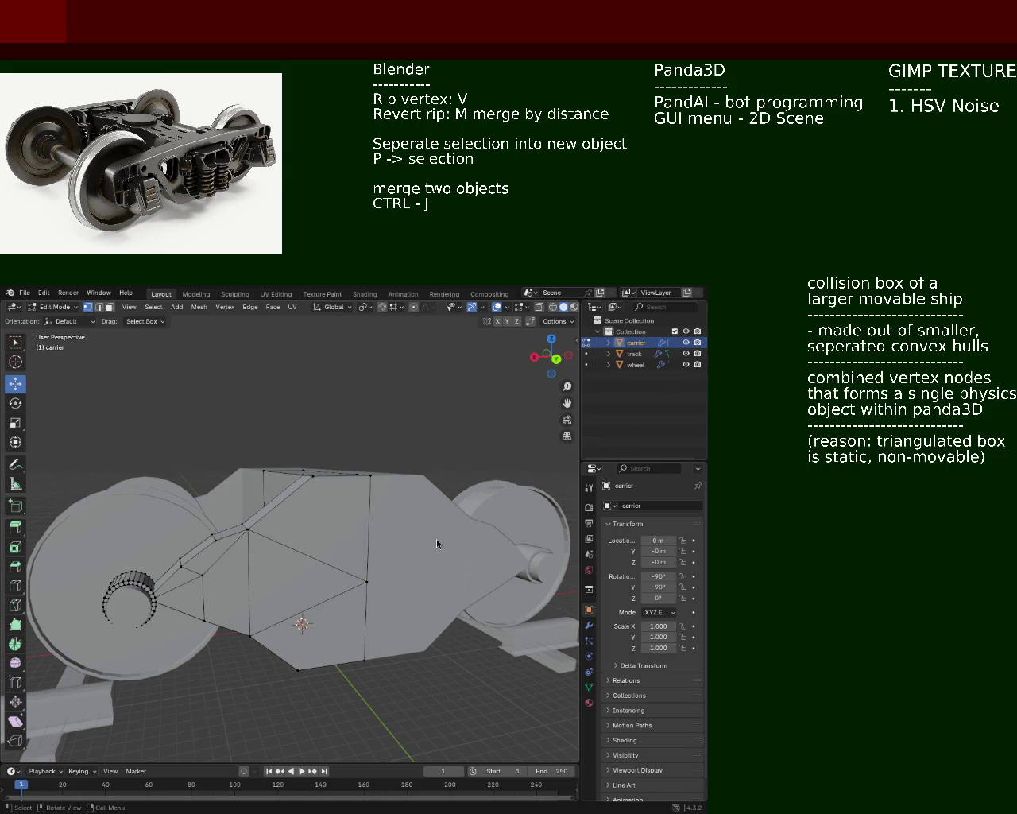
- Select the upper ridge strut vertices on the carrier side face
{"action": "mouse_move", "coordinate": [266, 503]}
{"action": "middle_mouse_down"}
{"action": "mouse_move", "coordinate": [215, 561]}
{"action": "mouse_move", "coordinate": [233, 489]}
{"action": "mouse_move", "coordinate": [225, 523]}
{"action": "middle_mouse_up"}
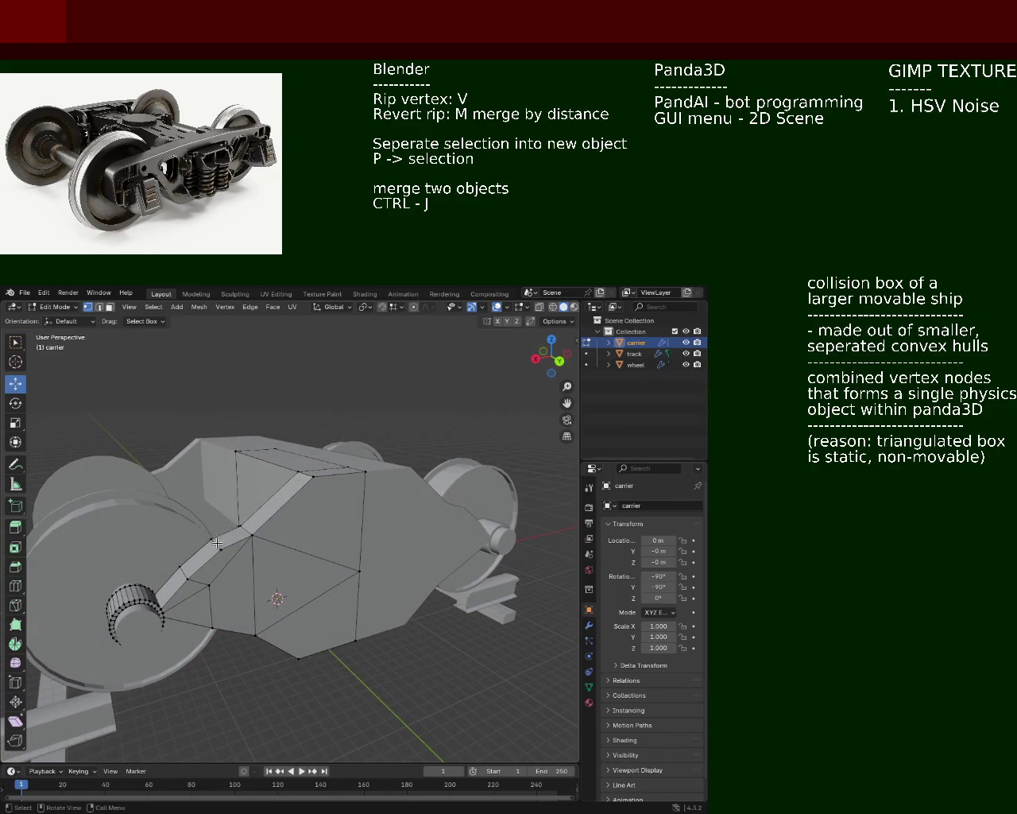
{"action": "left_click", "coordinate": [302, 485]}
{"action": "left_click", "coordinate": [220, 550]}
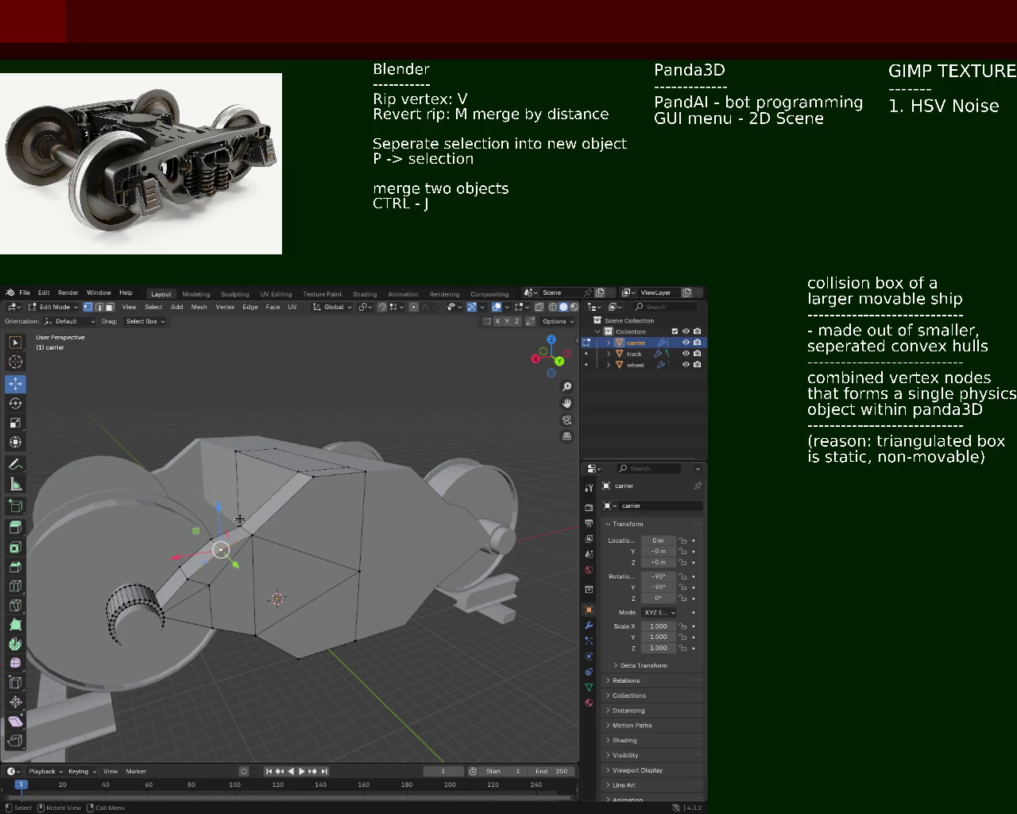
{"action": "left_click", "coordinate": [314, 477], "text": "shift"}
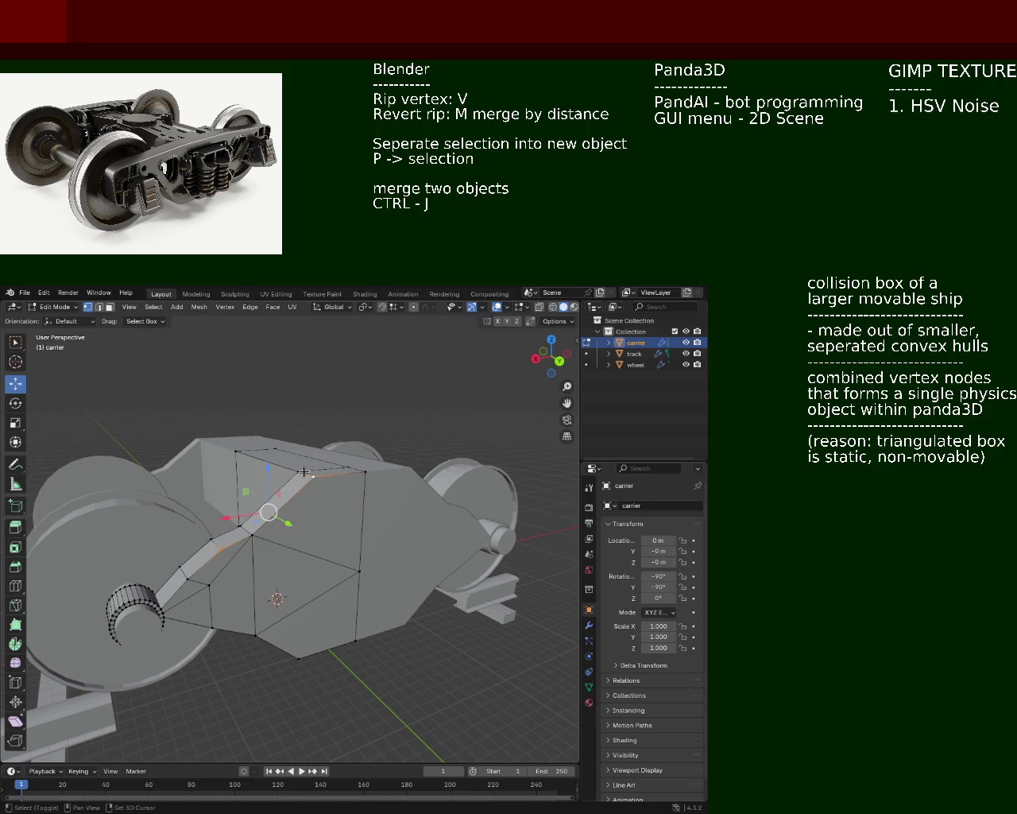
{"action": "left_click", "coordinate": [208, 539], "text": "shift"}
{"action": "middle_click_drag", "start_coordinate": [208, 539], "coordinate": [248, 532]}
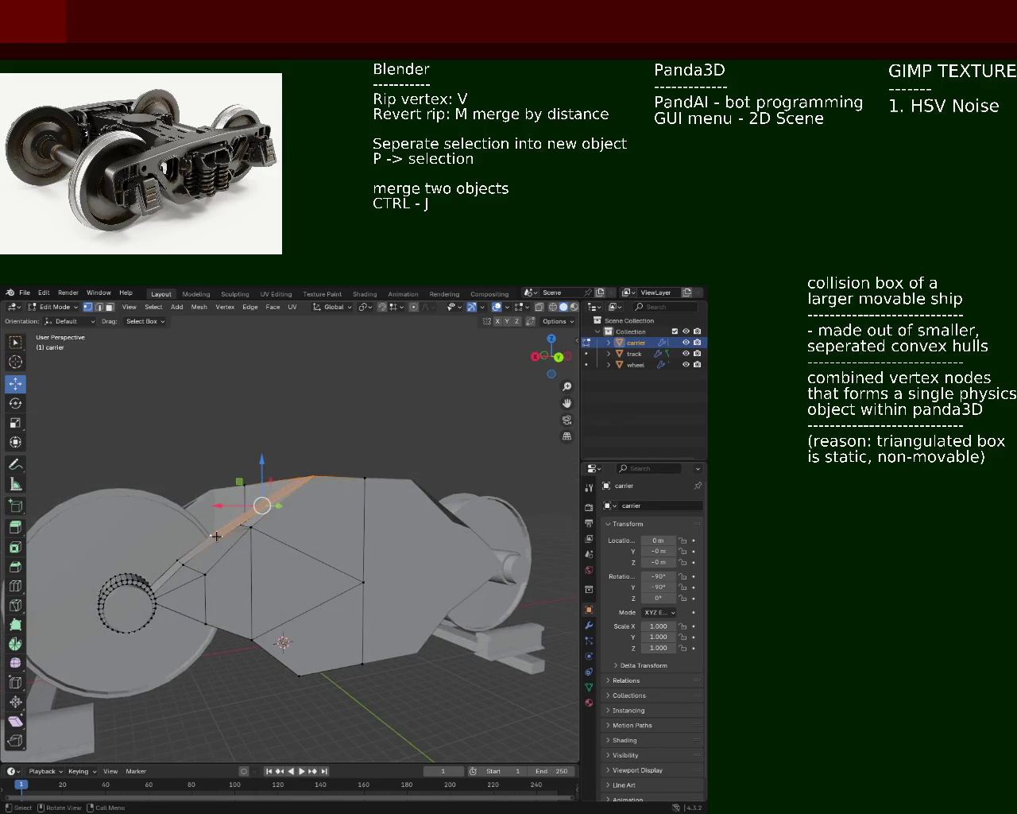
{"action": "left_click", "coordinate": [248, 532], "text": "shift"}
{"action": "mouse_move", "coordinate": [248, 533]}
{"action": "middle_mouse_down"}
{"action": "mouse_move", "coordinate": [263, 556]}
{"action": "mouse_move", "coordinate": [327, 508]}
{"action": "middle_mouse_up"}
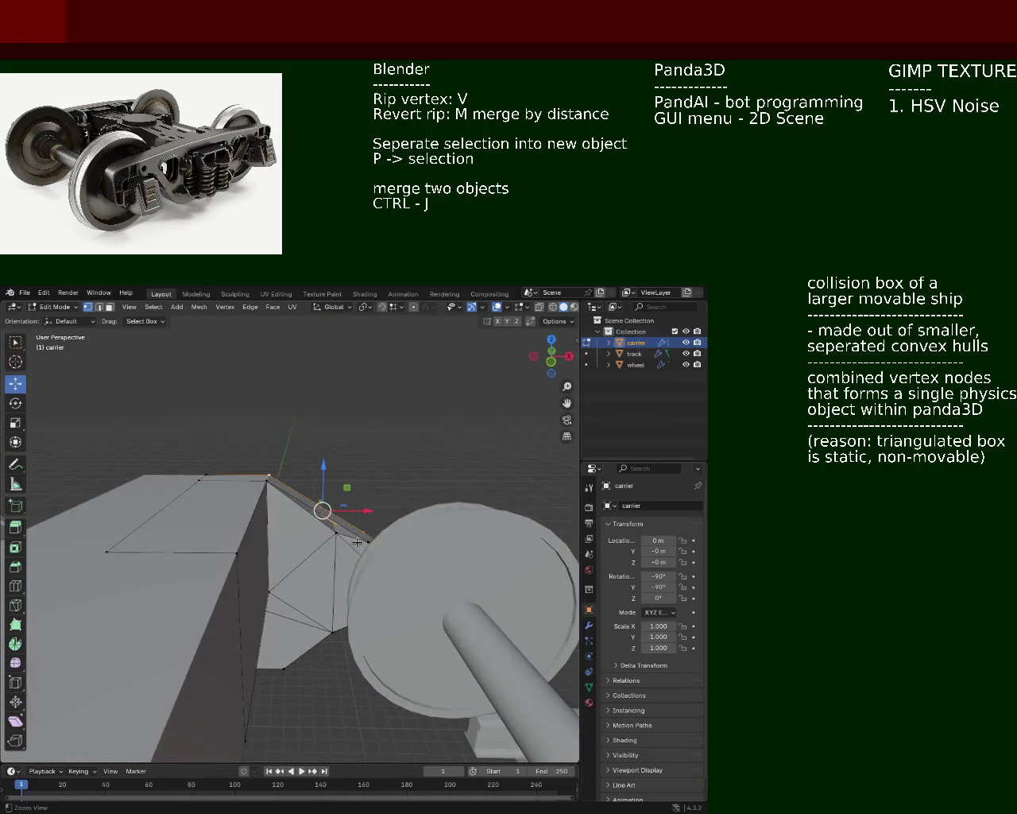
{"action": "left_click", "coordinate": [355, 538], "text": "shift"}
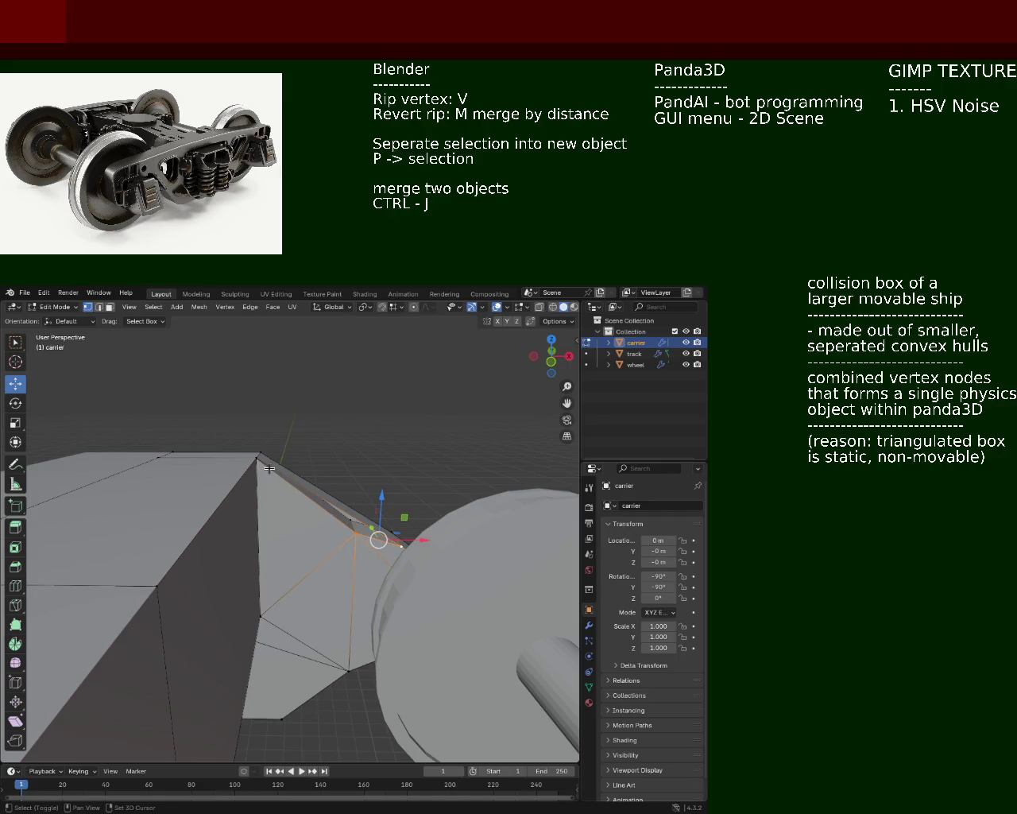
{"action": "middle_click_drag", "start_coordinate": [266, 468], "coordinate": [279, 565]}
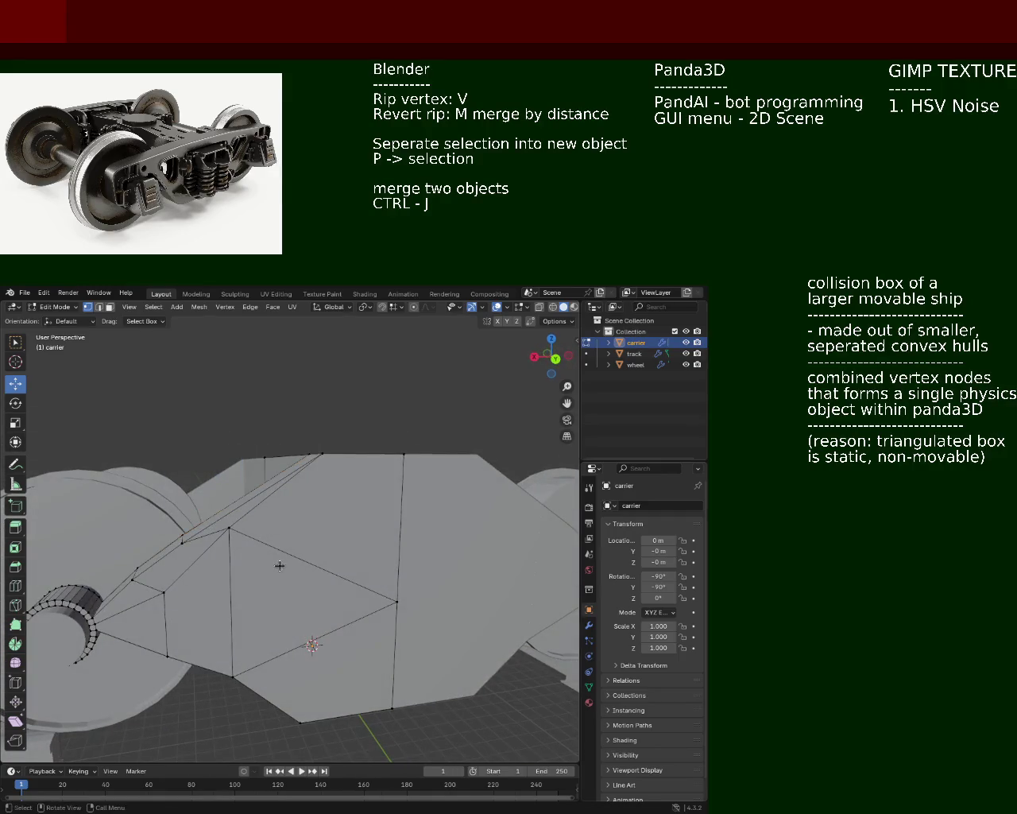
{"action": "mouse_move", "coordinate": [232, 530]}
{"action": "middle_mouse_down"}
{"action": "mouse_move", "coordinate": [330, 552]}
{"action": "mouse_move", "coordinate": [352, 527]}
{"action": "middle_mouse_up"}
- Move the selected ridge vertices vertically along Z, then sideways along X
{"action": "key", "text": "g"}
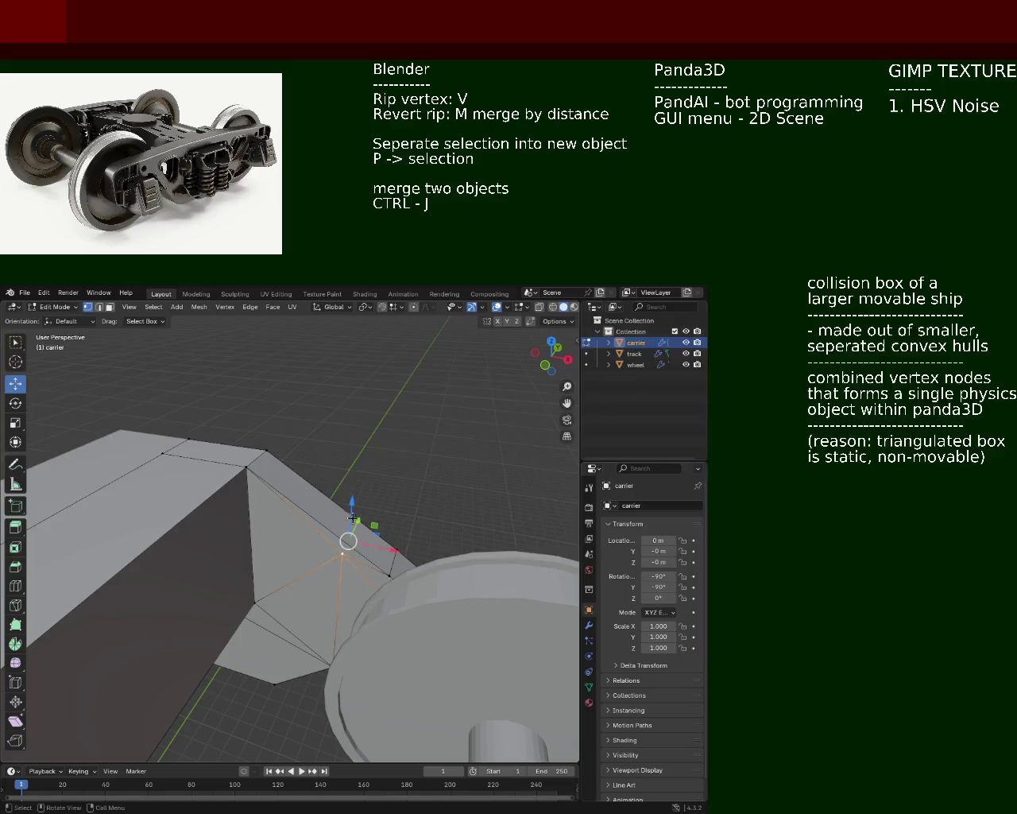
{"action": "key", "text": "z"}
{"action": "left_click", "coordinate": [344, 539]}
{"action": "key", "text": "g"}
{"action": "key", "text": "x"}
{"action": "left_click", "coordinate": [386, 585]}
- Lower the strut vertex near the axle hub along Z
{"action": "mouse_move", "coordinate": [386, 585]}
{"action": "middle_mouse_down"}
{"action": "mouse_move", "coordinate": [235, 534]}
{"action": "mouse_move", "coordinate": [260, 548]}
{"action": "middle_mouse_up"}
{"action": "left_click", "coordinate": [225, 559]}
{"action": "key", "text": "g"}
{"action": "key", "text": "z"}
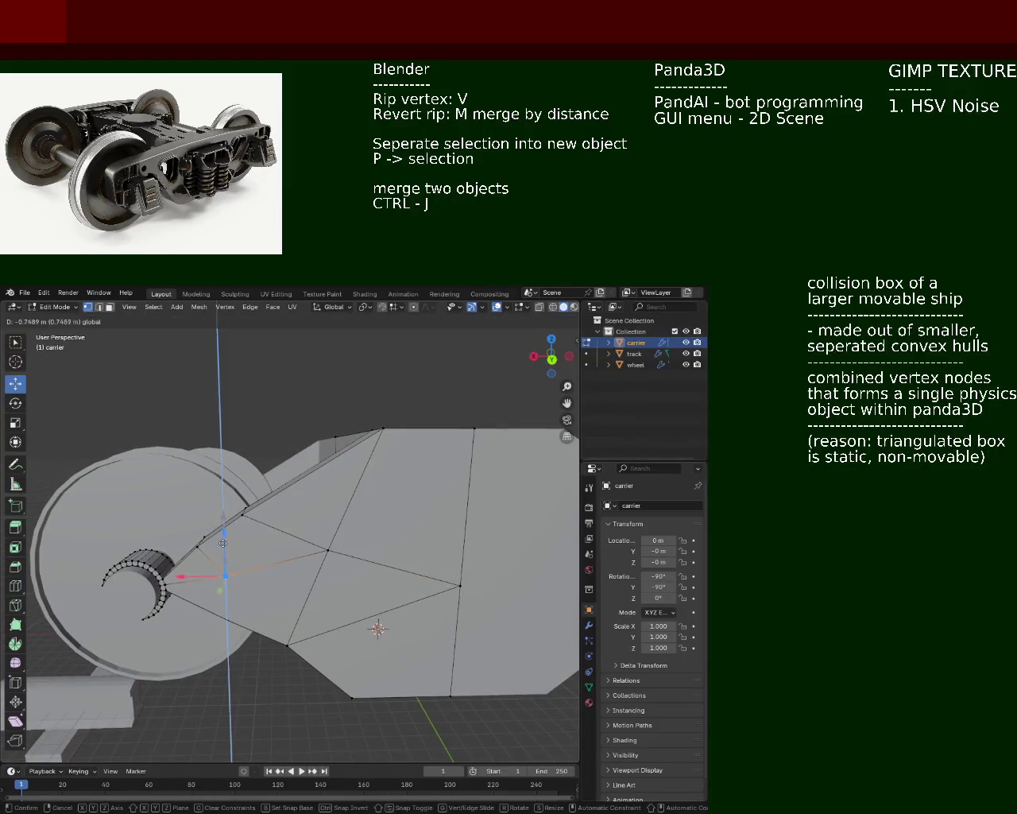
{"action": "left_click", "coordinate": [221, 548]}
- Raise the vertex midway up the strut along Z, then fine-tune its position
{"action": "left_click", "coordinate": [328, 550]}
{"action": "mouse_move", "coordinate": [327, 551]}
{"action": "middle_mouse_down"}
{"action": "mouse_move", "coordinate": [379, 537]}
{"action": "mouse_move", "coordinate": [252, 513]}
{"action": "middle_mouse_up"}
{"action": "left_click", "coordinate": [252, 514]}
{"action": "key", "text": "g"}
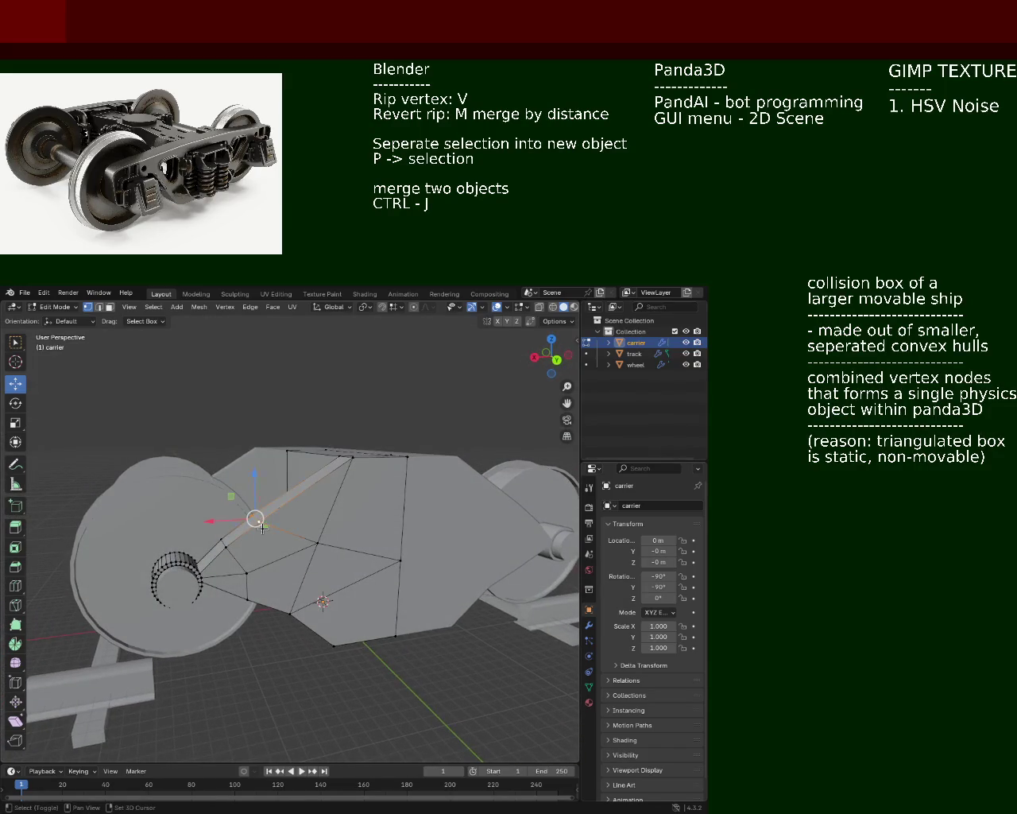
{"action": "key", "text": "z"}
{"action": "left_click", "coordinate": [248, 466]}
{"action": "key", "text": "g"}
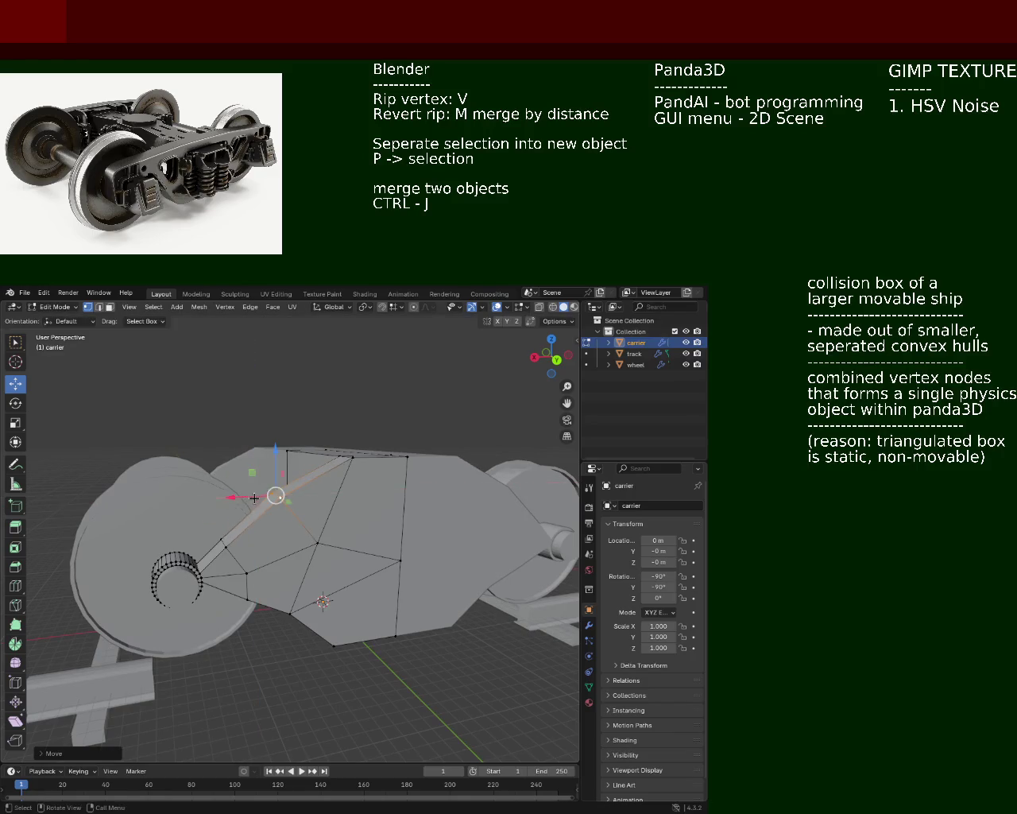
{"action": "left_click", "coordinate": [278, 491]}
{"action": "key", "text": "g"}
{"action": "key", "text": "z"}
{"action": "left_click", "coordinate": [277, 451]}
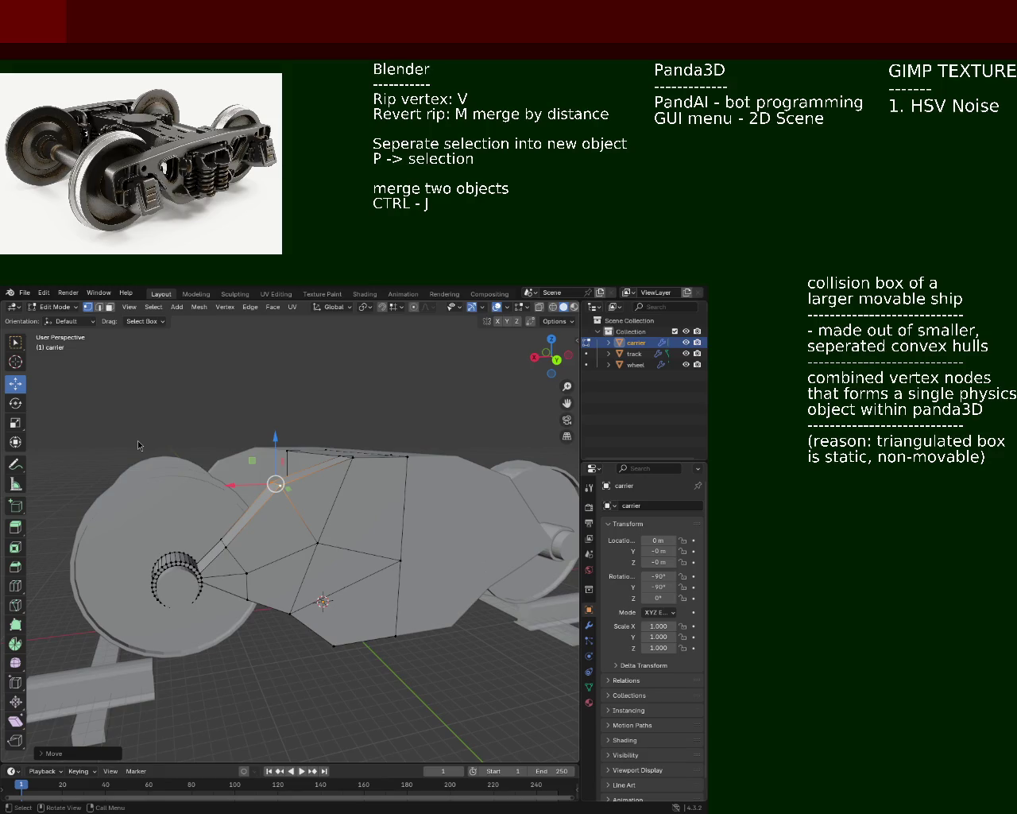
- Move the strut's lower-end vertex vertically, then along X beside the wheel
{"action": "middle_click_drag", "start_coordinate": [149, 435], "coordinate": [230, 556]}
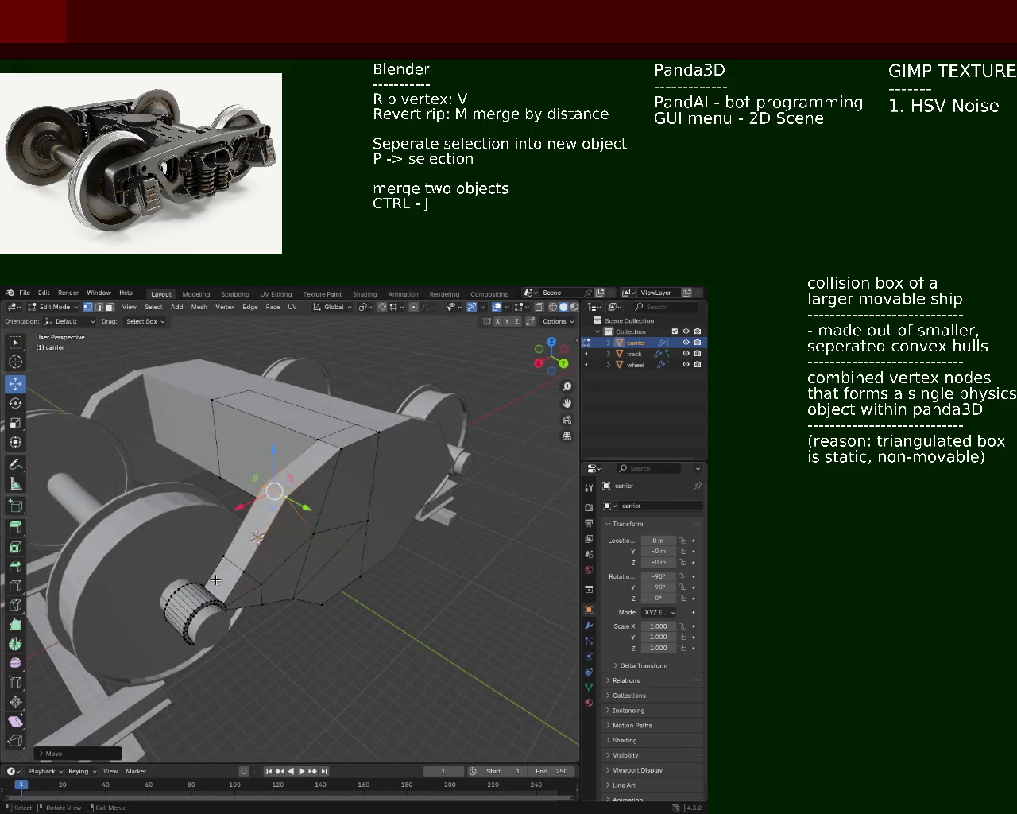
{"action": "left_click", "coordinate": [232, 563]}
{"action": "key", "text": "g"}
{"action": "key", "text": "z"}
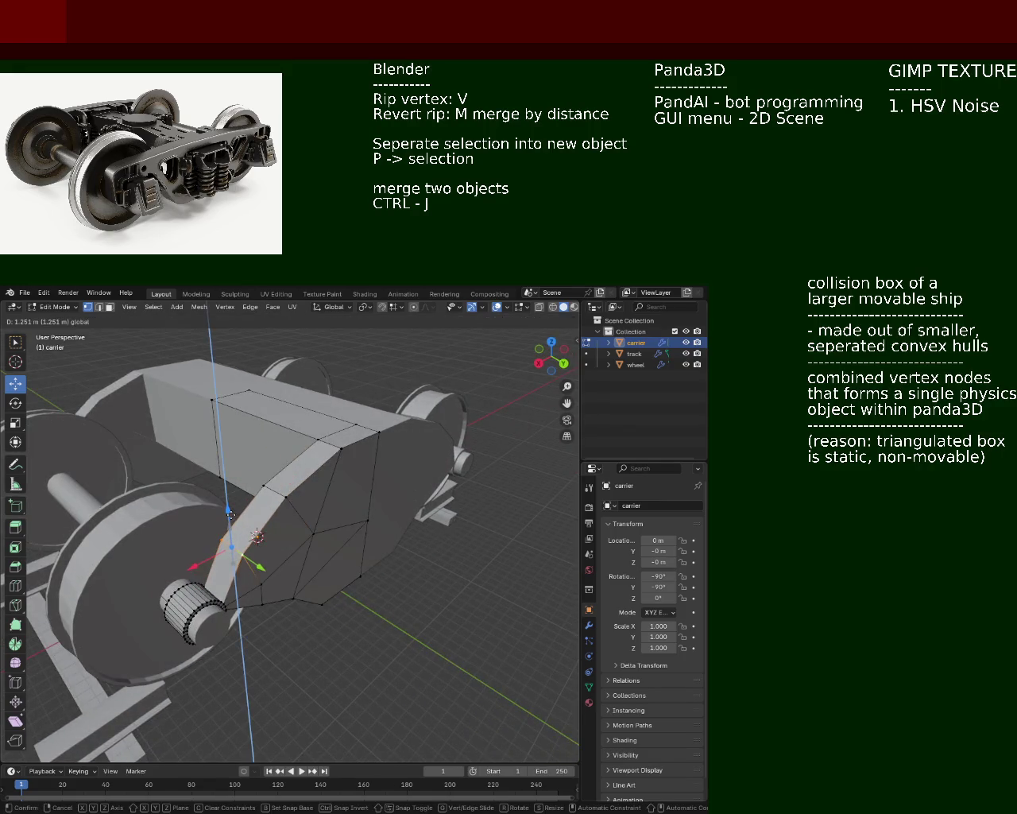
{"action": "left_click", "coordinate": [240, 550]}
{"action": "mouse_move", "coordinate": [240, 550]}
{"action": "middle_mouse_down"}
{"action": "mouse_move", "coordinate": [288, 511]}
{"action": "mouse_move", "coordinate": [223, 532]}
{"action": "middle_mouse_up"}
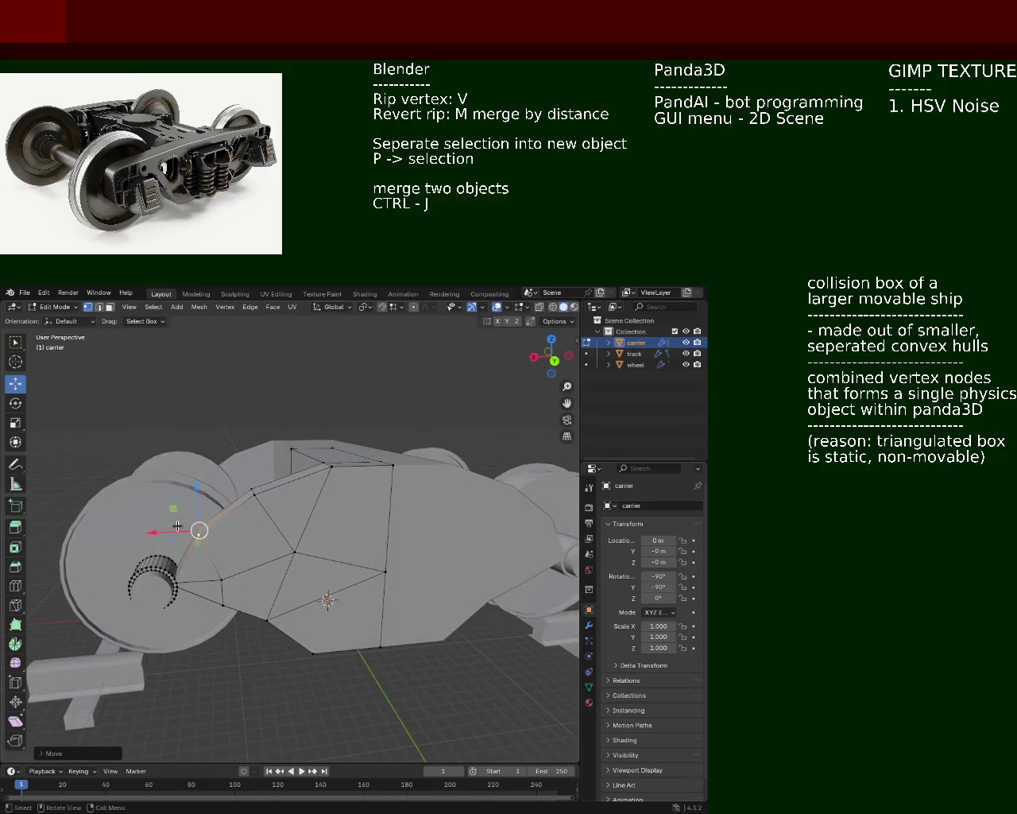
{"action": "key", "text": "g"}
{"action": "key", "text": "x"}
{"action": "left_click", "coordinate": [211, 534]}
- Save the file as train.blend and inspect the carrier from several angles
{"action": "mouse_move", "coordinate": [215, 531]}
{"action": "middle_mouse_down"}
{"action": "mouse_move", "coordinate": [376, 547]}
{"action": "mouse_move", "coordinate": [441, 574]}
{"action": "mouse_move", "coordinate": [318, 548]}
{"action": "middle_mouse_up"}
{"action": "key", "text": "ctrl+s"}
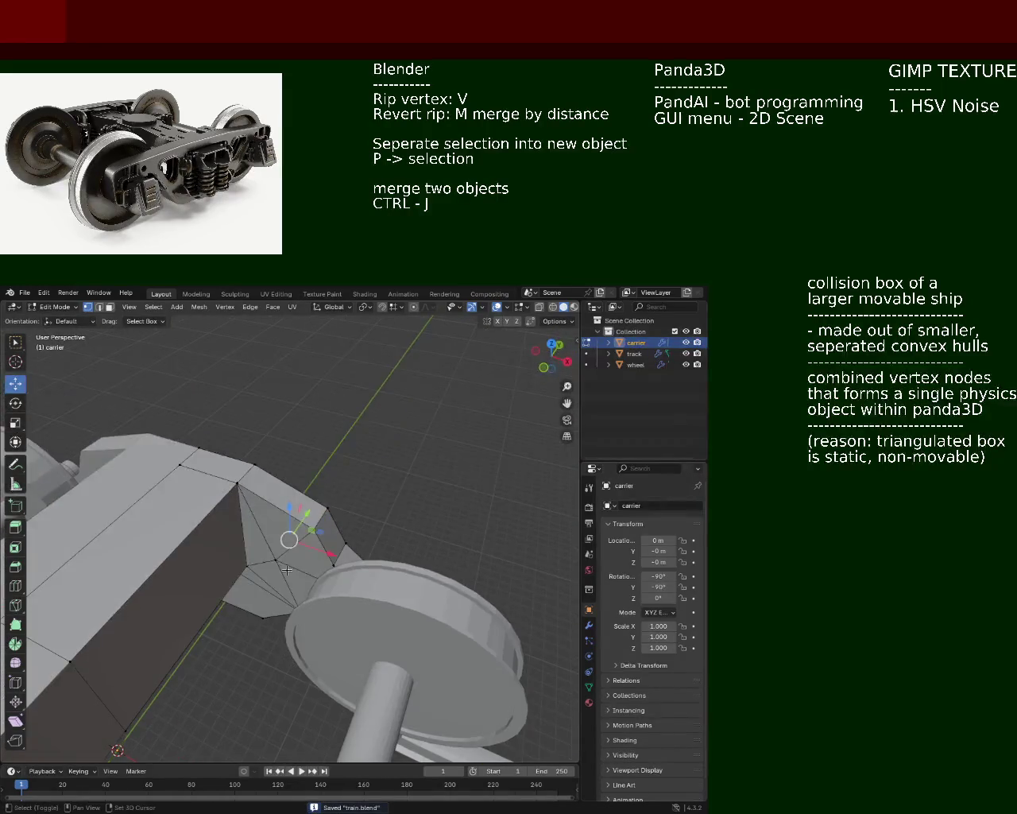
{"action": "left_click", "coordinate": [242, 525], "text": "shift"}
{"action": "mouse_move", "coordinate": [246, 515]}
{"action": "middle_mouse_down"}
{"action": "mouse_move", "coordinate": [274, 581]}
{"action": "mouse_move", "coordinate": [282, 557]}
{"action": "mouse_move", "coordinate": [255, 557]}
{"action": "mouse_move", "coordinate": [254, 529]}
{"action": "mouse_move", "coordinate": [230, 562]}
{"action": "middle_mouse_up"}
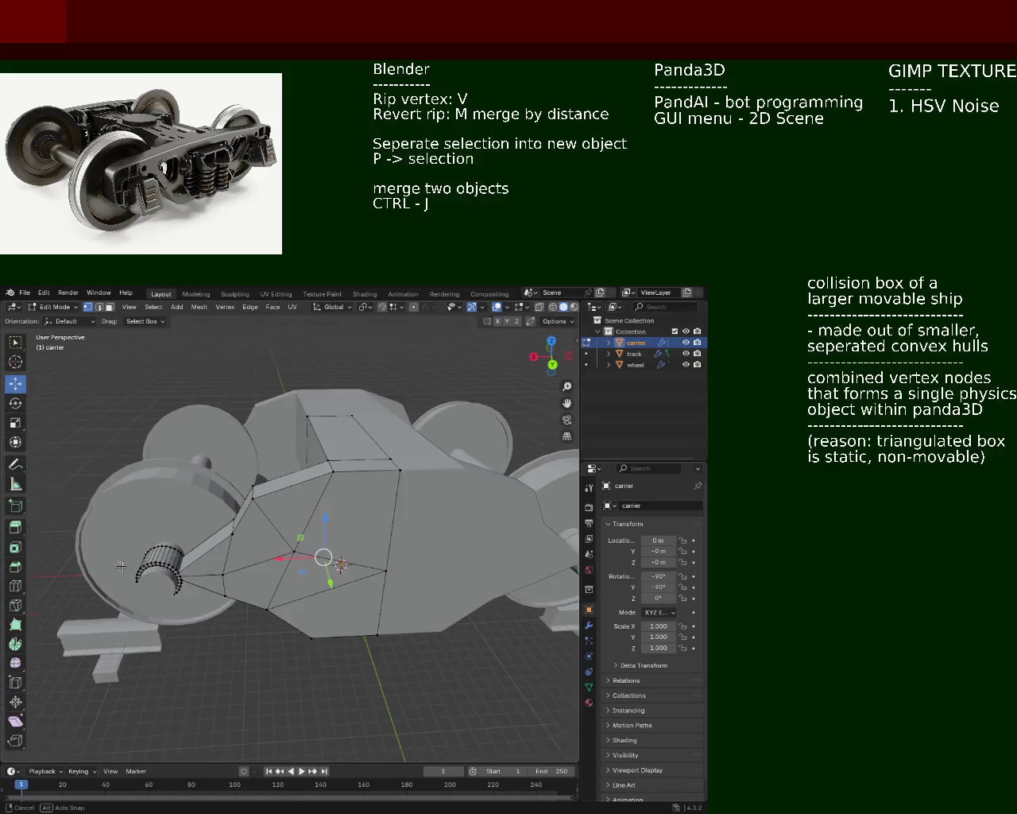
{"action": "middle_click_drag", "start_coordinate": [278, 479], "coordinate": [274, 537]}
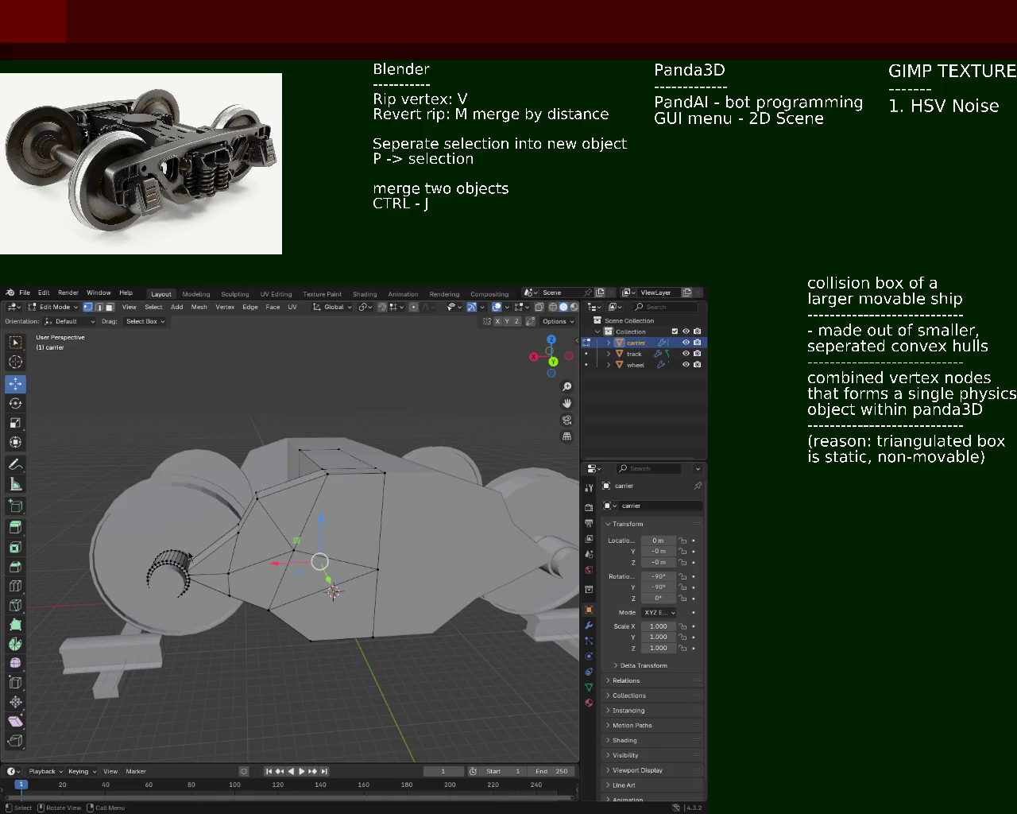
{"action": "mouse_move", "coordinate": [224, 522]}
{"action": "middle_mouse_down"}
{"action": "mouse_move", "coordinate": [235, 545]}
{"action": "mouse_move", "coordinate": [225, 608]}
{"action": "mouse_move", "coordinate": [207, 604]}
{"action": "middle_mouse_up"}
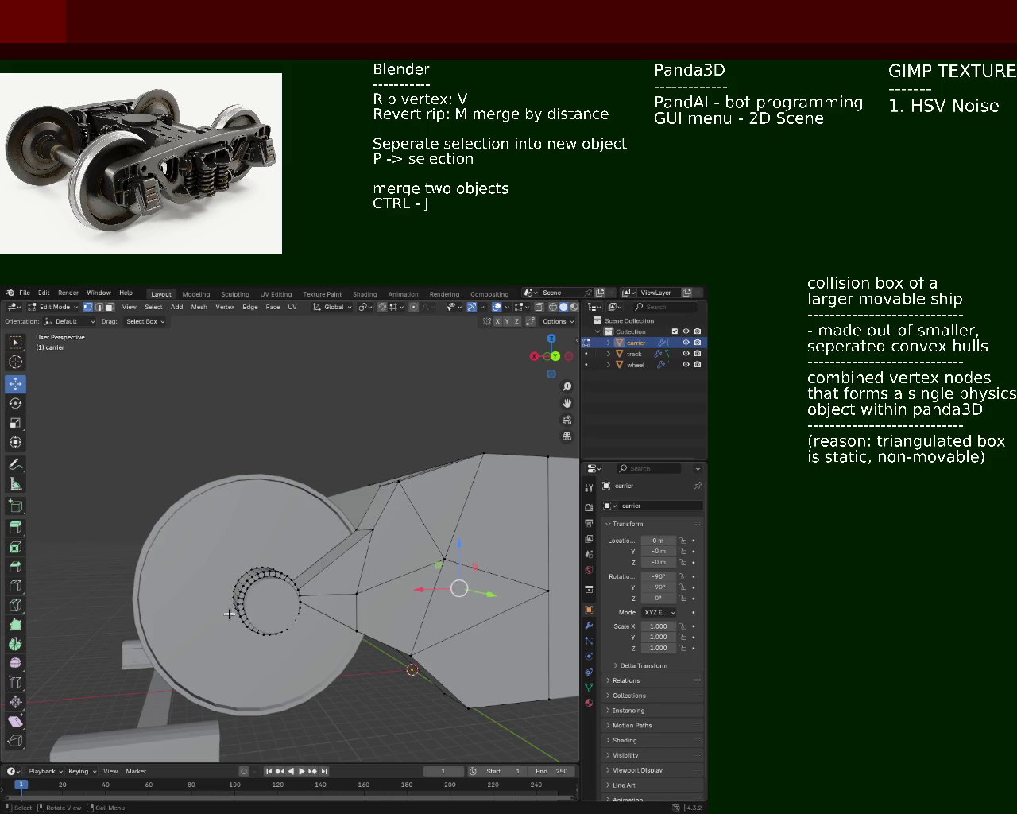
- Switch to edge select and pick an edge of the axle hub ring
{"action": "scroll", "coordinate": [230, 614], "scroll_direction": "up", "scroll_amount": 3}
{"action": "mouse_move", "coordinate": [232, 564]}
{"action": "middle_mouse_down"}
{"action": "mouse_move", "coordinate": [295, 554]}
{"action": "mouse_move", "coordinate": [306, 609]}
{"action": "mouse_move", "coordinate": [303, 599]}
{"action": "middle_mouse_up"}
{"action": "left_click", "coordinate": [306, 617]}
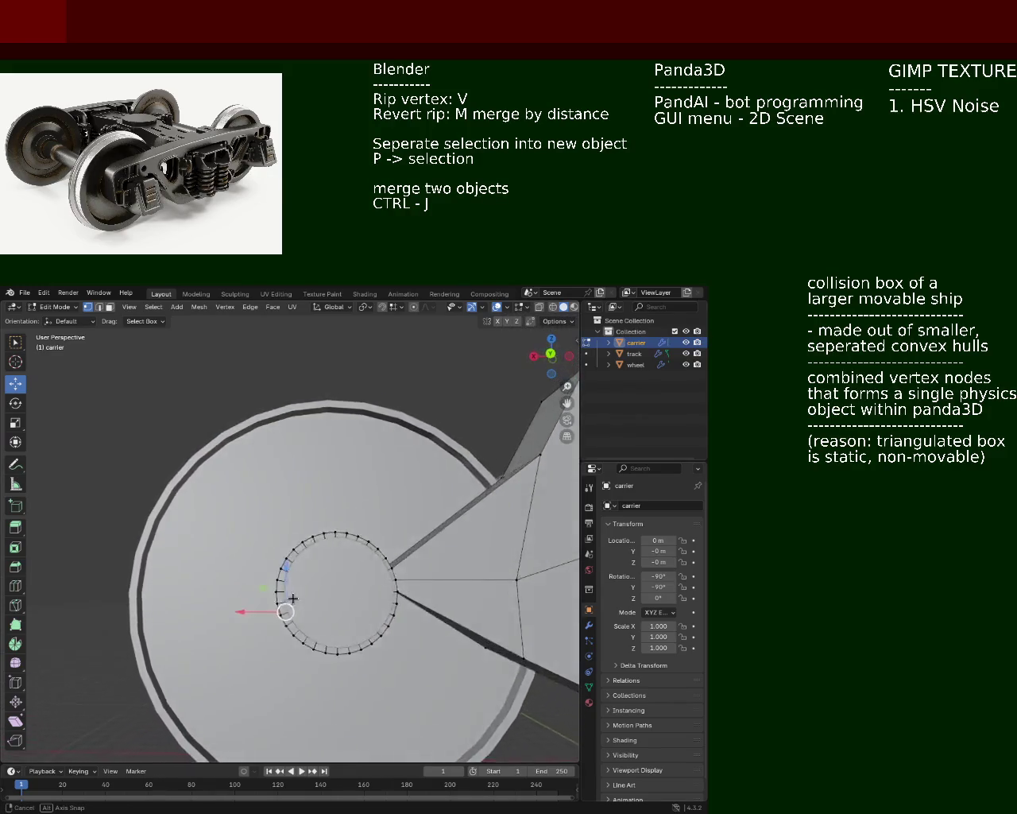
{"action": "left_click", "coordinate": [291, 593]}
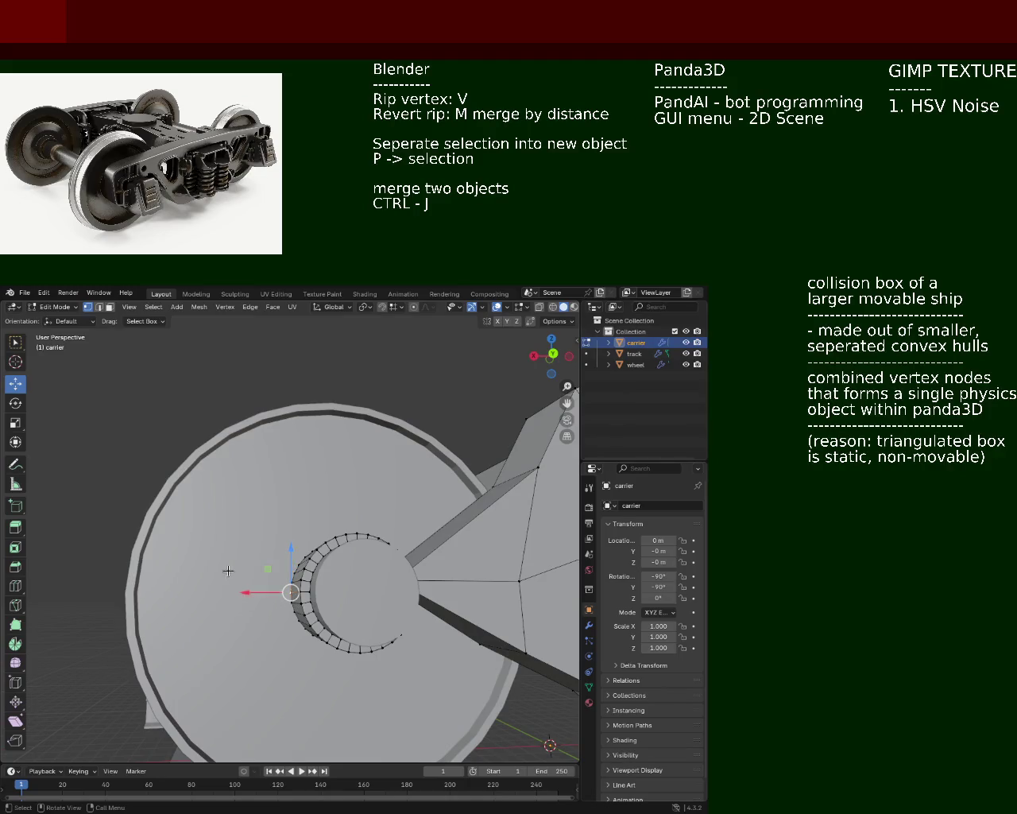
{"action": "left_click", "coordinate": [99, 307]}
{"action": "left_click", "coordinate": [288, 592]}
- Extrude the hub edge outward along X, then upward along Z into a bracket
{"action": "left_click_drag", "start_coordinate": [287, 596], "coordinate": [247, 598]}
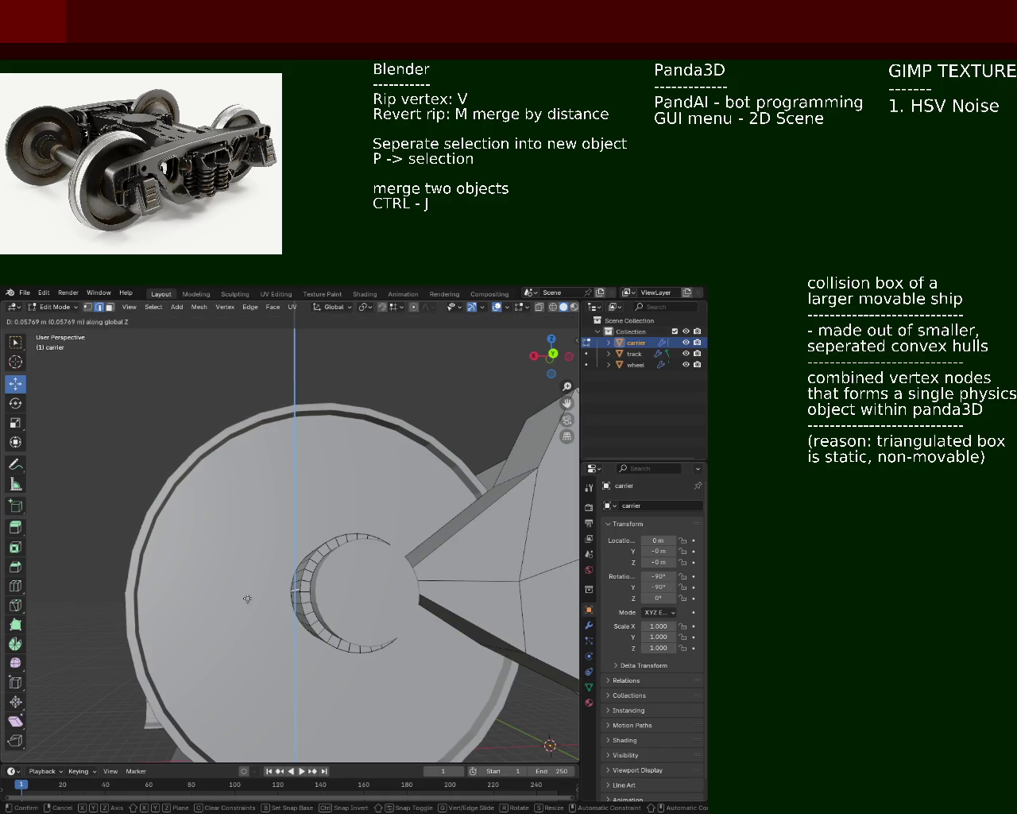
{"action": "key", "text": "y"}
{"action": "key", "text": "x"}
{"action": "right_click", "coordinate": [227, 598]}
{"action": "mouse_move", "coordinate": [227, 598]}
{"action": "middle_mouse_down"}
{"action": "mouse_move", "coordinate": [303, 629]}
{"action": "mouse_move", "coordinate": [274, 629]}
{"action": "middle_mouse_up"}
{"action": "key", "text": "g"}
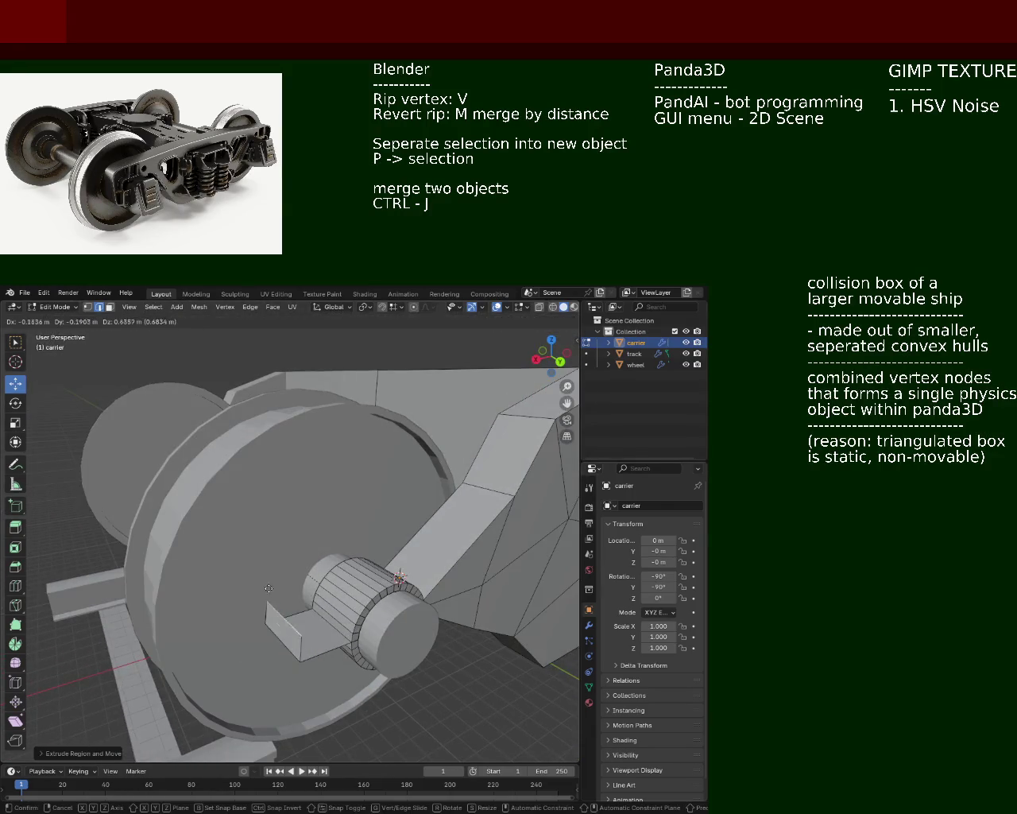
{"action": "key", "text": "z"}
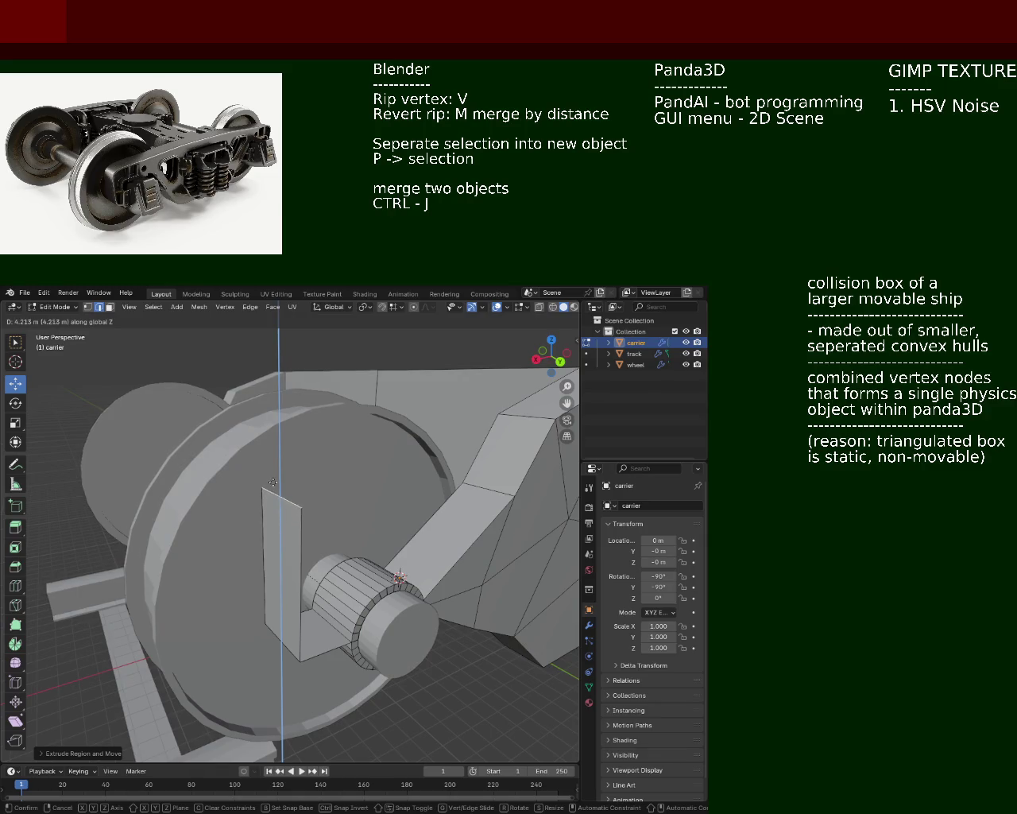
{"action": "left_click", "coordinate": [272, 483]}
- Lower the bracket's top edge and select two carrier arm vertices
{"action": "mouse_move", "coordinate": [274, 485]}
{"action": "middle_mouse_down"}
{"action": "mouse_move", "coordinate": [281, 516]}
{"action": "mouse_move", "coordinate": [244, 495]}
{"action": "middle_mouse_up"}
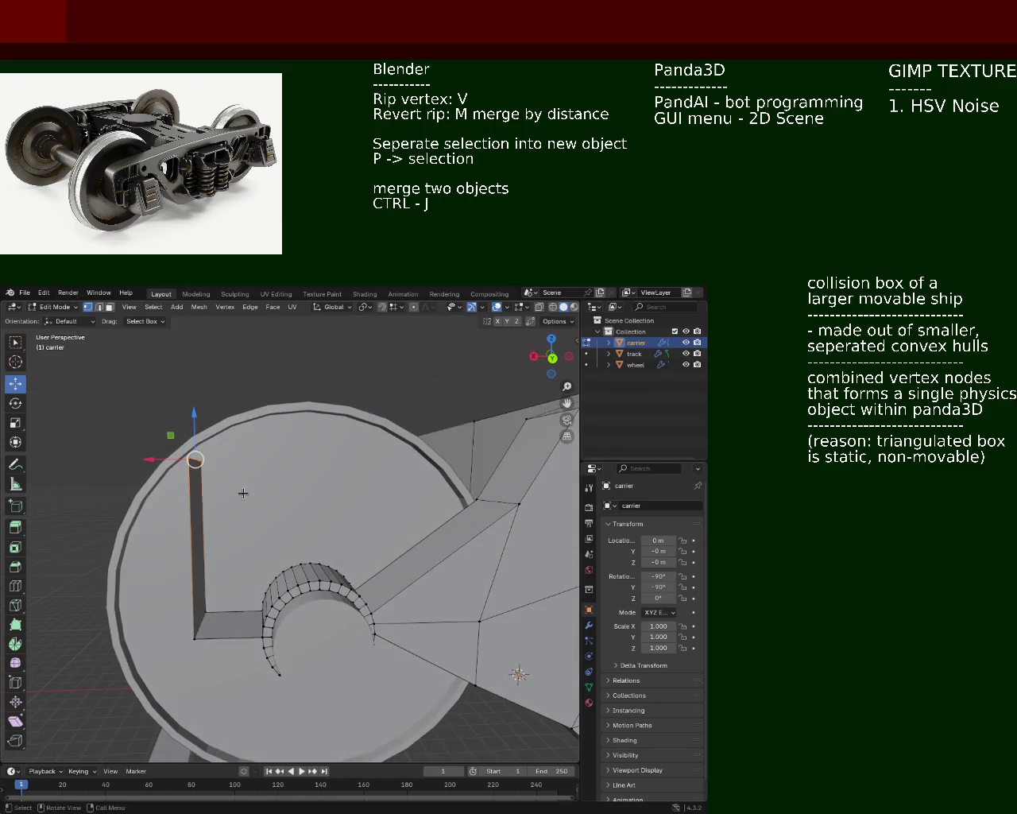
{"action": "left_click_drag", "start_coordinate": [200, 421], "coordinate": [193, 480]}
{"action": "left_click", "coordinate": [192, 480]}
{"action": "left_click", "coordinate": [490, 500], "text": "shift"}
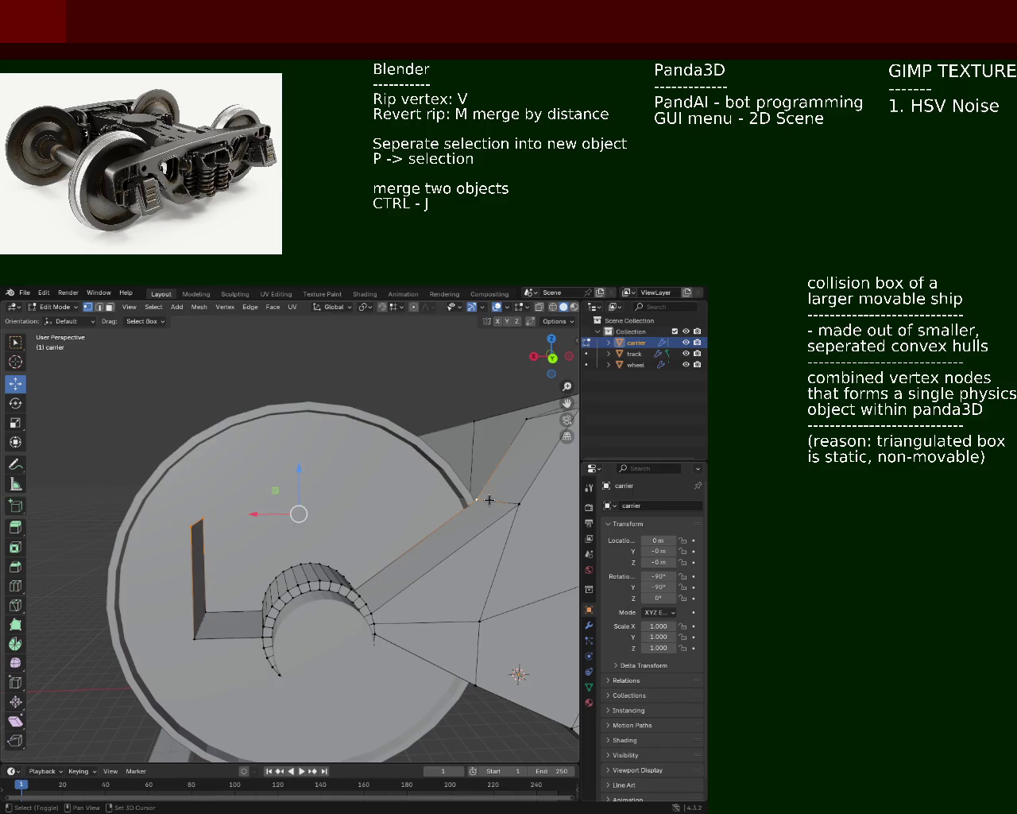
{"action": "left_click", "coordinate": [519, 503], "text": "shift"}
{"action": "mouse_move", "coordinate": [518, 504]}
{"action": "middle_mouse_down"}
{"action": "mouse_move", "coordinate": [471, 557]}
{"action": "mouse_move", "coordinate": [370, 517]}
{"action": "mouse_move", "coordinate": [275, 537]}
{"action": "mouse_move", "coordinate": [319, 559]}
{"action": "middle_mouse_up"}
{"action": "scroll", "coordinate": [370, 517], "scroll_direction": "up", "scroll_amount": 5}
{"action": "scroll", "coordinate": [369, 517], "scroll_direction": "down", "scroll_amount": 4}
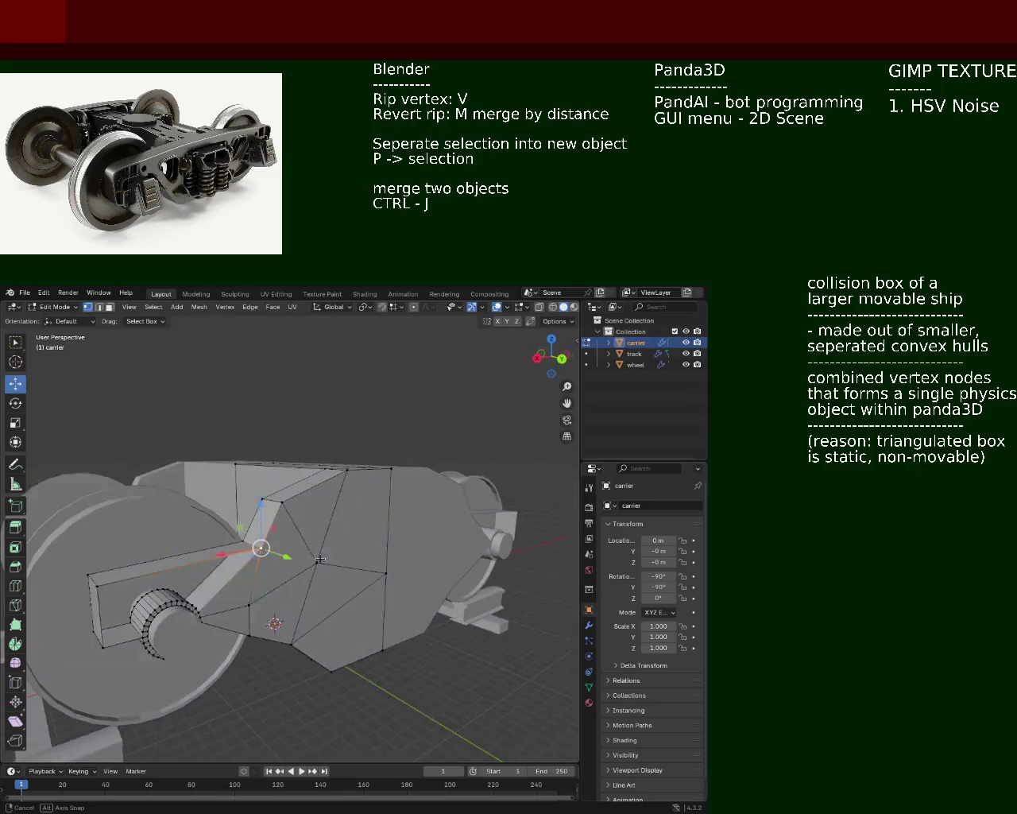
{"action": "mouse_move", "coordinate": [320, 560]}
{"action": "middle_mouse_down"}
{"action": "mouse_move", "coordinate": [177, 565]}
{"action": "mouse_move", "coordinate": [244, 598]}
{"action": "mouse_move", "coordinate": [320, 542]}
{"action": "mouse_move", "coordinate": [319, 508]}
{"action": "middle_mouse_up"}
{"action": "left_click", "coordinate": [94, 579]}
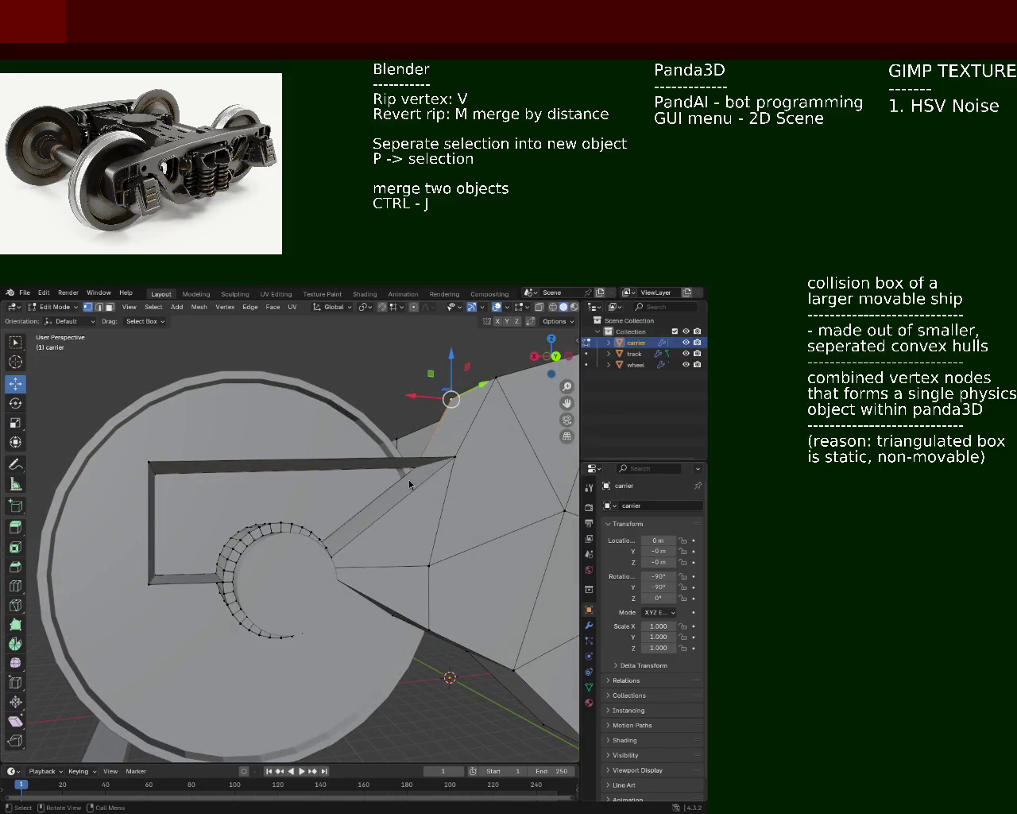
{"action": "mouse_move", "coordinate": [201, 552]}
{"action": "middle_mouse_down"}
{"action": "mouse_move", "coordinate": [210, 520]}
{"action": "mouse_move", "coordinate": [194, 549]}
{"action": "mouse_move", "coordinate": [283, 612]}
{"action": "mouse_move", "coordinate": [199, 634]}
{"action": "middle_mouse_up"}
{"action": "scroll", "coordinate": [282, 612], "scroll_direction": "up", "scroll_amount": 3}
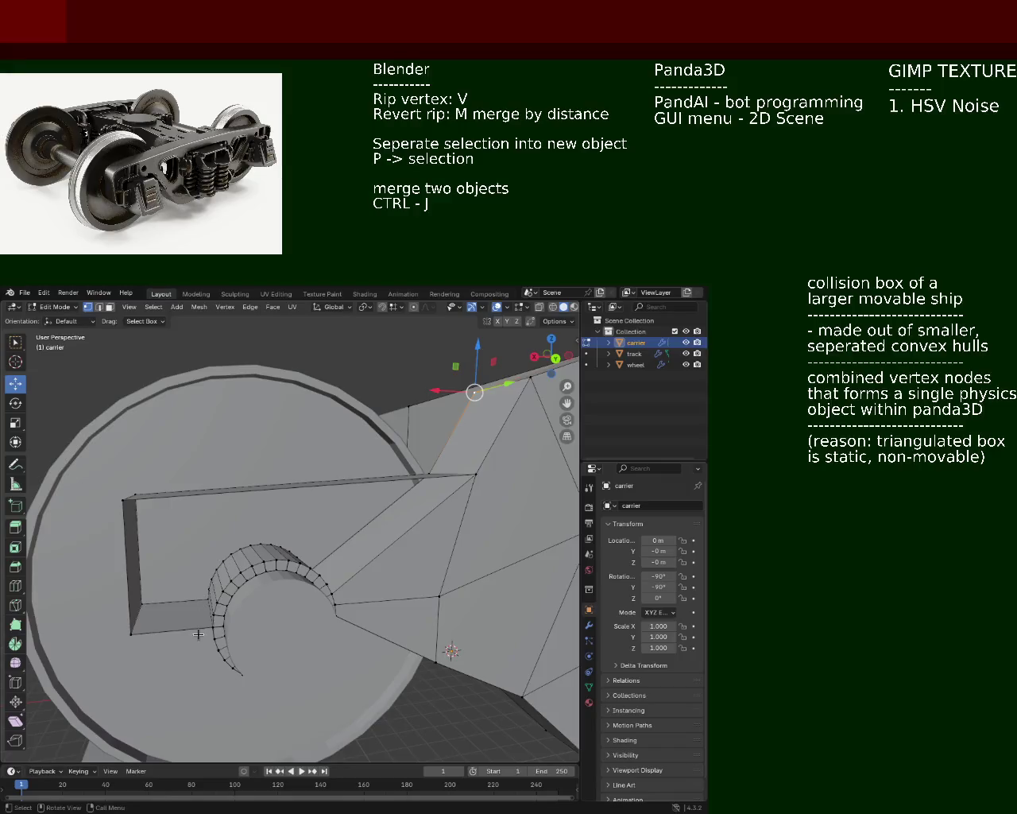
{"action": "left_click", "coordinate": [209, 628]}
{"action": "left_click", "coordinate": [221, 586]}
{"action": "left_click", "coordinate": [215, 625], "text": "shift"}
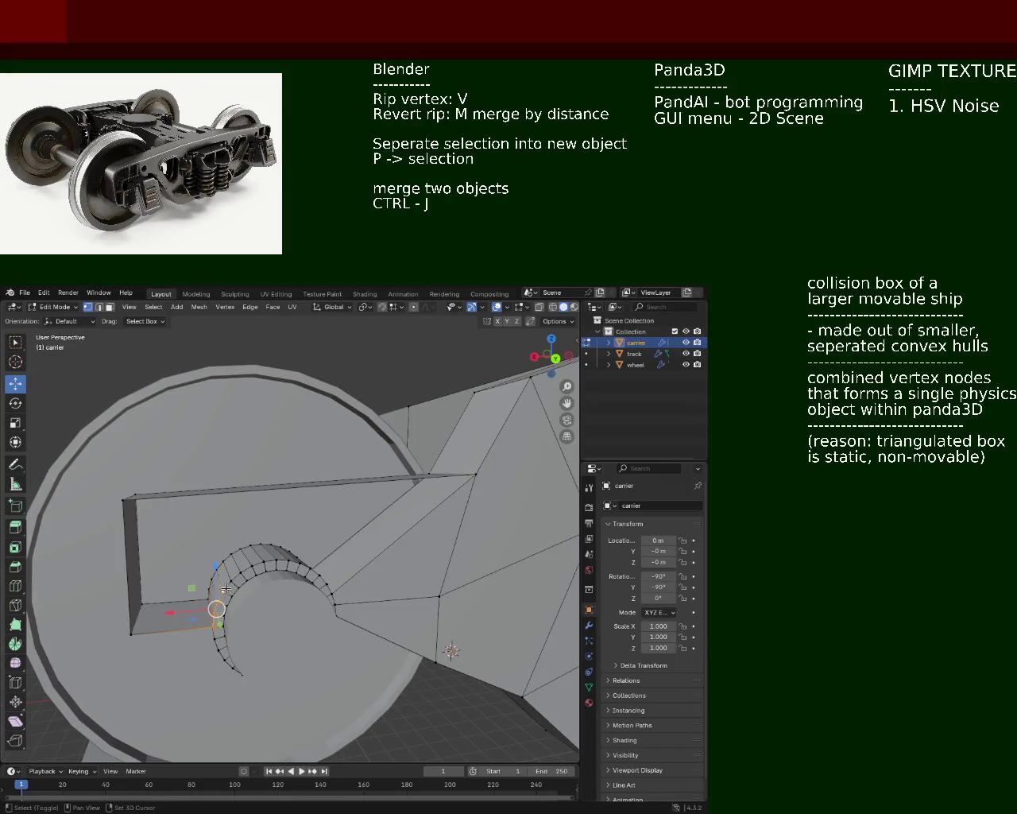
{"action": "left_click", "coordinate": [243, 572], "text": "shift"}
{"action": "left_click", "coordinate": [255, 566], "text": "shift"}
{"action": "left_click", "coordinate": [281, 561], "text": "shift"}
{"action": "left_click", "coordinate": [291, 563], "text": "shift"}
{"action": "left_click", "coordinate": [300, 566], "text": "shift"}
{"action": "left_click", "coordinate": [310, 571], "text": "shift"}
{"action": "left_click", "coordinate": [319, 574], "text": "shift"}
{"action": "left_click", "coordinate": [328, 588], "text": "shift"}
{"action": "left_click", "coordinate": [459, 476], "text": "shift"}
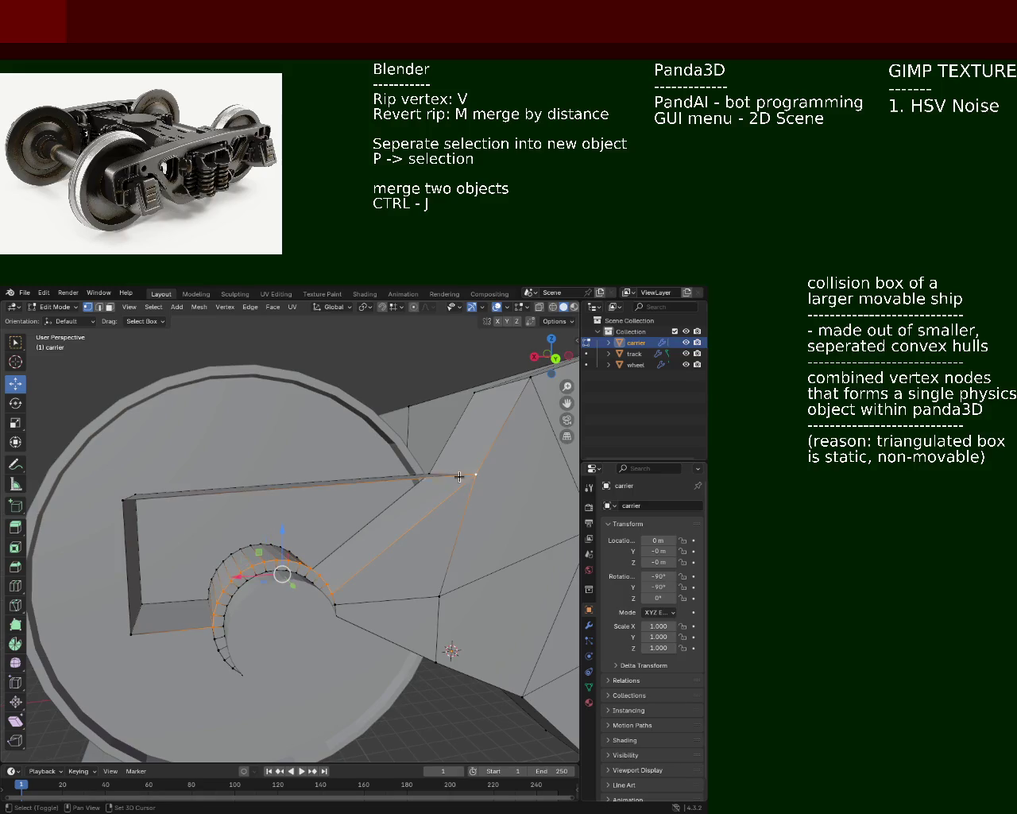
{"action": "left_click", "coordinate": [123, 497], "text": "shift"}
{"action": "left_click", "coordinate": [128, 633], "text": "shift"}
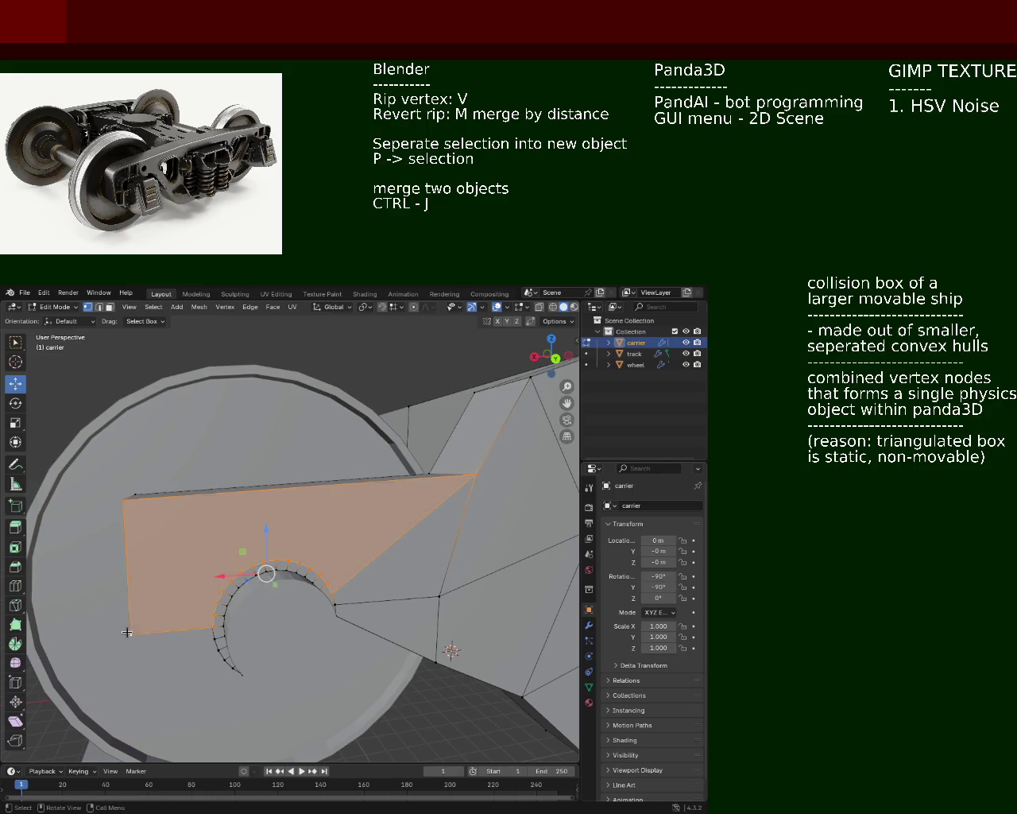
{"action": "left_click", "coordinate": [258, 511]}
{"action": "mouse_move", "coordinate": [399, 579]}
{"action": "middle_mouse_down"}
{"action": "mouse_move", "coordinate": [391, 500]}
{"action": "mouse_move", "coordinate": [424, 539]}
{"action": "middle_mouse_up"}
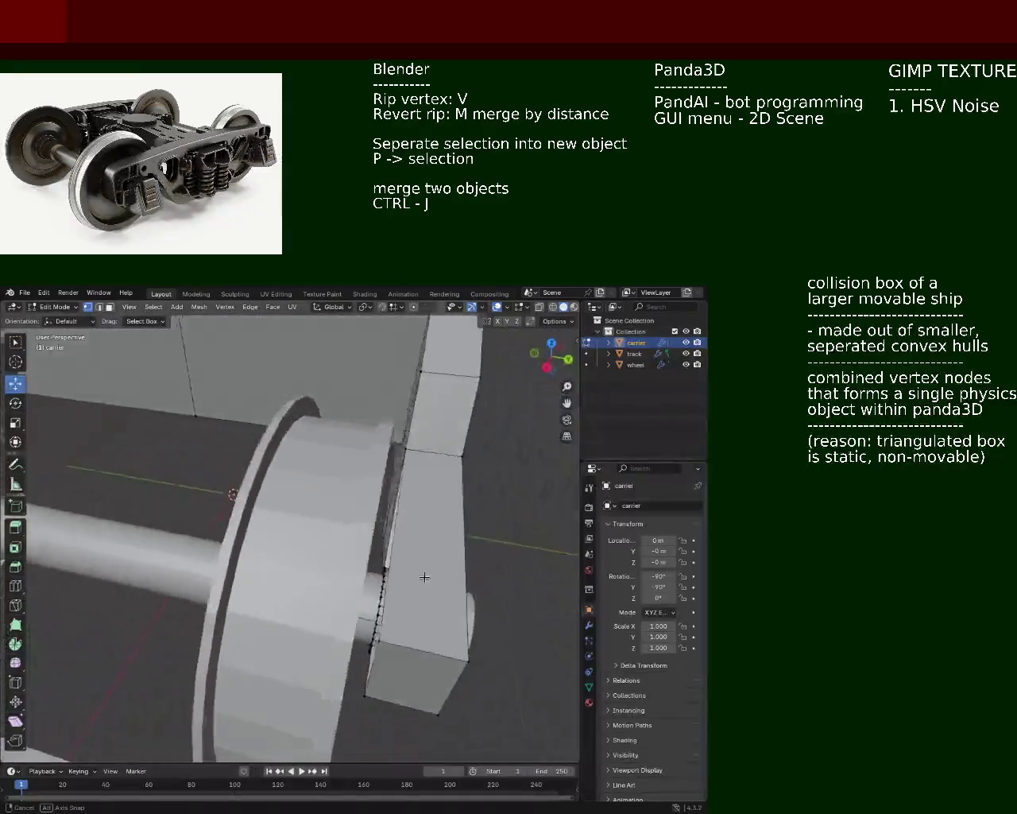
- Hide the wheel object and zoom in on the carrier's axle ring
{"action": "middle_click_drag", "start_coordinate": [423, 538], "coordinate": [691, 377]}
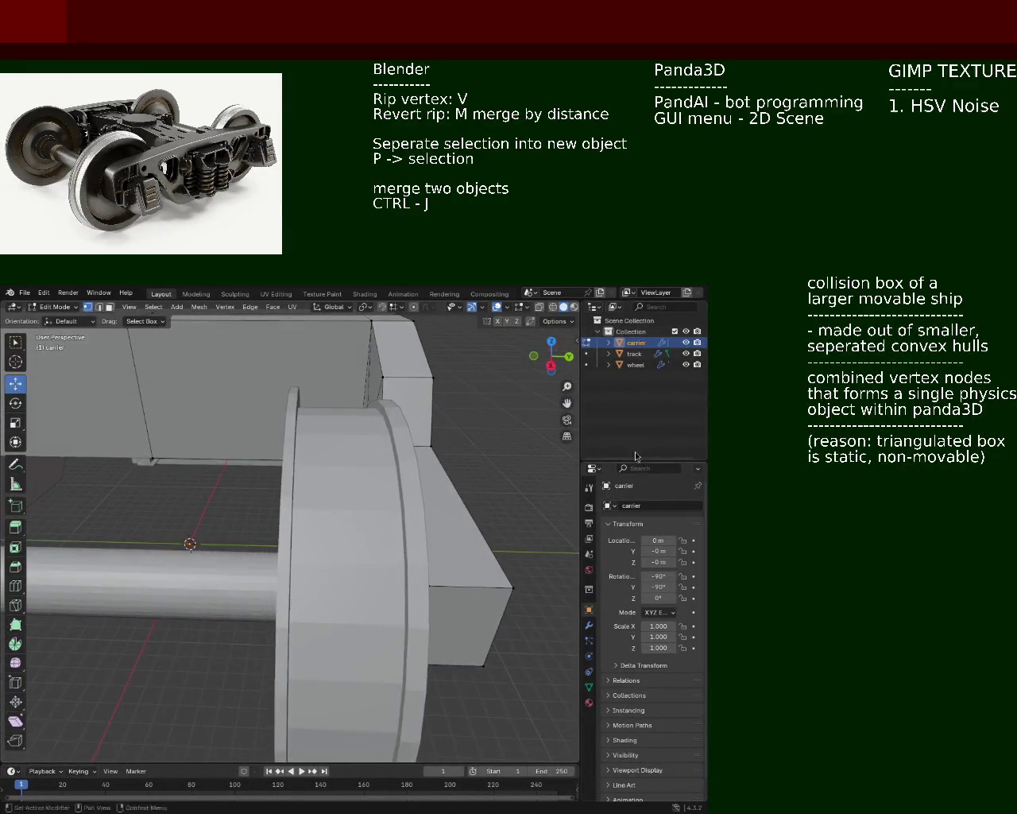
{"action": "left_click", "coordinate": [685, 364]}
{"action": "middle_click_drag", "start_coordinate": [342, 477], "coordinate": [393, 536]}
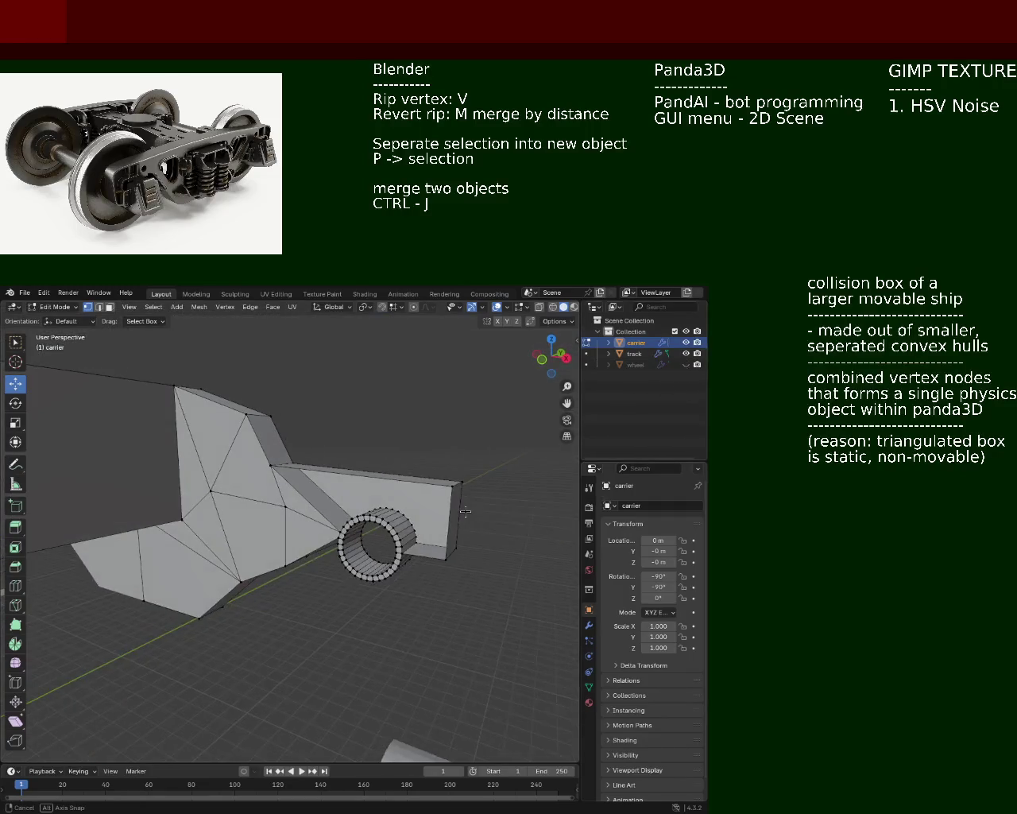
{"action": "scroll", "coordinate": [393, 536], "scroll_direction": "up", "scroll_amount": 5}
{"action": "scroll", "coordinate": [257, 522], "scroll_direction": "up", "scroll_amount": 2}
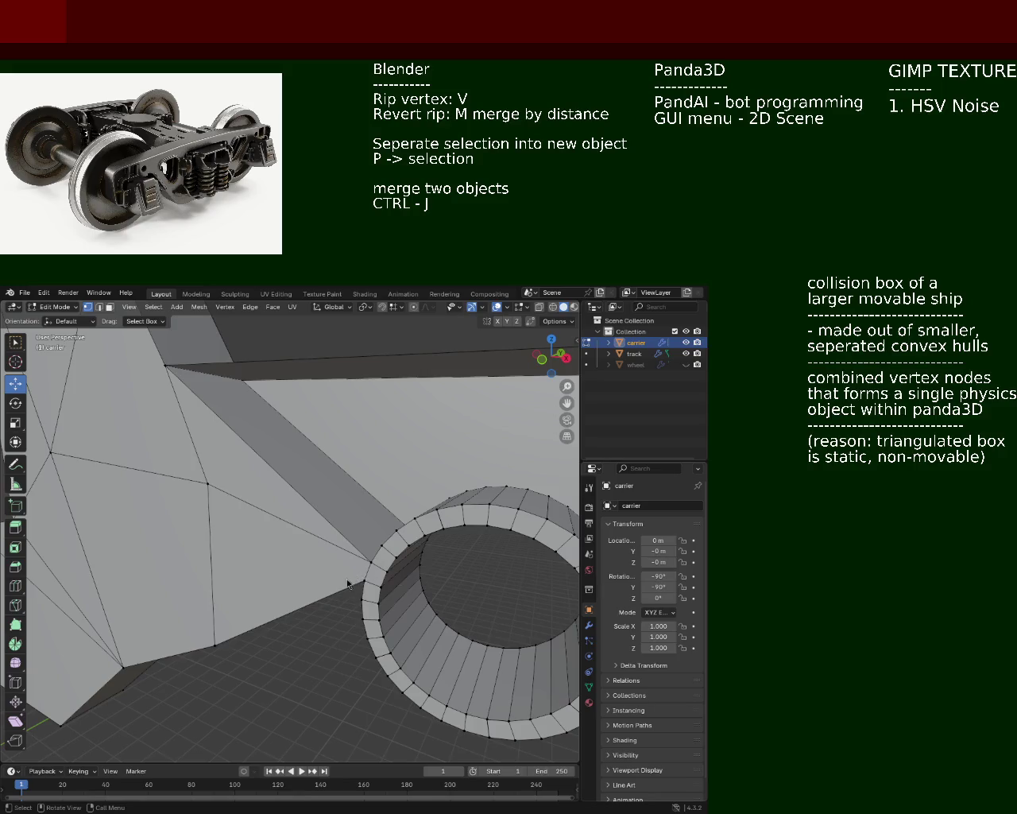
- Select the axle ring's rim vertices across its top and down its right side
{"action": "scroll", "coordinate": [327, 515], "scroll_direction": "down", "scroll_amount": 3}
{"action": "mouse_move", "coordinate": [327, 515]}
{"action": "middle_mouse_down"}
{"action": "mouse_move", "coordinate": [399, 515]}
{"action": "mouse_move", "coordinate": [295, 551]}
{"action": "mouse_move", "coordinate": [302, 624]}
{"action": "middle_mouse_up"}
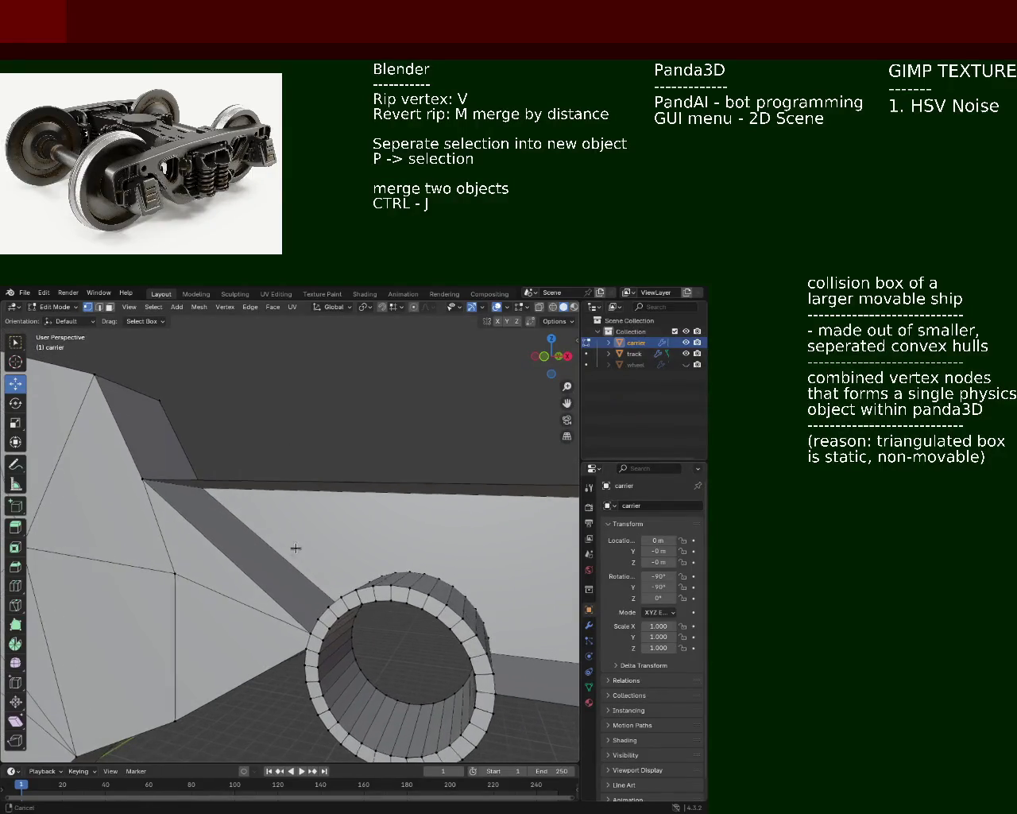
{"action": "left_click", "coordinate": [314, 622], "text": "shift"}
{"action": "left_click", "coordinate": [323, 616], "text": "shift"}
{"action": "left_click", "coordinate": [340, 601], "text": "shift"}
{"action": "left_click", "coordinate": [358, 591], "text": "shift"}
{"action": "left_click", "coordinate": [373, 586], "text": "shift"}
{"action": "left_click", "coordinate": [390, 588], "text": "shift"}
{"action": "left_click", "coordinate": [409, 593], "text": "shift"}
{"action": "left_click", "coordinate": [426, 598], "text": "shift"}
{"action": "left_click", "coordinate": [445, 605], "text": "shift"}
{"action": "left_click", "coordinate": [460, 618], "text": "shift"}
{"action": "left_click", "coordinate": [473, 634], "text": "shift"}
{"action": "left_click", "coordinate": [482, 652], "text": "shift"}
{"action": "left_click", "coordinate": [489, 672], "text": "shift"}
{"action": "left_click", "coordinate": [494, 695], "text": "shift"}
- Add the top and bottom right corner vertices, fill a face, then deselect
{"action": "middle_click_drag", "start_coordinate": [513, 697], "coordinate": [477, 691]}
{"action": "left_click", "coordinate": [506, 670], "text": "shift"}
{"action": "left_click", "coordinate": [506, 439], "text": "shift"}
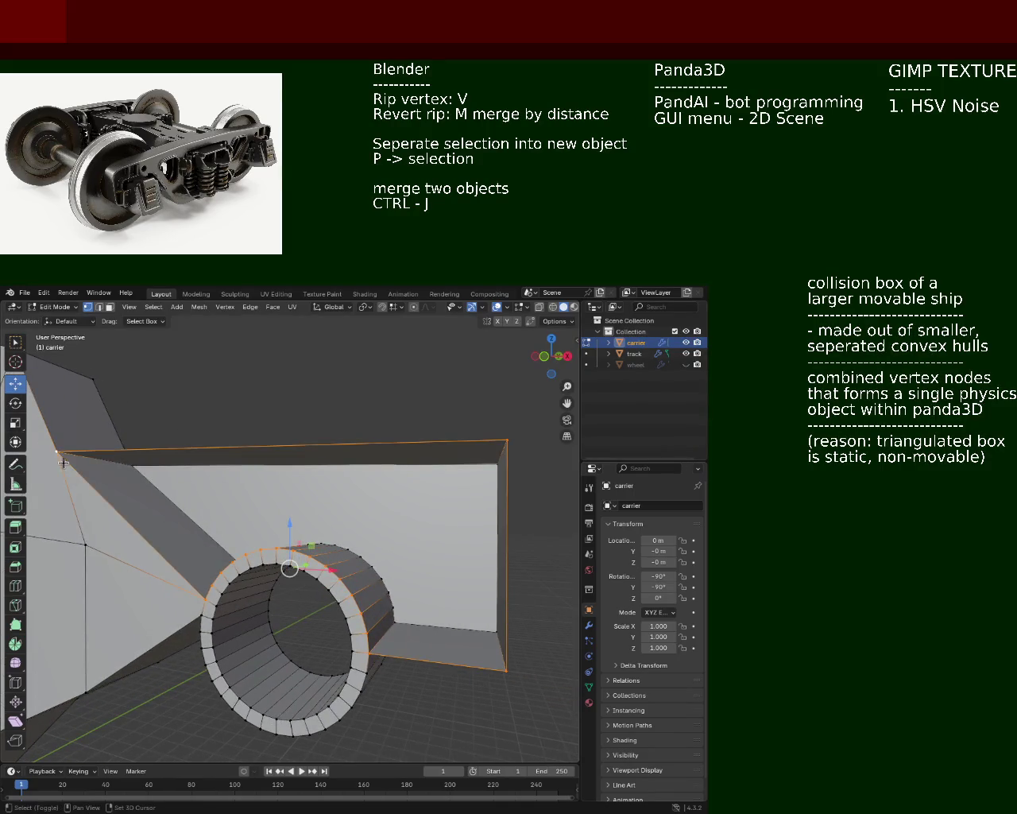
{"action": "key", "text": "f"}
{"action": "left_click", "coordinate": [347, 417]}
{"action": "mouse_move", "coordinate": [347, 417]}
{"action": "middle_mouse_down"}
{"action": "mouse_move", "coordinate": [392, 534]}
{"action": "mouse_move", "coordinate": [287, 559]}
{"action": "mouse_move", "coordinate": [271, 575]}
{"action": "mouse_move", "coordinate": [257, 554]}
{"action": "mouse_move", "coordinate": [294, 548]}
{"action": "mouse_move", "coordinate": [261, 500]}
{"action": "mouse_move", "coordinate": [299, 557]}
{"action": "mouse_move", "coordinate": [287, 558]}
{"action": "mouse_move", "coordinate": [278, 493]}
{"action": "middle_mouse_up"}
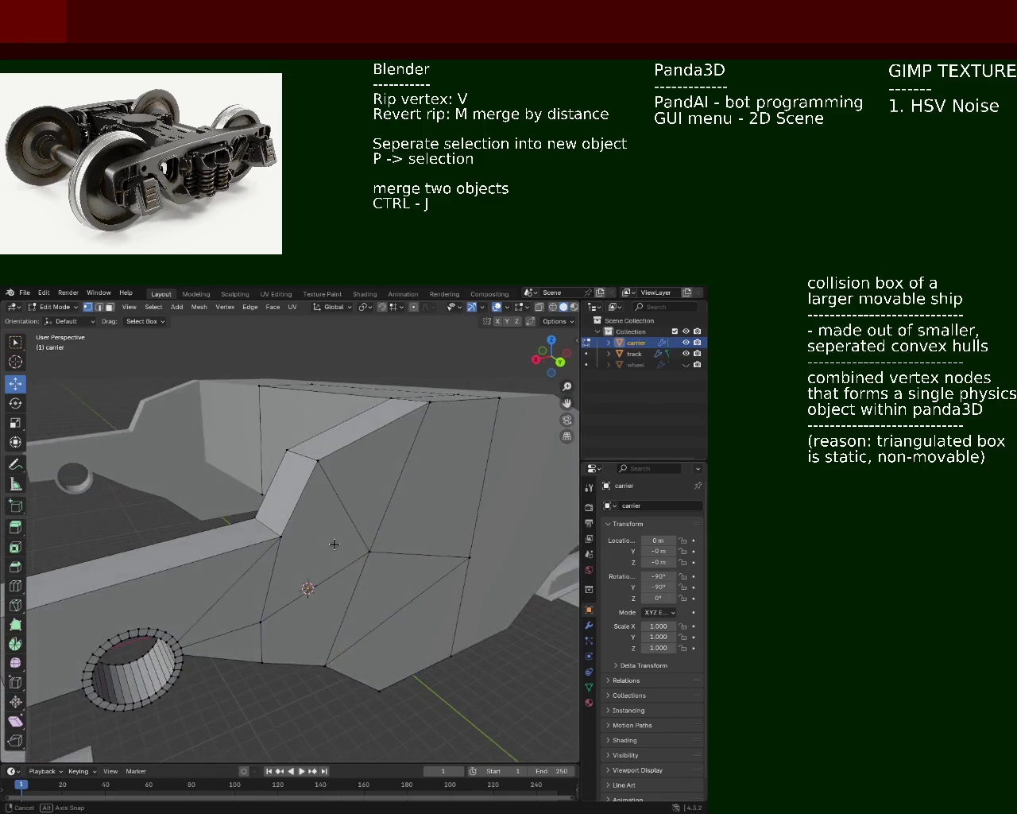
- In edge mode, lower the short carrier edge by about 1 m
{"action": "left_click", "coordinate": [99, 308]}
{"action": "left_click", "coordinate": [316, 605]}
{"action": "left_click", "coordinate": [338, 622]}
{"action": "mouse_move", "coordinate": [338, 622]}
{"action": "middle_mouse_down"}
{"action": "mouse_move", "coordinate": [318, 653]}
{"action": "mouse_move", "coordinate": [302, 587]}
{"action": "middle_mouse_up"}
{"action": "left_click", "coordinate": [318, 646]}
{"action": "left_click_drag", "start_coordinate": [303, 586], "coordinate": [299, 605]}
{"action": "left_click", "coordinate": [354, 503]}
- Switch to vertex mode and select the vertex to be removed
{"action": "left_click", "coordinate": [87, 307]}
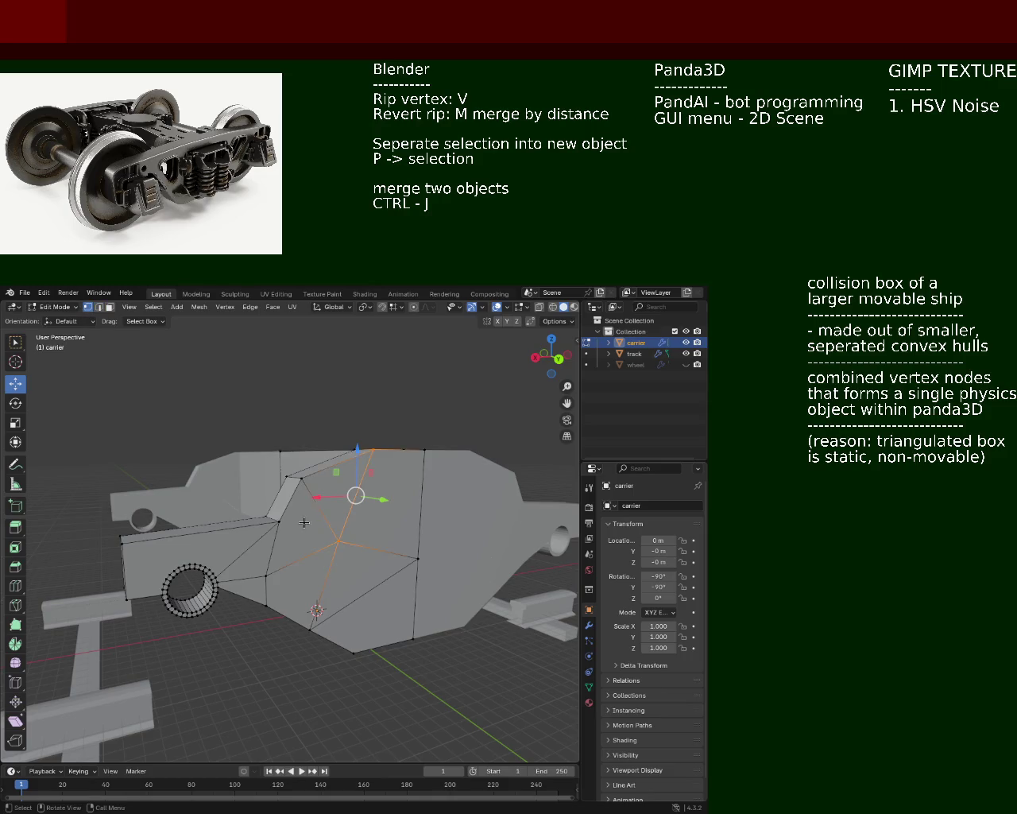
{"action": "left_click", "coordinate": [341, 546]}
{"action": "middle_click_drag", "start_coordinate": [341, 546], "coordinate": [260, 517]}
{"action": "left_click", "coordinate": [295, 518], "text": "shift"}
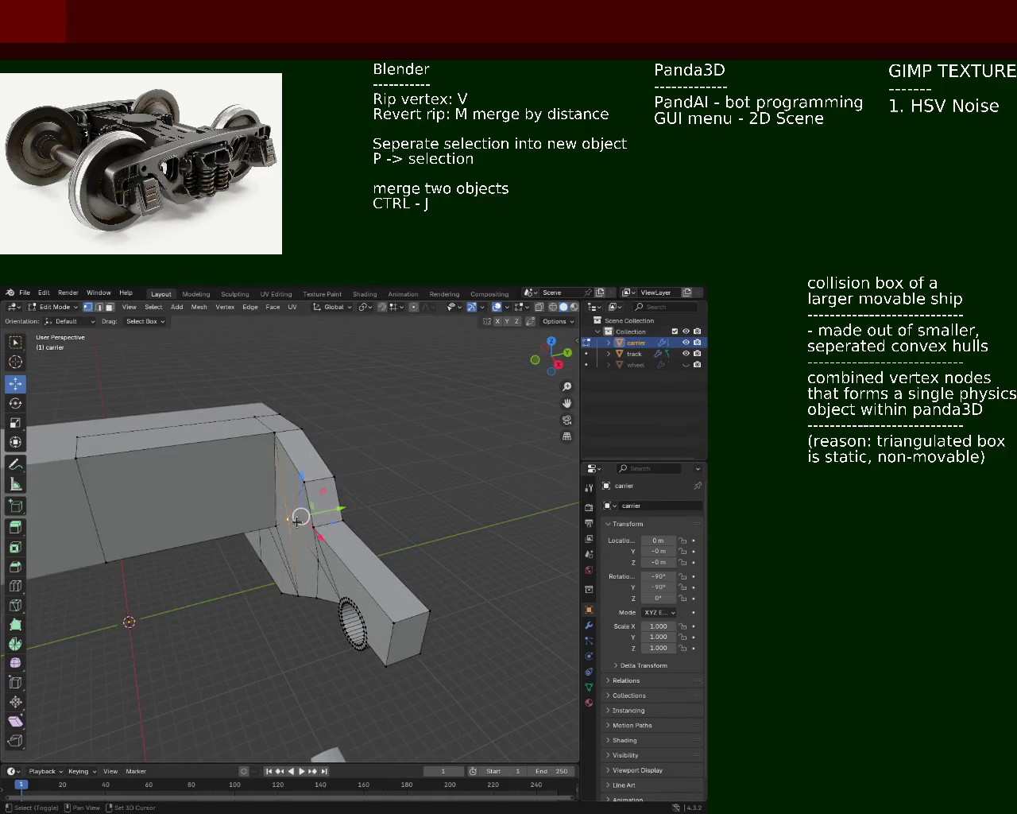
- Dissolve two surplus vertices on the carrier side face
{"action": "key", "text": "x"}
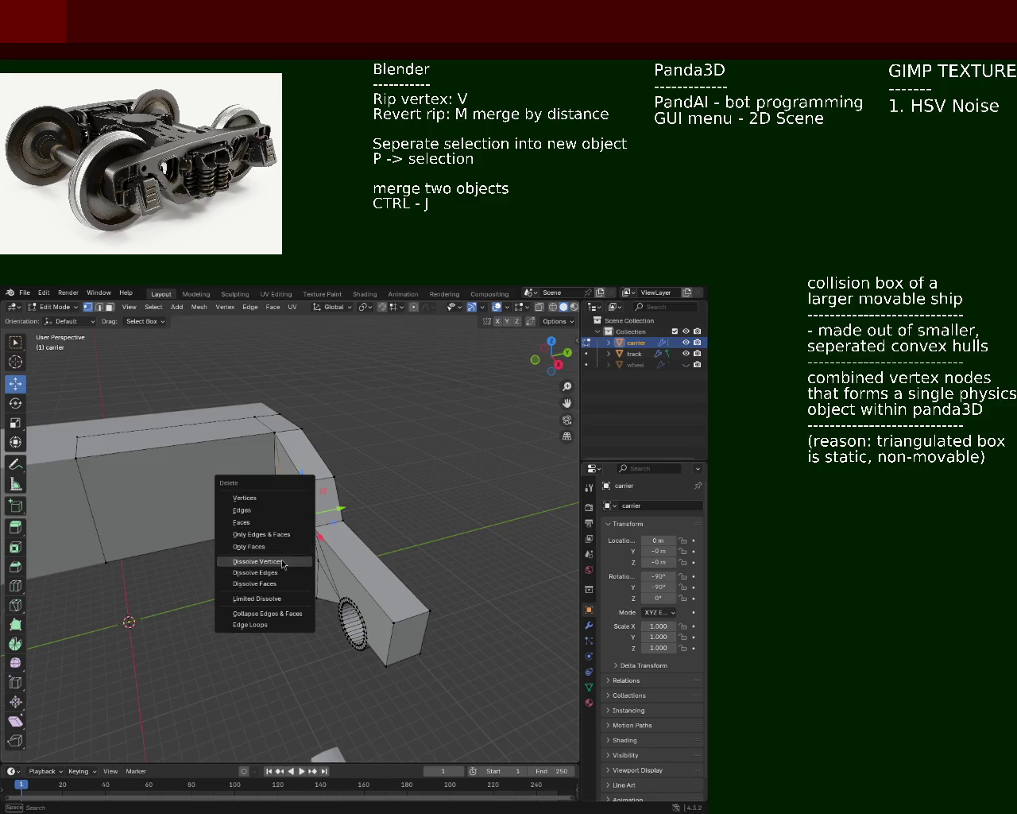
{"action": "left_click", "coordinate": [284, 562]}
{"action": "mouse_move", "coordinate": [286, 556]}
{"action": "middle_mouse_down"}
{"action": "mouse_move", "coordinate": [321, 528]}
{"action": "mouse_move", "coordinate": [274, 531]}
{"action": "middle_mouse_up"}
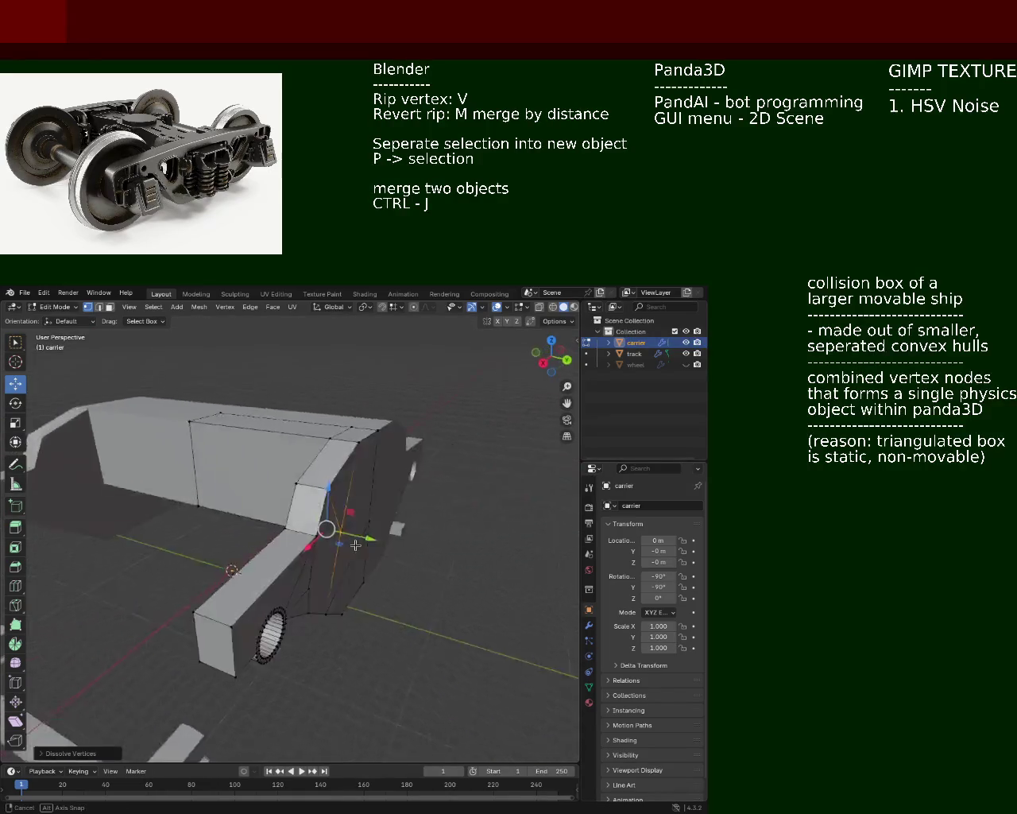
{"action": "left_click", "coordinate": [268, 535]}
{"action": "key", "text": "x"}
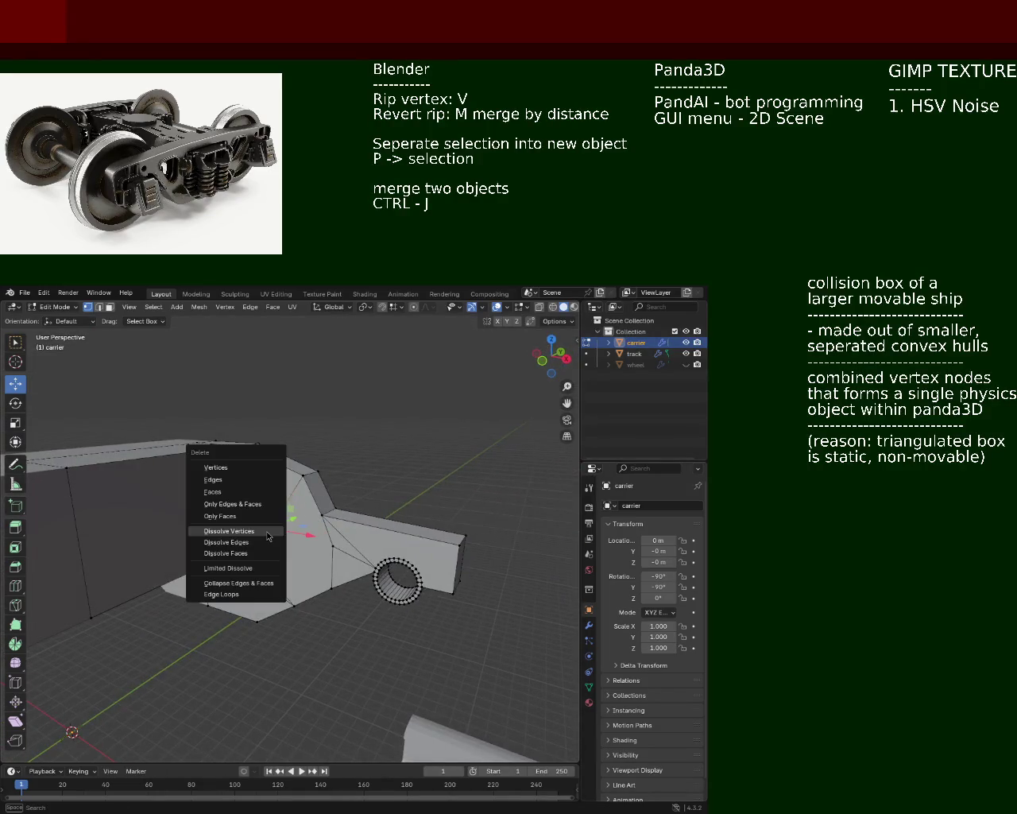
{"action": "left_click", "coordinate": [268, 531]}
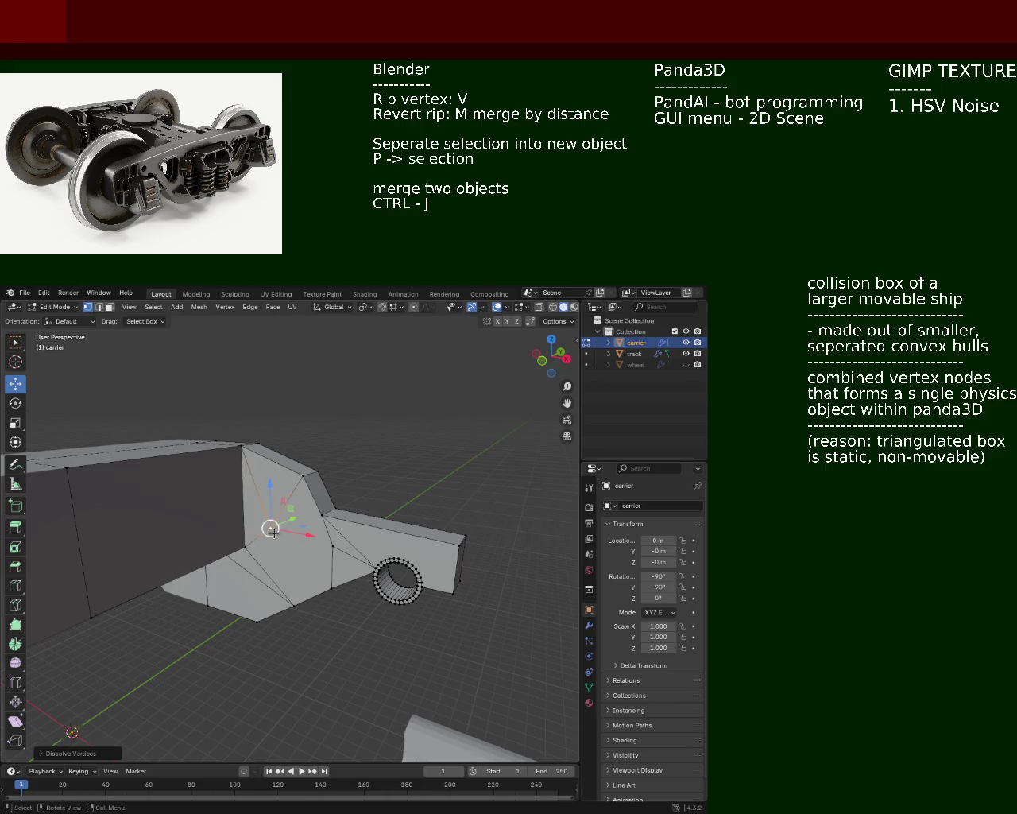
{"action": "key", "text": "x"}
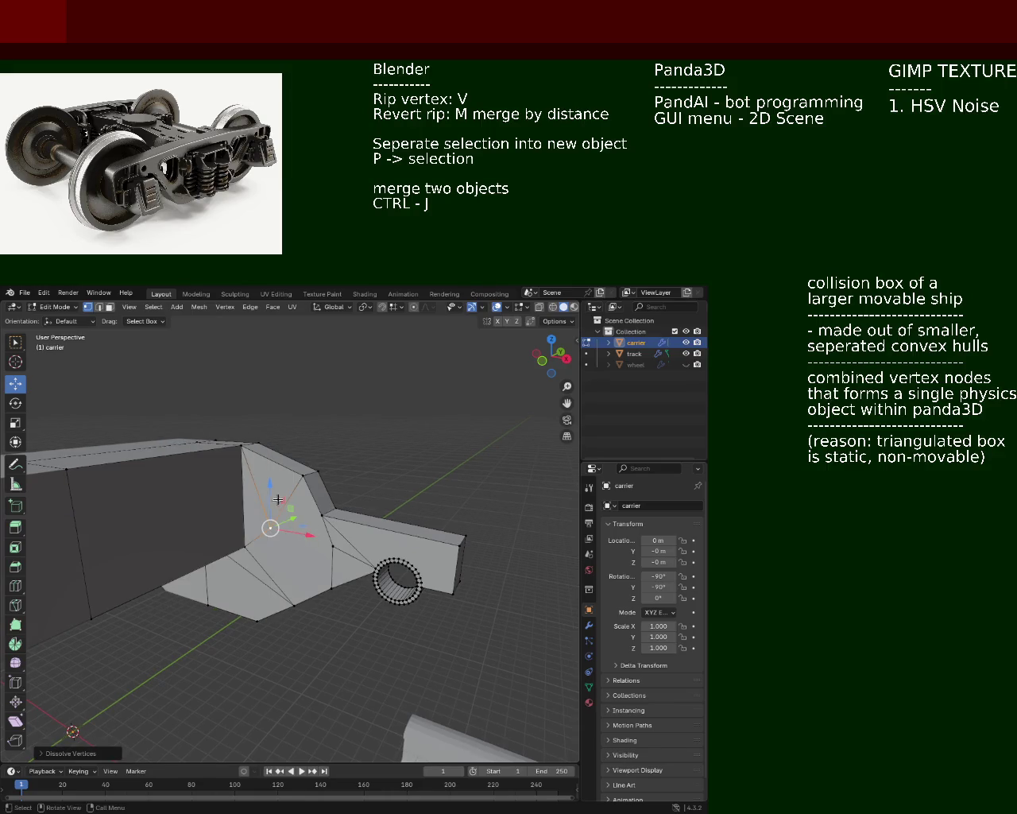
- In edge mode, dissolve one edge and then a pair of edges on the side face
{"action": "left_click", "coordinate": [98, 306]}
{"action": "left_click", "coordinate": [278, 504]}
{"action": "key", "text": "x"}
{"action": "left_click", "coordinate": [288, 531]}
{"action": "middle_click_drag", "start_coordinate": [295, 536], "coordinate": [106, 535]}
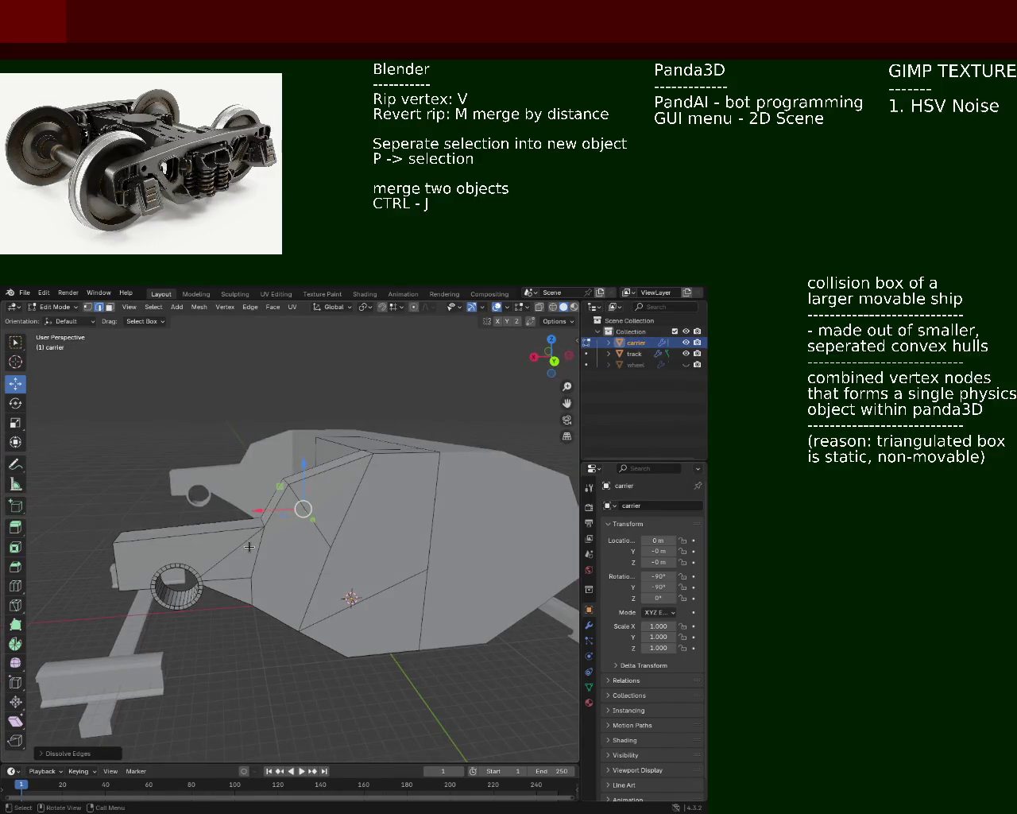
{"action": "left_click", "coordinate": [347, 592]}
{"action": "left_click", "coordinate": [321, 579]}
{"action": "key", "text": "x"}
{"action": "left_click", "coordinate": [323, 581]}
{"action": "key", "text": "x"}
{"action": "left_click", "coordinate": [87, 306]}
- Dissolve a diagonal edge on the carrier side, then undo that dissolve
{"action": "left_click", "coordinate": [406, 566]}
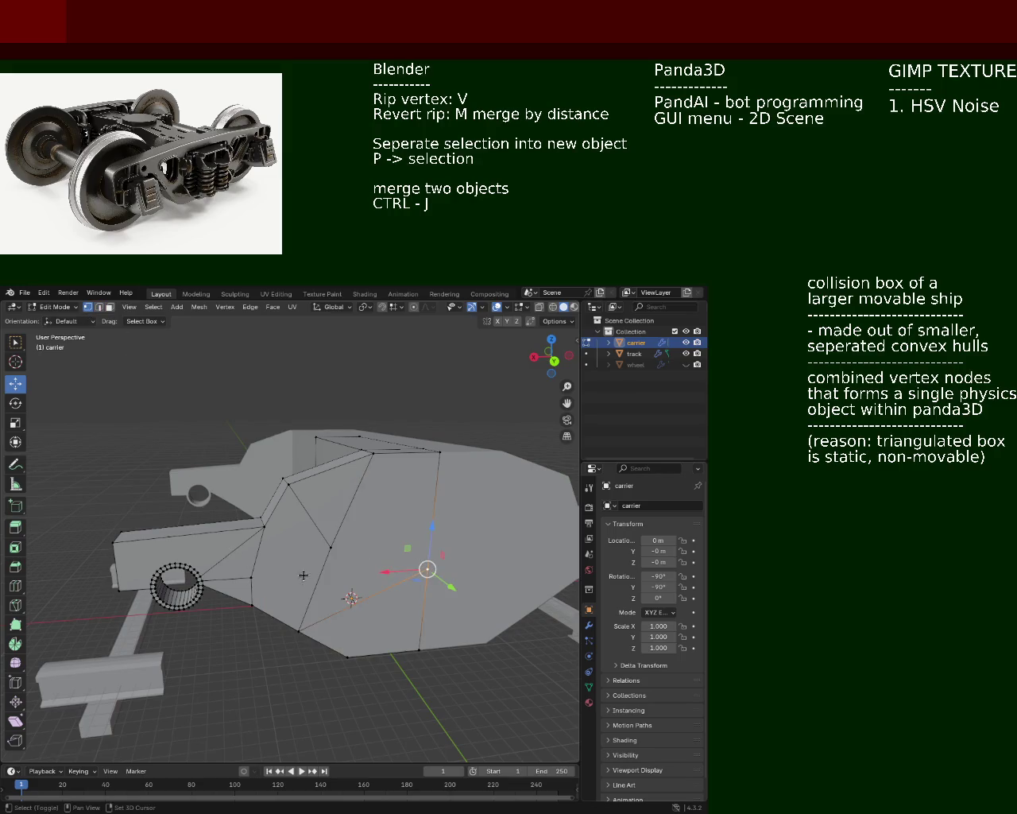
{"action": "left_click", "coordinate": [280, 576], "text": "shift"}
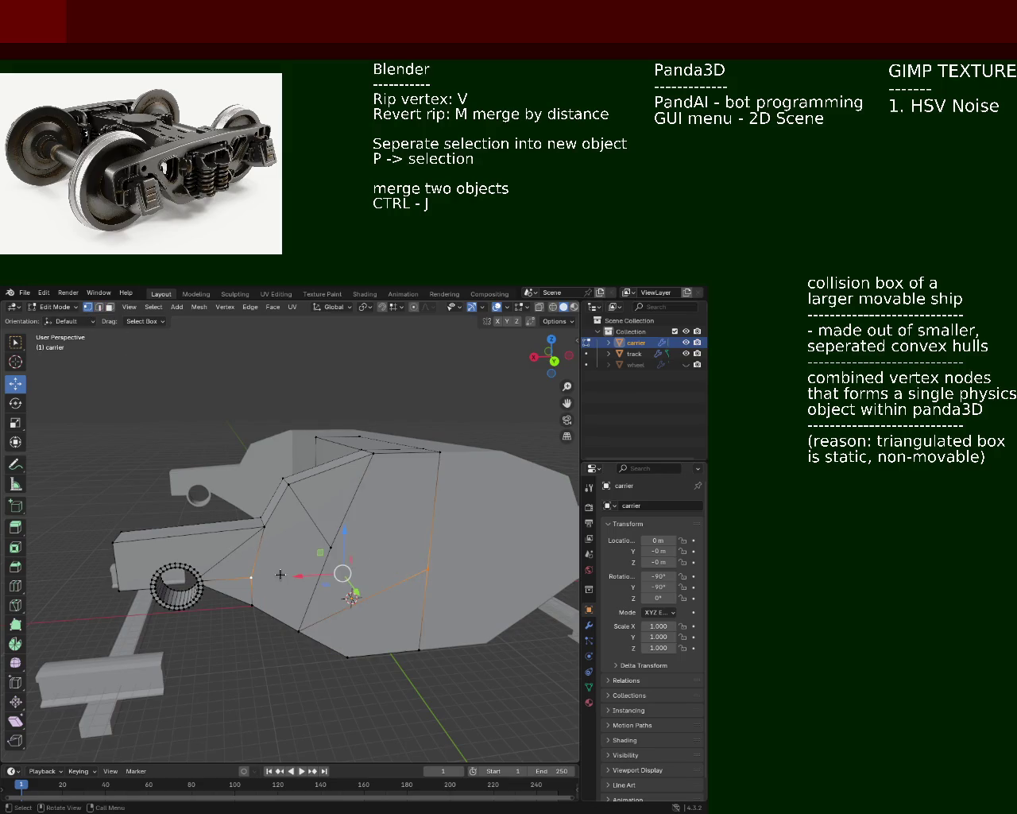
{"action": "left_click", "coordinate": [98, 307]}
{"action": "left_click", "coordinate": [295, 584]}
{"action": "key", "text": "x"}
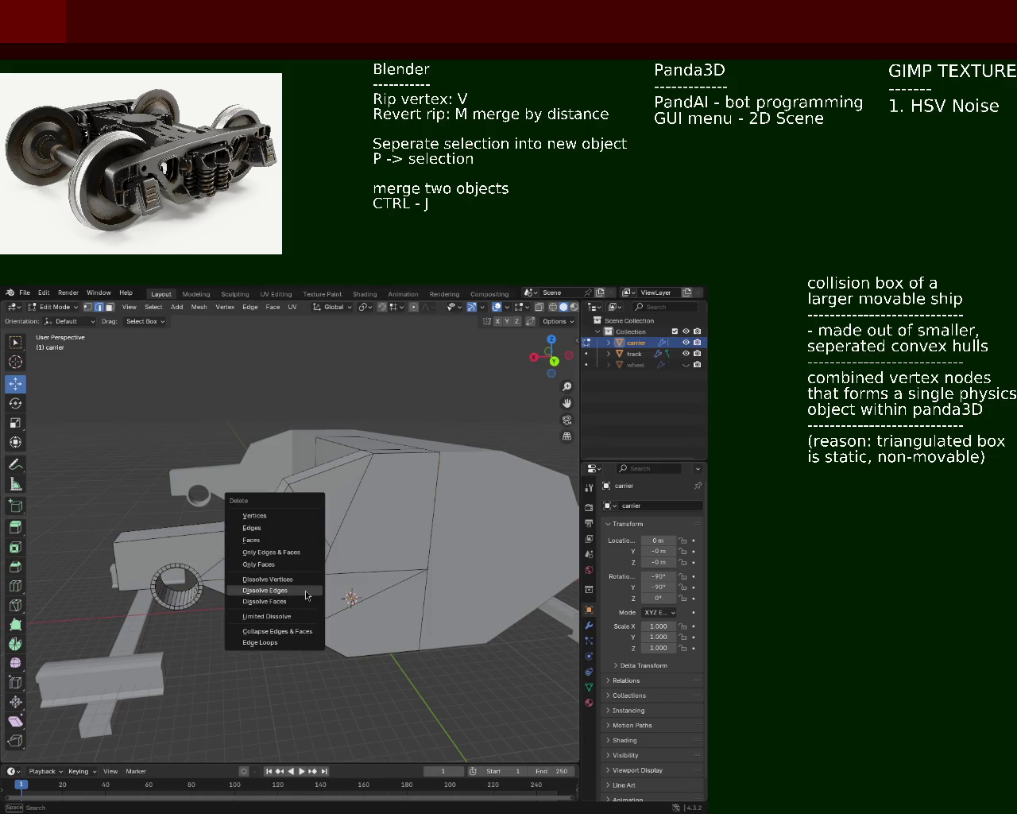
{"action": "left_click", "coordinate": [296, 591]}
{"action": "key", "text": "x"}
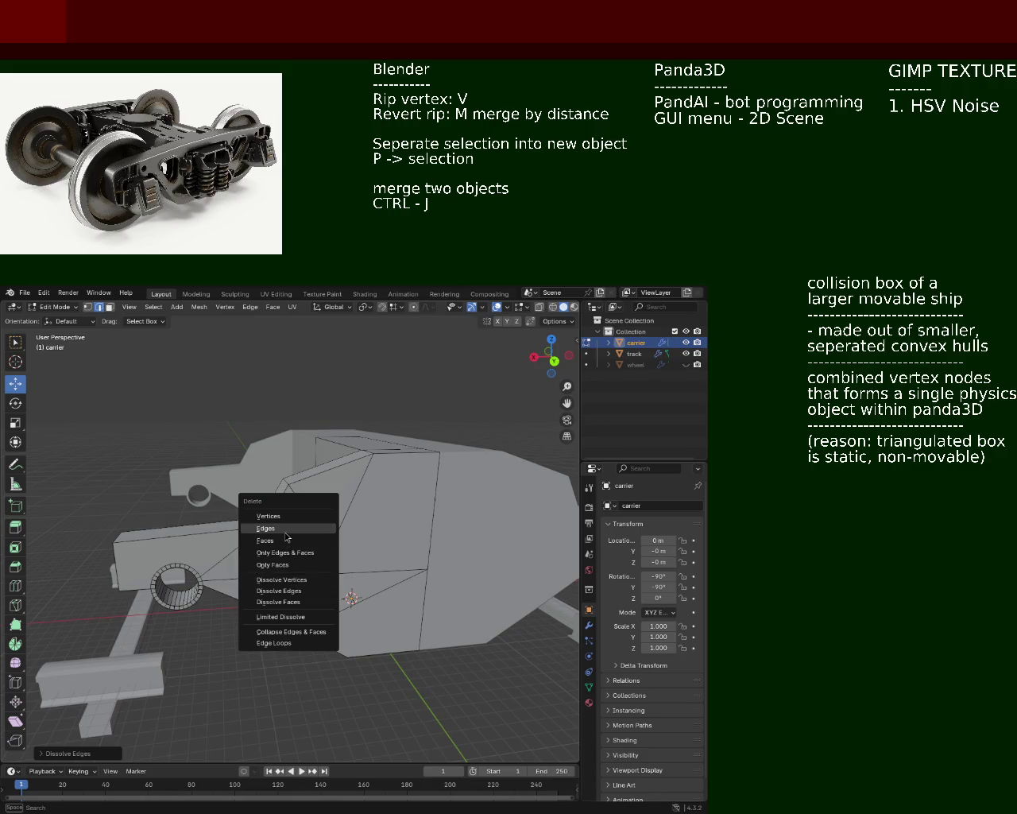
{"action": "key", "text": "Escape"}
{"action": "key", "text": "ctrl+z"}
- Dissolve the steeper diagonal edge instead and delete the selected edge
{"action": "left_click", "coordinate": [348, 614]}
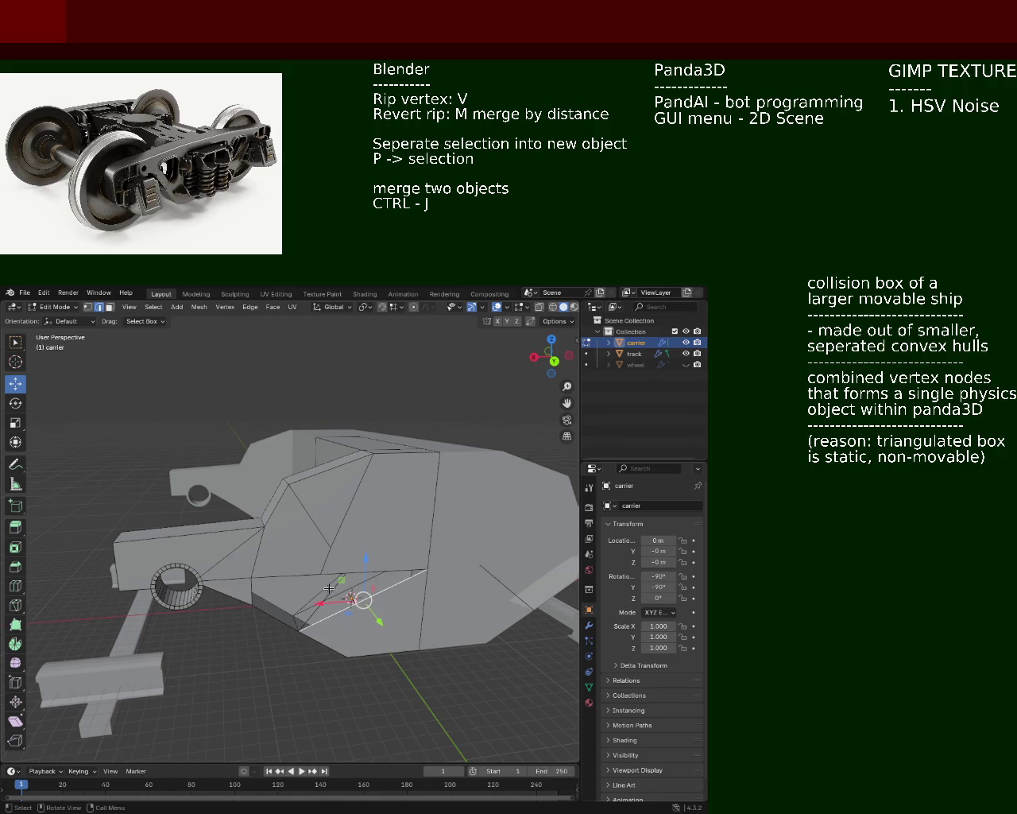
{"action": "mouse_move", "coordinate": [329, 588]}
{"action": "middle_mouse_down"}
{"action": "mouse_move", "coordinate": [427, 562]}
{"action": "mouse_move", "coordinate": [148, 332]}
{"action": "middle_mouse_up"}
{"action": "scroll", "coordinate": [381, 572], "scroll_direction": "up", "scroll_amount": 3}
{"action": "left_click", "coordinate": [329, 554]}
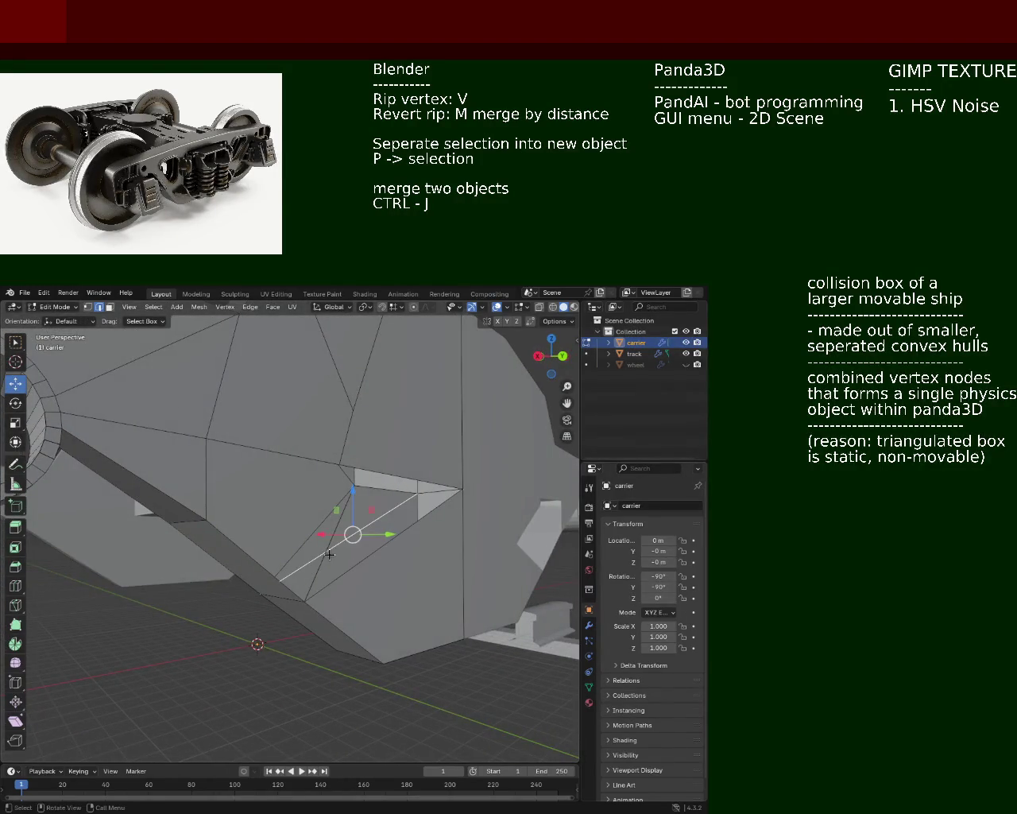
{"action": "left_click", "coordinate": [322, 559]}
{"action": "key", "text": "x"}
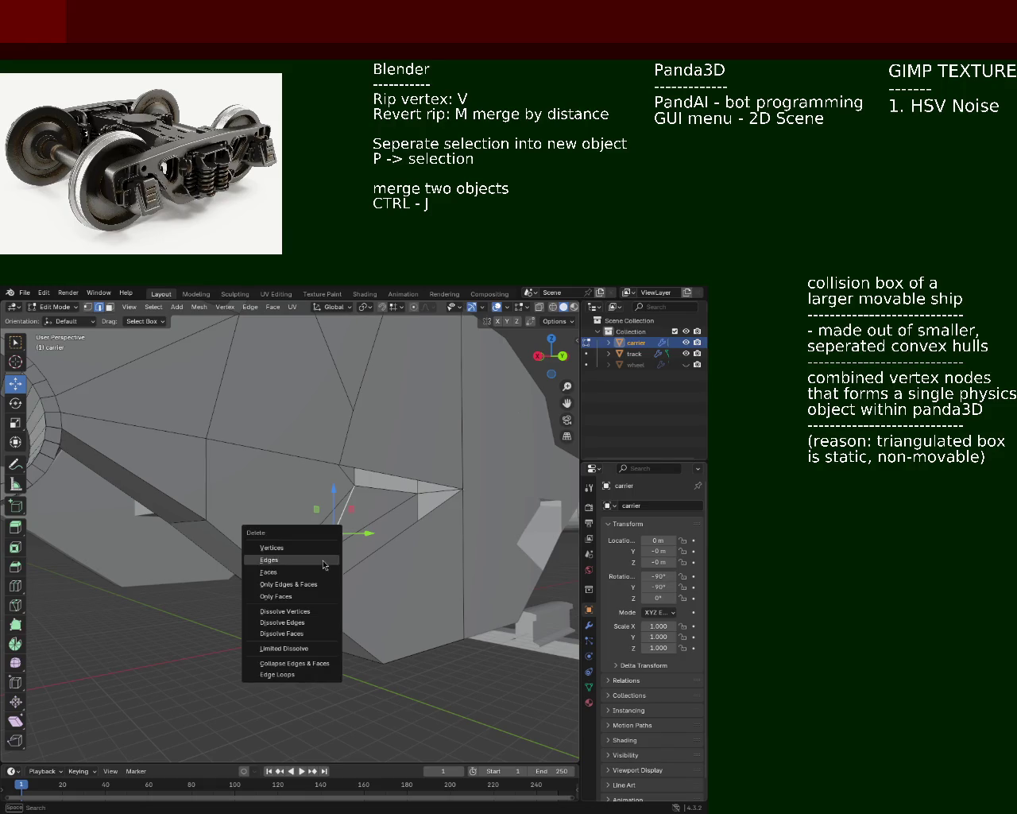
{"action": "left_click", "coordinate": [307, 625]}
{"action": "key", "text": "x"}
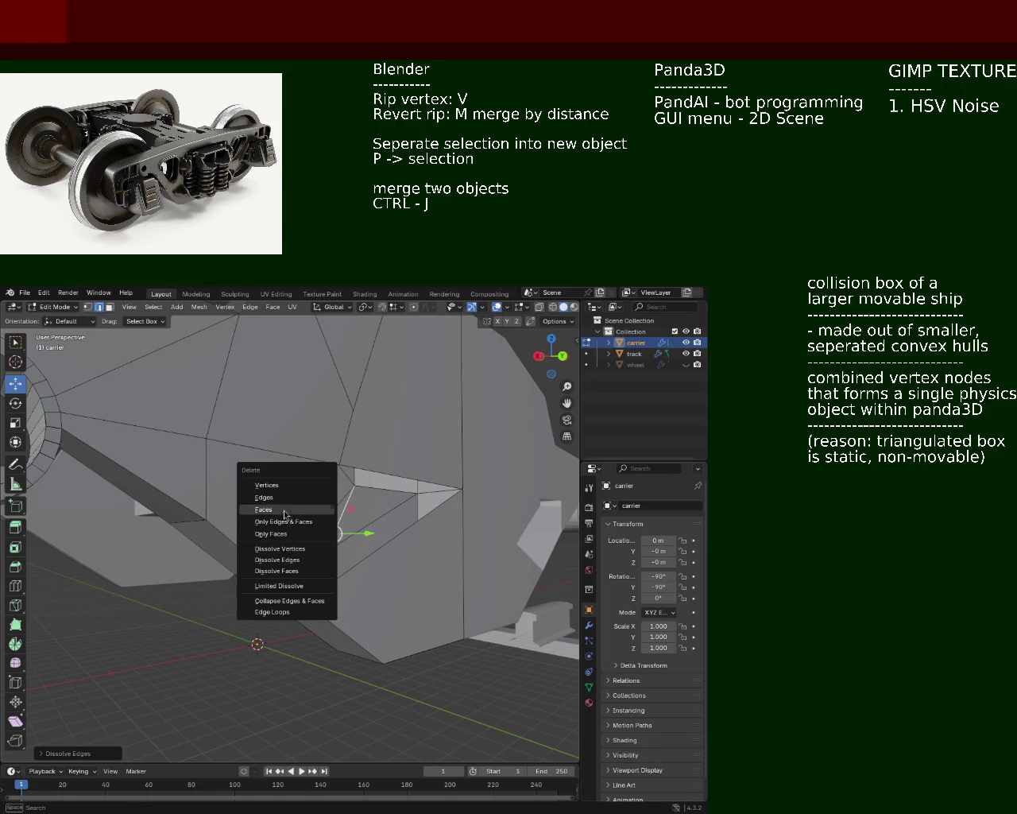
{"action": "left_click", "coordinate": [285, 499]}
- Delete another side edge and zoom out to check the whole mesh
{"action": "left_click", "coordinate": [306, 534]}
{"action": "mouse_move", "coordinate": [307, 535]}
{"action": "middle_mouse_down"}
{"action": "mouse_move", "coordinate": [318, 533]}
{"action": "mouse_move", "coordinate": [307, 555]}
{"action": "mouse_move", "coordinate": [272, 575]}
{"action": "middle_mouse_up"}
{"action": "key", "text": "x"}
{"action": "left_click", "coordinate": [307, 551]}
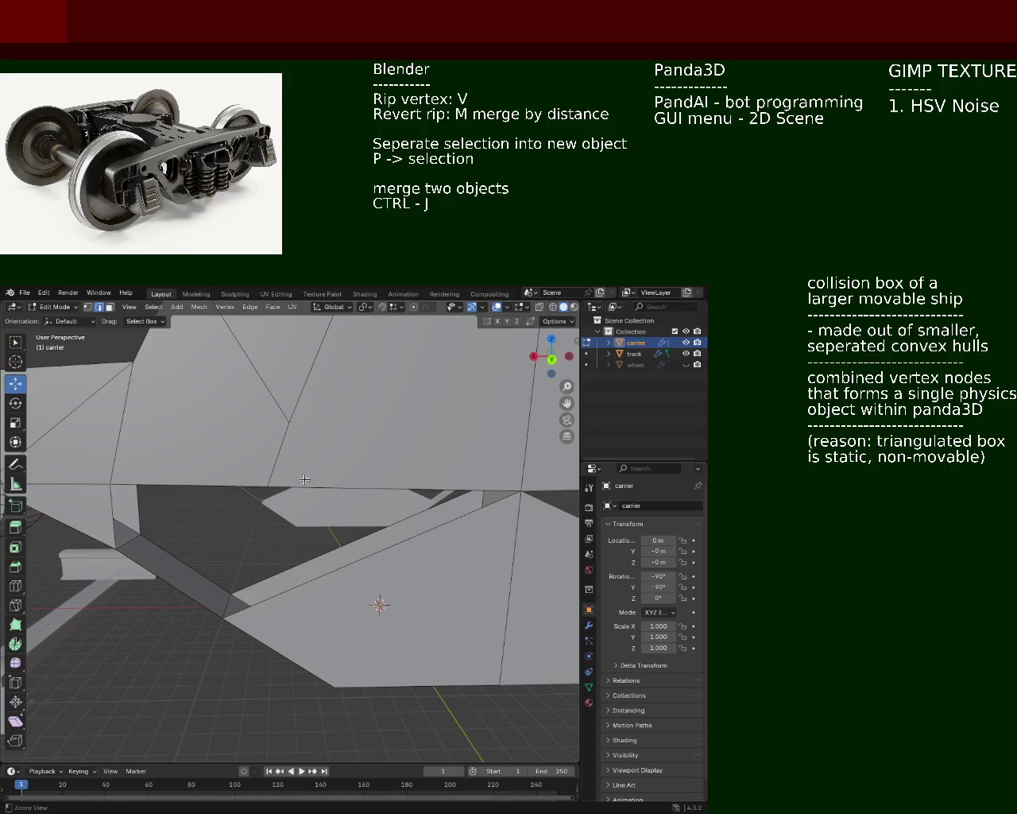
{"action": "middle_click_drag", "start_coordinate": [305, 479], "coordinate": [314, 513], "text": "ctrl"}
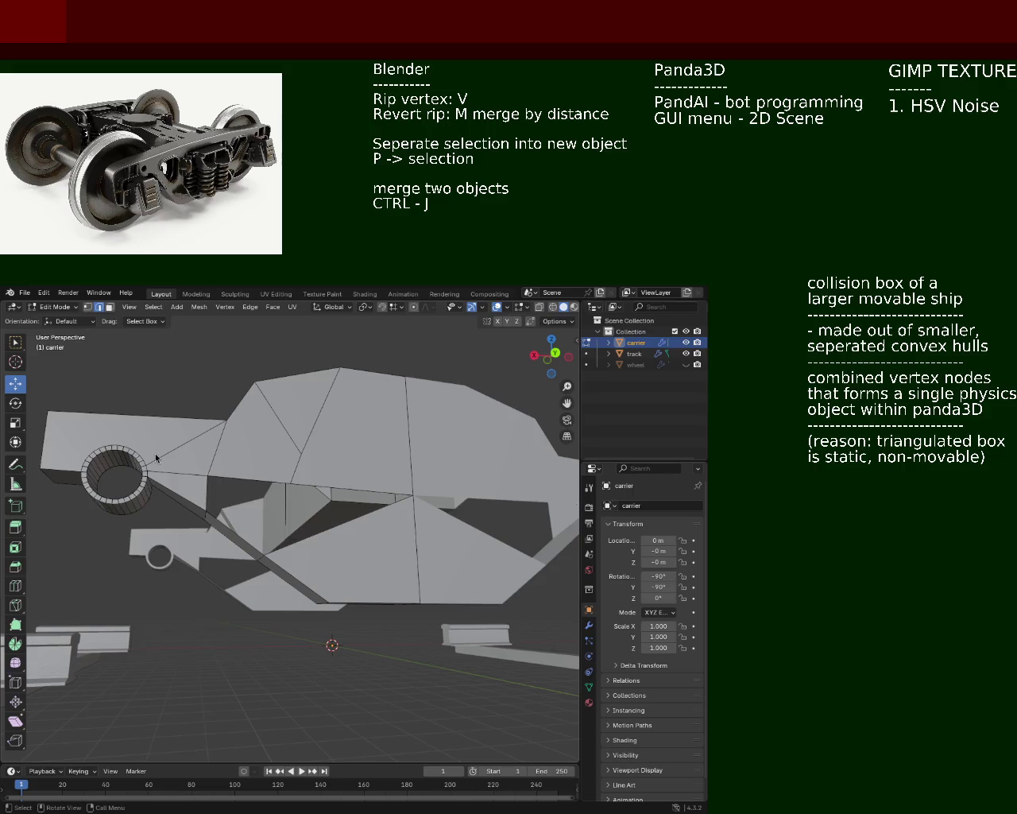
- Fill a new face between four vertices on the carrier side
{"action": "middle_click_drag", "start_coordinate": [155, 453], "coordinate": [97, 328]}
{"action": "left_click", "coordinate": [88, 307]}
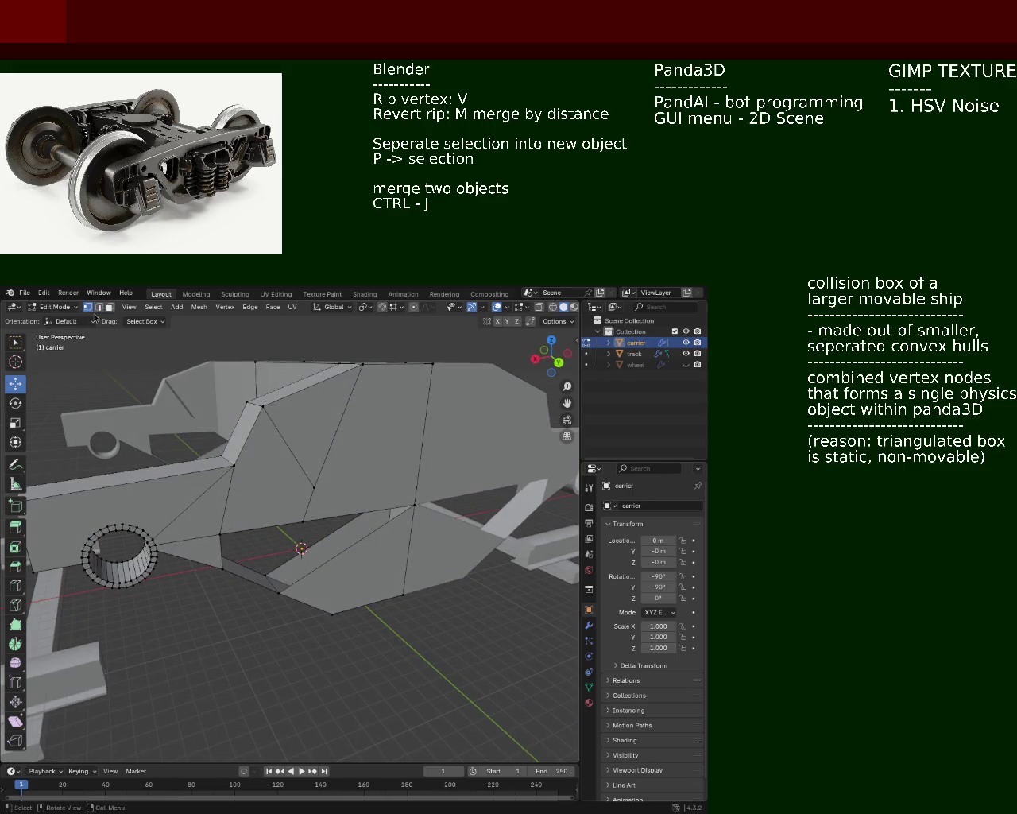
{"action": "left_click", "coordinate": [221, 536]}
{"action": "left_click", "coordinate": [222, 568], "text": "shift"}
{"action": "left_click", "coordinate": [279, 593], "text": "shift"}
{"action": "left_click", "coordinate": [412, 504], "text": "shift"}
{"action": "key", "text": "f"}
- Select more vertices and the edge path between an upper and a lower vertex
{"action": "mouse_move", "coordinate": [320, 519]}
{"action": "middle_mouse_down"}
{"action": "mouse_move", "coordinate": [341, 546]}
{"action": "mouse_move", "coordinate": [305, 569]}
{"action": "middle_mouse_up"}
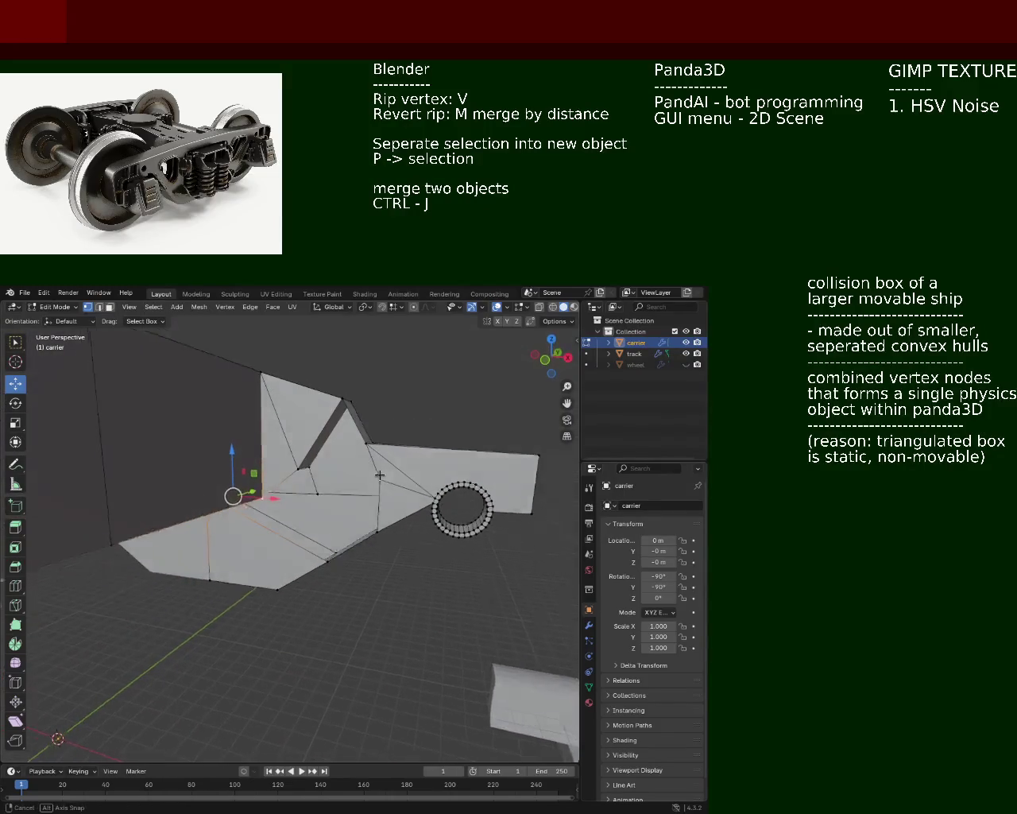
{"action": "middle_click_drag", "start_coordinate": [305, 569], "coordinate": [374, 523]}
{"action": "left_click", "coordinate": [373, 523], "text": "shift"}
{"action": "left_click", "coordinate": [361, 538], "text": "shift"}
{"action": "mouse_move", "coordinate": [321, 565]}
{"action": "middle_mouse_down"}
{"action": "mouse_move", "coordinate": [310, 494]}
{"action": "mouse_move", "coordinate": [344, 588]}
{"action": "mouse_move", "coordinate": [302, 590]}
{"action": "mouse_move", "coordinate": [334, 580]}
{"action": "middle_mouse_up"}
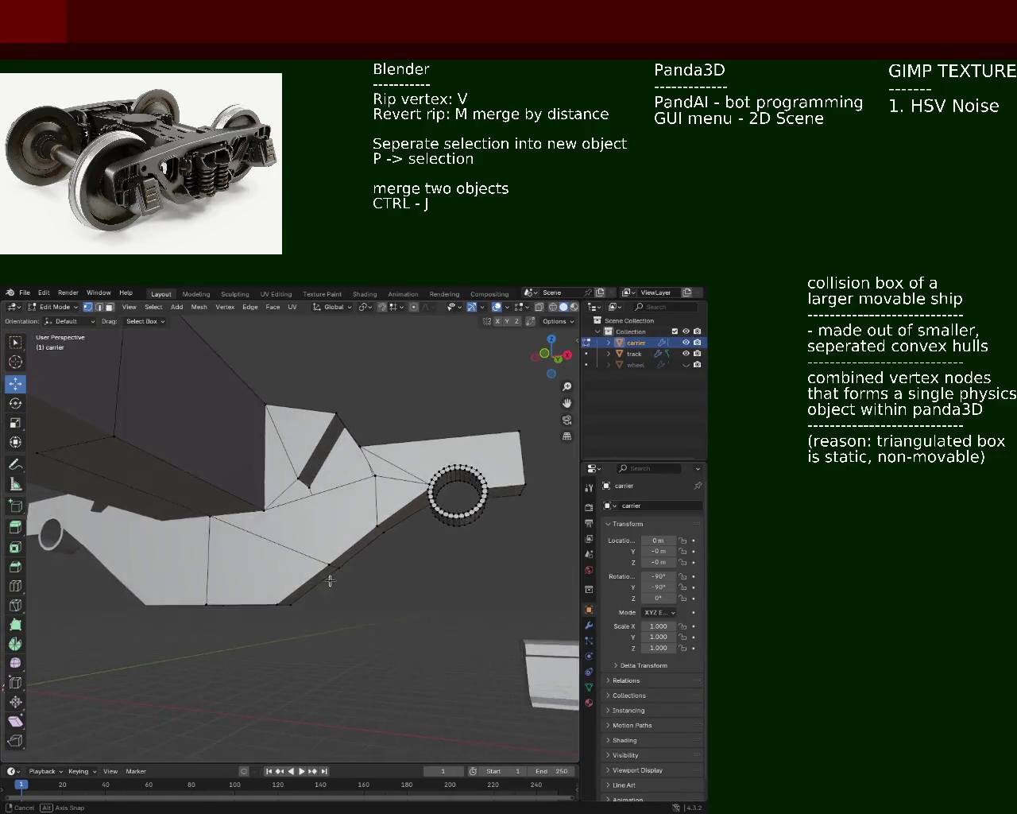
{"action": "left_click", "coordinate": [263, 511]}
{"action": "left_click", "coordinate": [280, 598], "text": "shift"}
{"action": "left_click", "coordinate": [281, 598], "text": "ctrl"}
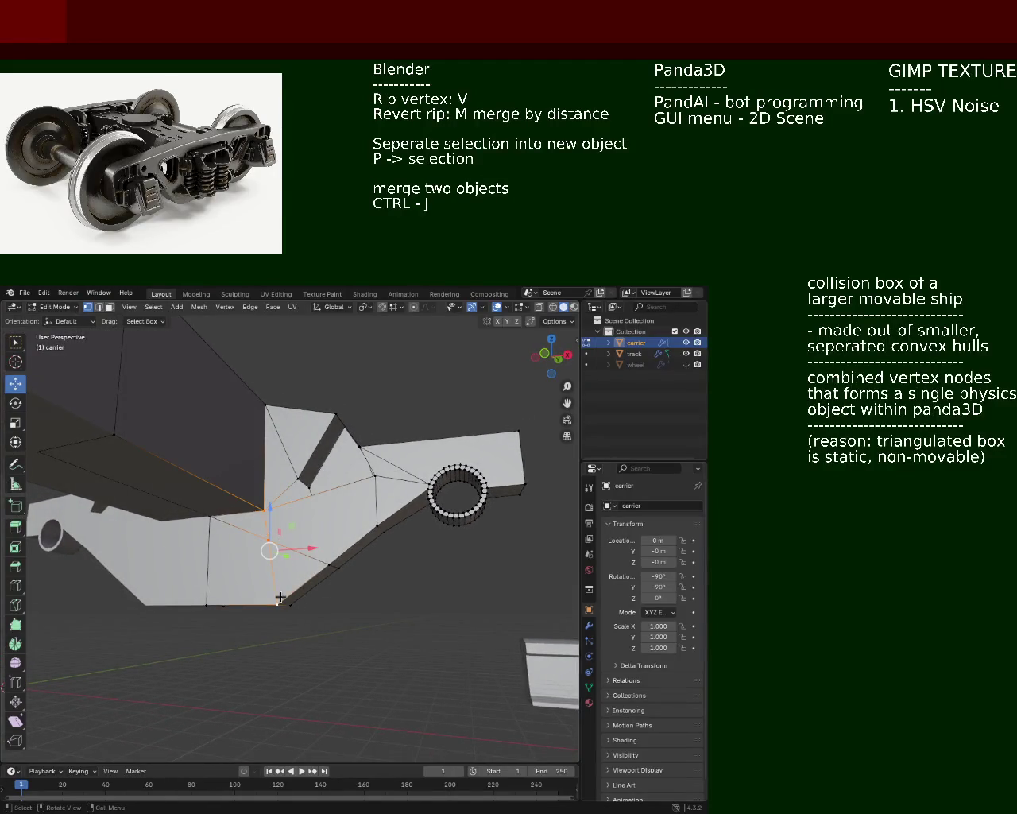
- Dissolve the selected side edges and delete the surplus edges
{"action": "key", "text": "2"}
{"action": "left_click", "coordinate": [291, 556]}
{"action": "key", "text": "x"}
{"action": "left_click", "coordinate": [253, 624]}
{"action": "mouse_move", "coordinate": [270, 556]}
{"action": "middle_mouse_down"}
{"action": "mouse_move", "coordinate": [324, 573]}
{"action": "mouse_move", "coordinate": [265, 530]}
{"action": "mouse_move", "coordinate": [337, 535]}
{"action": "mouse_move", "coordinate": [291, 469]}
{"action": "mouse_move", "coordinate": [316, 414]}
{"action": "middle_mouse_up"}
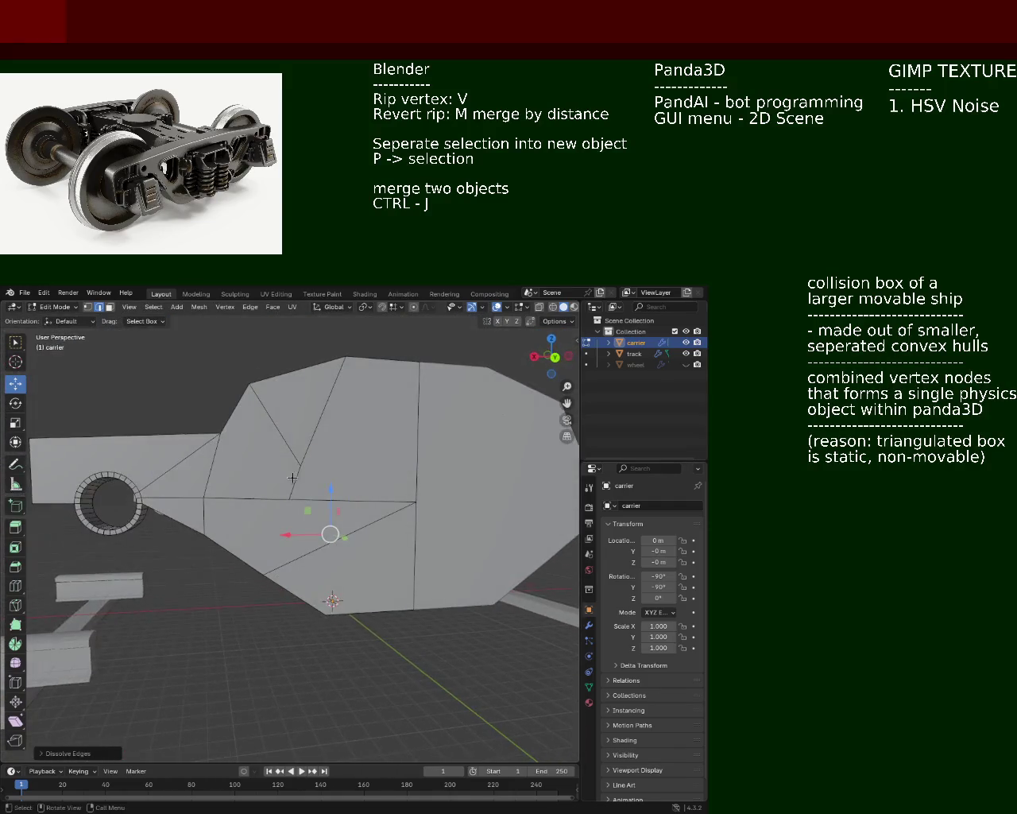
{"action": "key", "text": "x"}
{"action": "left_click", "coordinate": [316, 414]}
{"action": "key", "text": "x"}
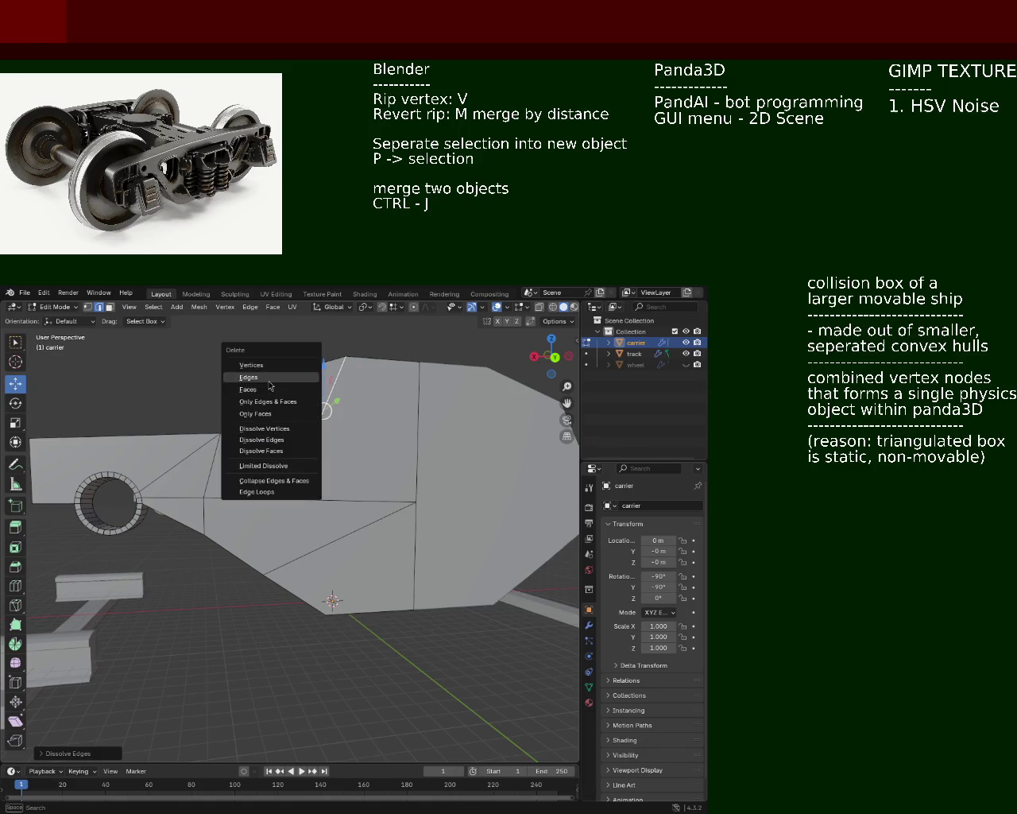
{"action": "left_click", "coordinate": [270, 380]}
{"action": "key", "text": "x"}
{"action": "left_click", "coordinate": [275, 447]}
- Delete the diagonal edge and the next surplus edge on the carrier side
{"action": "middle_click_drag", "start_coordinate": [275, 447], "coordinate": [316, 500]}
{"action": "left_click", "coordinate": [315, 500]}
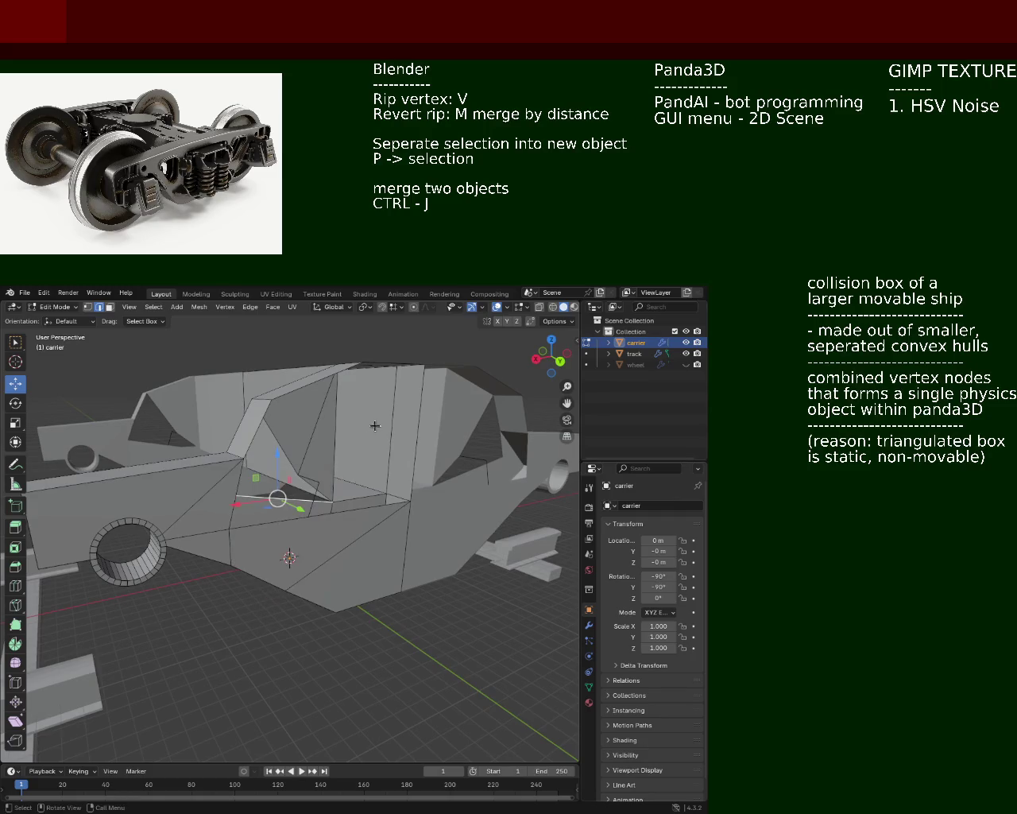
{"action": "left_click", "coordinate": [315, 497]}
{"action": "key", "text": "x"}
{"action": "left_click", "coordinate": [316, 497]}
{"action": "left_click", "coordinate": [309, 484]}
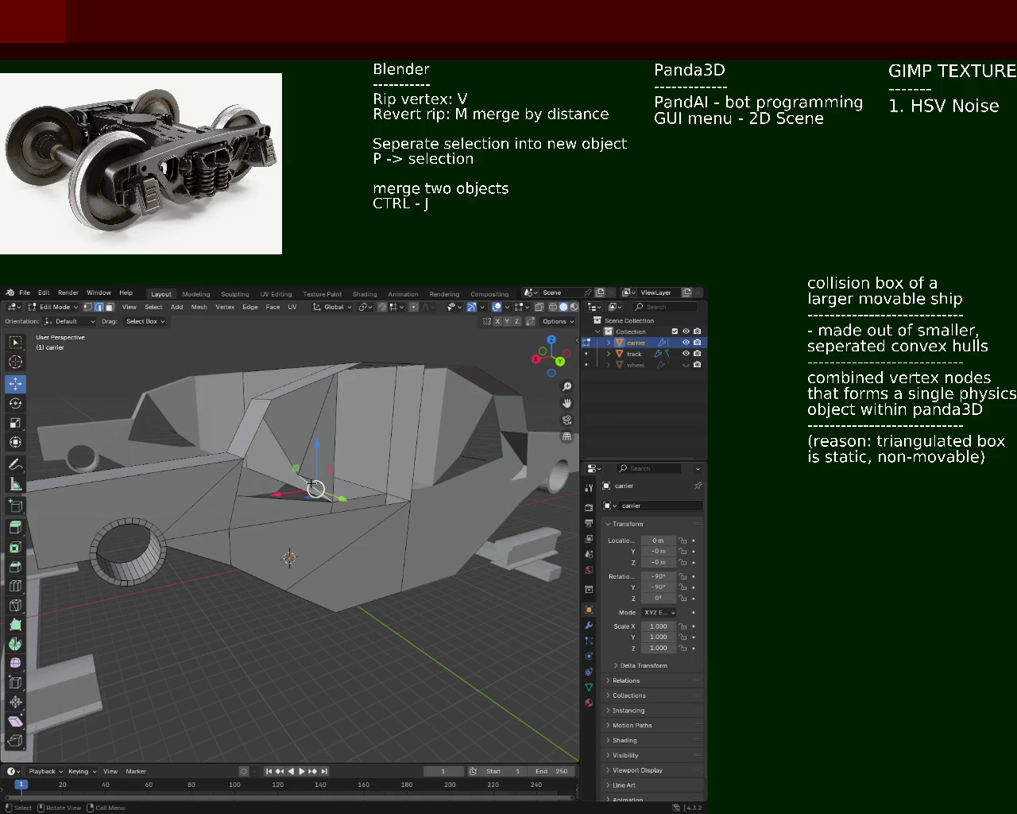
{"action": "key", "text": "x"}
{"action": "left_click", "coordinate": [319, 486]}
- Delete three more surplus edges on the carrier's other side
{"action": "mouse_move", "coordinate": [319, 487]}
{"action": "middle_mouse_down"}
{"action": "mouse_move", "coordinate": [443, 495]}
{"action": "mouse_move", "coordinate": [374, 468]}
{"action": "middle_mouse_up"}
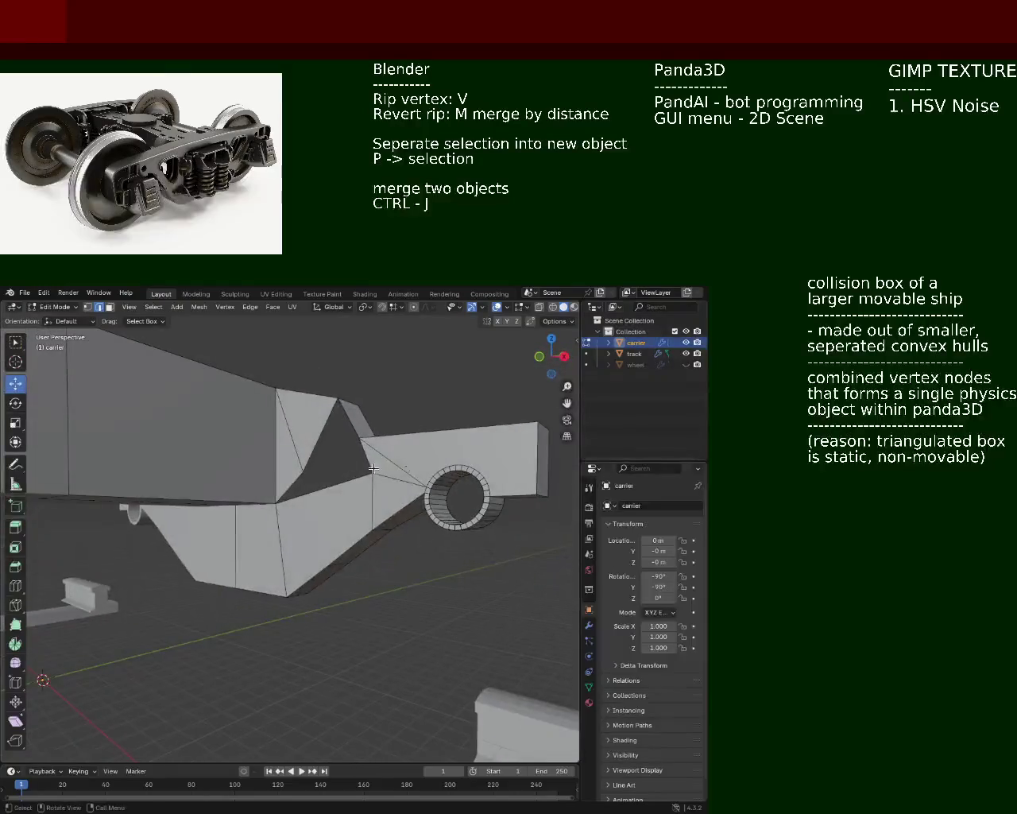
{"action": "left_click", "coordinate": [311, 450]}
{"action": "left_click", "coordinate": [282, 449]}
{"action": "key", "text": "x"}
{"action": "left_click", "coordinate": [294, 446]}
{"action": "middle_click_drag", "start_coordinate": [294, 451], "coordinate": [269, 480]}
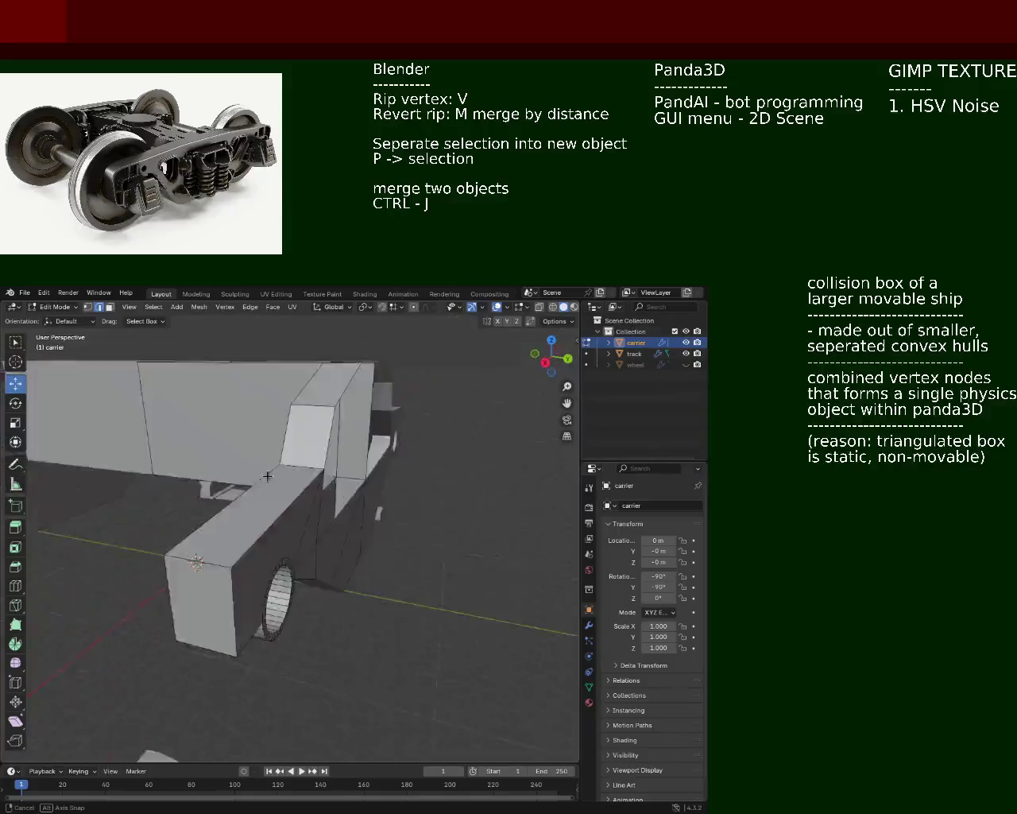
{"action": "left_click", "coordinate": [276, 476]}
{"action": "key", "text": "x"}
{"action": "left_click", "coordinate": [276, 476]}
{"action": "left_click", "coordinate": [303, 492]}
{"action": "key", "text": "x"}
{"action": "left_click", "coordinate": [305, 494]}
{"action": "middle_click_drag", "start_coordinate": [305, 494], "coordinate": [350, 460]}
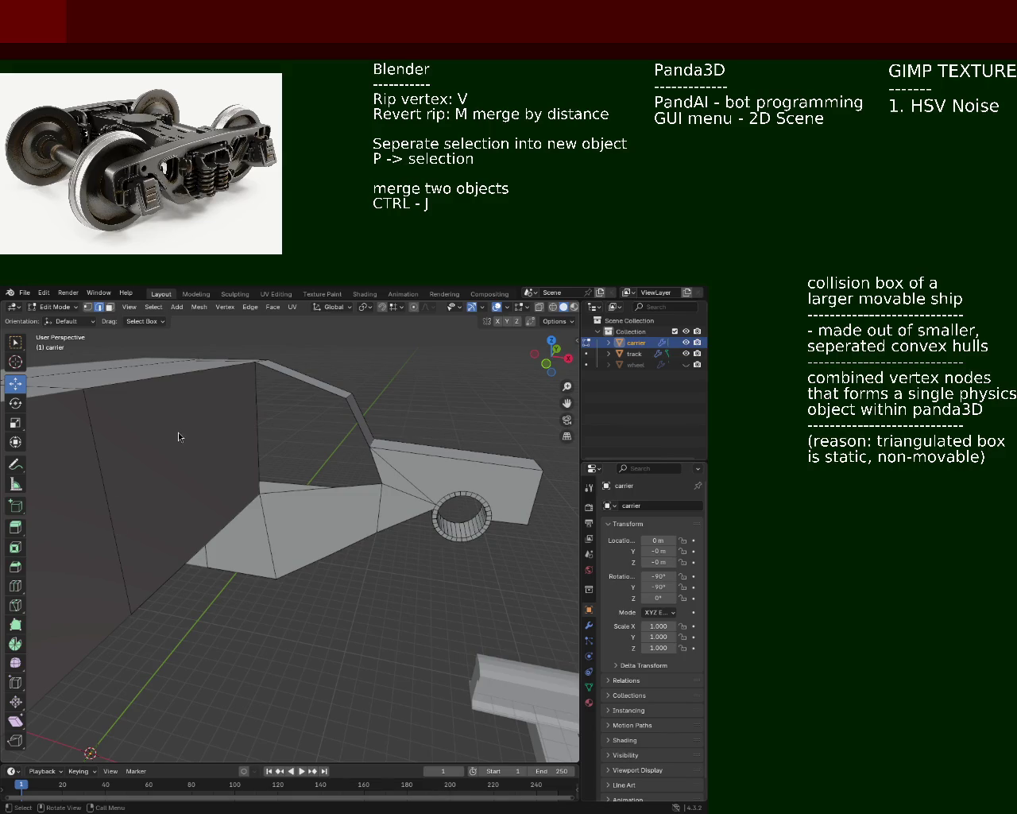
- Orbit around the carrier to inspect its broad side panels, then return to vertex selection
{"action": "mouse_move", "coordinate": [178, 433]}
{"action": "middle_mouse_down"}
{"action": "mouse_move", "coordinate": [136, 457]}
{"action": "mouse_move", "coordinate": [200, 493]}
{"action": "middle_mouse_up"}
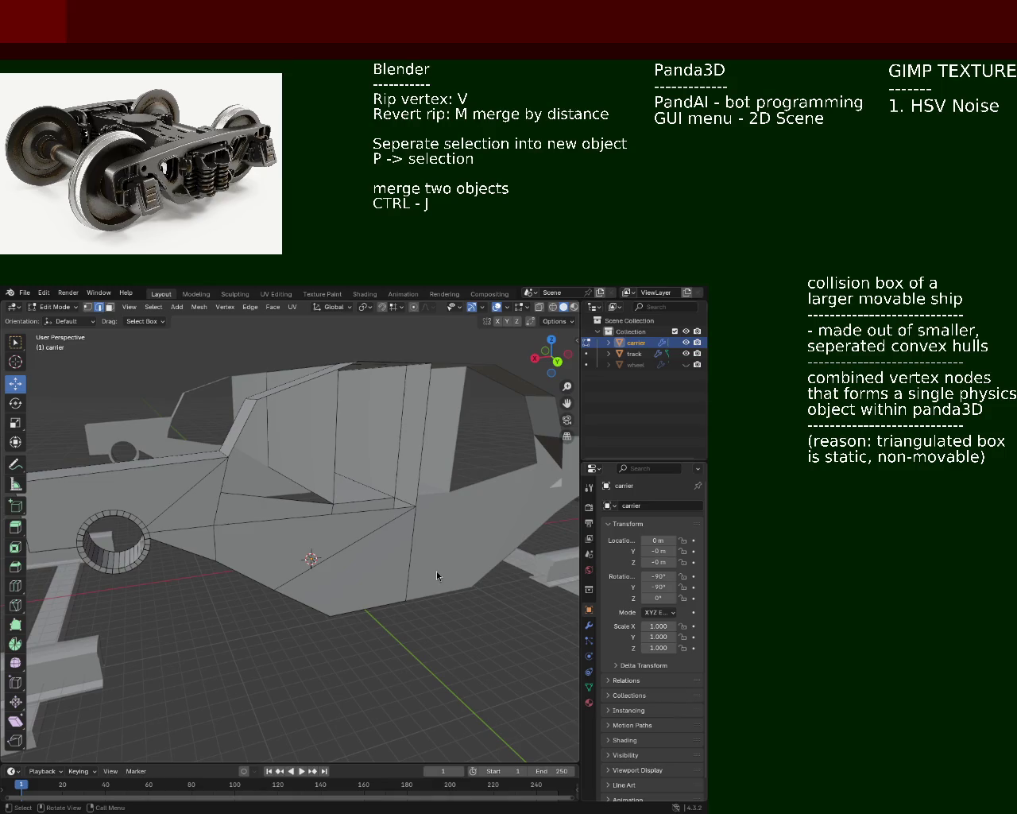
{"action": "left_click", "coordinate": [88, 307]}
- Dissolve the diagonal edge across the carrier's side face
{"action": "middle_click_drag", "start_coordinate": [237, 513], "coordinate": [302, 510]}
{"action": "left_click", "coordinate": [302, 509]}
{"action": "scroll", "coordinate": [302, 510], "scroll_direction": "up", "scroll_amount": 5}
{"action": "scroll", "coordinate": [302, 510], "scroll_direction": "down", "scroll_amount": 5}
{"action": "mouse_move", "coordinate": [302, 510]}
{"action": "middle_mouse_down"}
{"action": "mouse_move", "coordinate": [198, 503]}
{"action": "mouse_move", "coordinate": [234, 501]}
{"action": "middle_mouse_up"}
{"action": "key", "text": "2"}
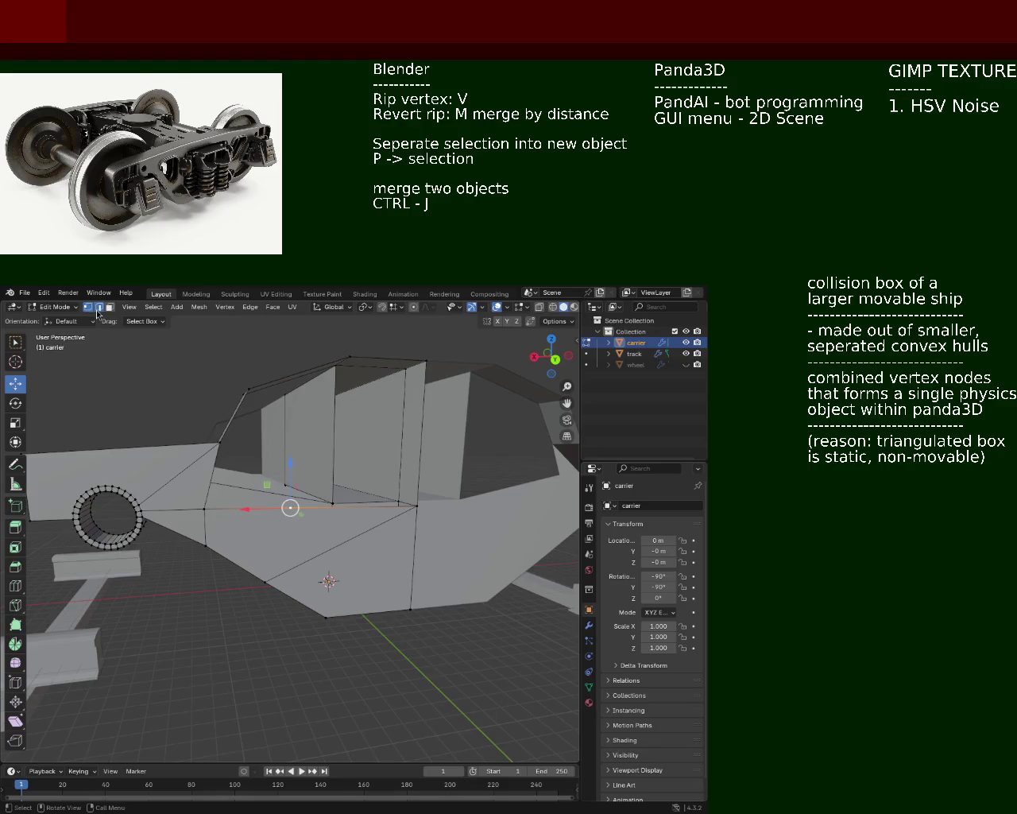
{"action": "left_click", "coordinate": [345, 541]}
{"action": "key", "text": "x"}
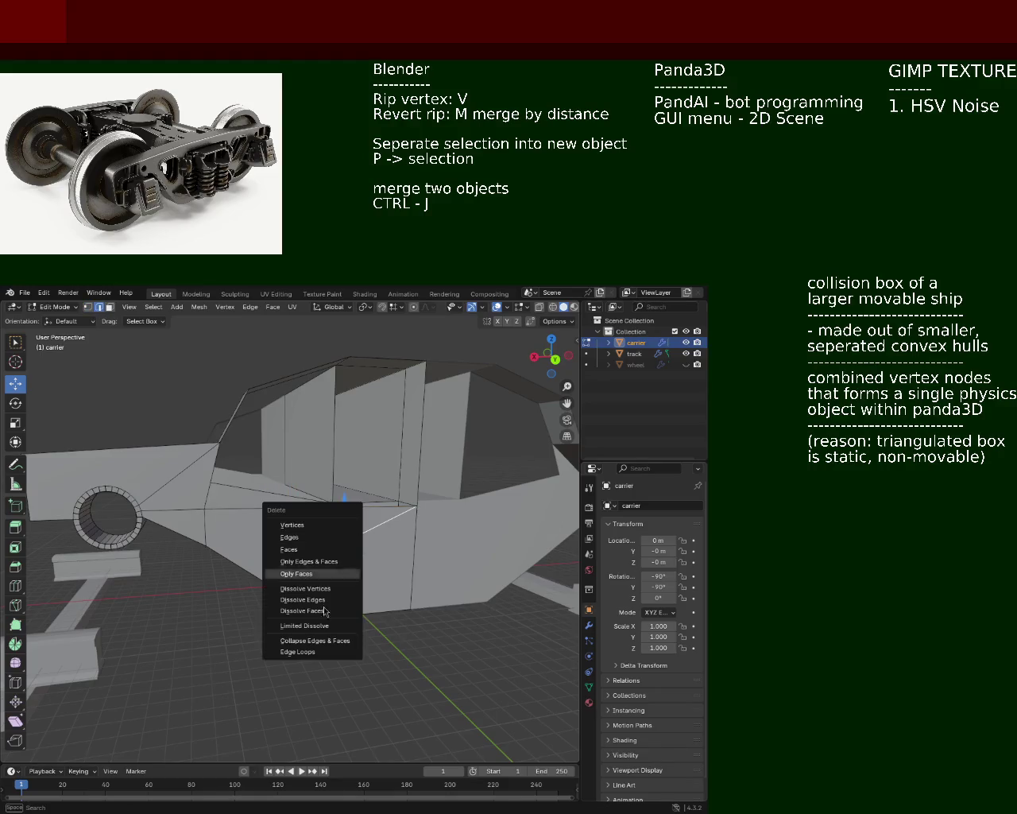
{"action": "left_click", "coordinate": [325, 600]}
- Dissolve another edge on the opposite side and select the next edge
{"action": "mouse_move", "coordinate": [325, 600]}
{"action": "middle_mouse_down"}
{"action": "mouse_move", "coordinate": [273, 548]}
{"action": "mouse_move", "coordinate": [374, 487]}
{"action": "middle_mouse_up"}
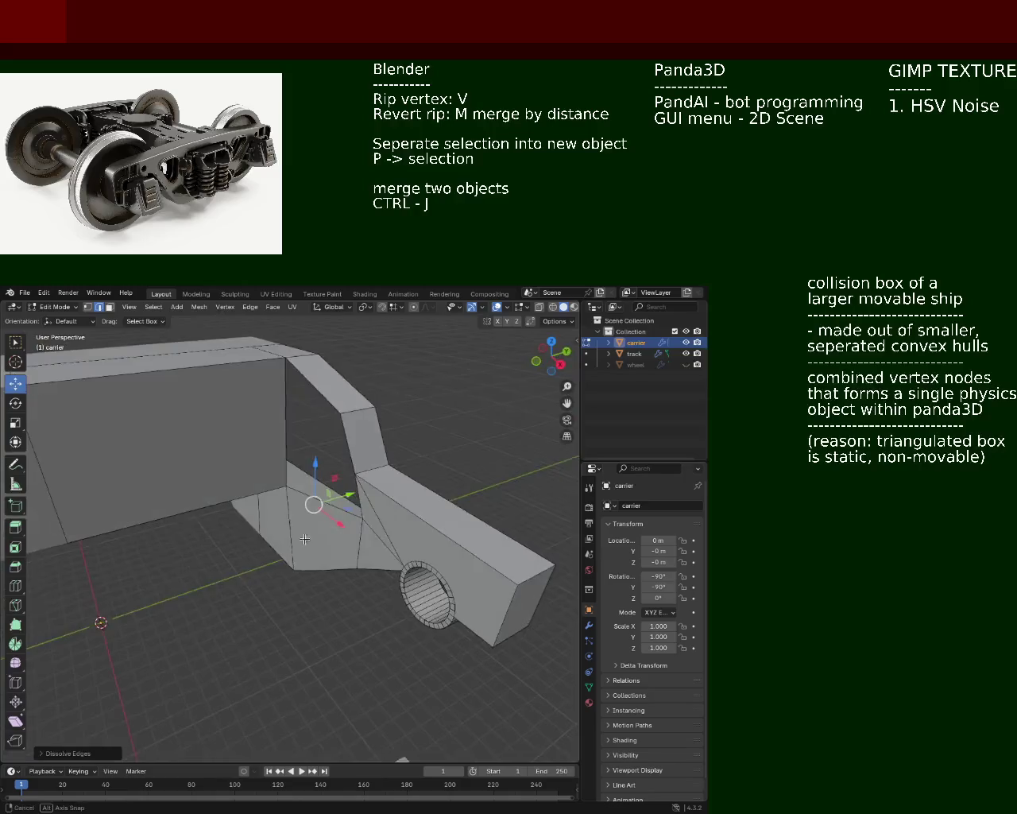
{"action": "left_click", "coordinate": [412, 498]}
{"action": "key", "text": "x"}
{"action": "left_click", "coordinate": [403, 487]}
{"action": "mouse_move", "coordinate": [358, 493]}
{"action": "middle_mouse_down"}
{"action": "mouse_move", "coordinate": [352, 484]}
{"action": "mouse_move", "coordinate": [323, 511]}
{"action": "mouse_move", "coordinate": [281, 513]}
{"action": "mouse_move", "coordinate": [404, 459]}
{"action": "middle_mouse_up"}
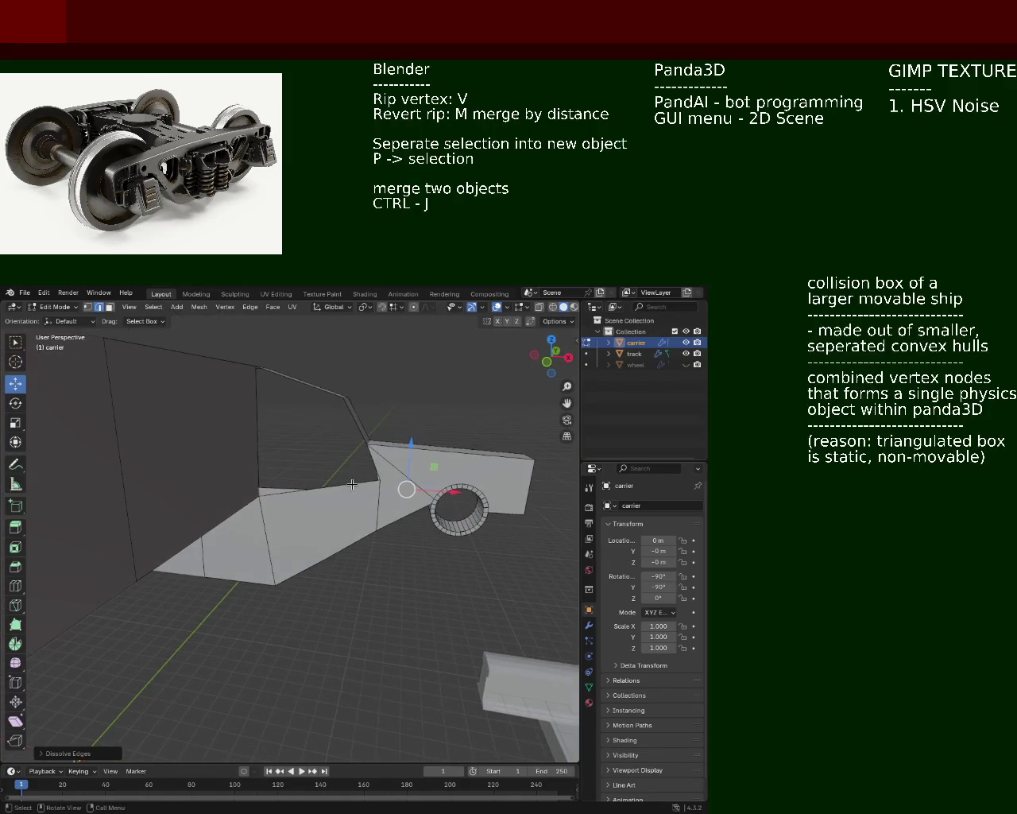
{"action": "left_click", "coordinate": [352, 484]}
{"action": "left_click", "coordinate": [379, 509]}
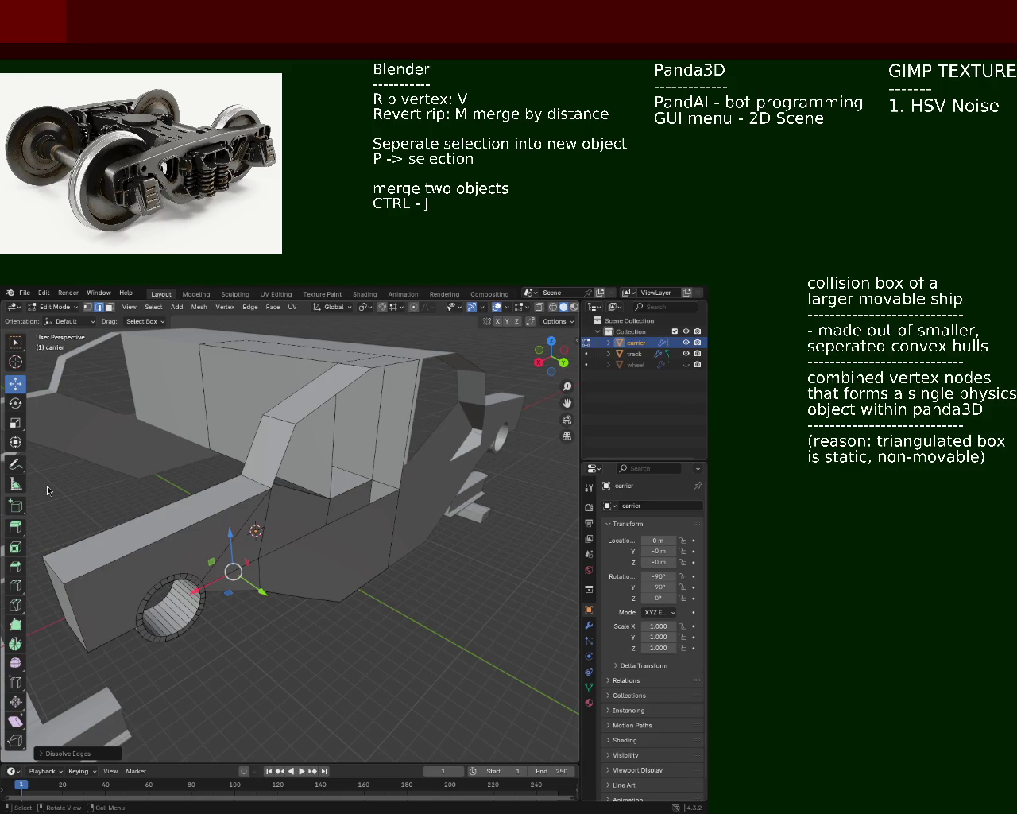
{"action": "mouse_move", "coordinate": [248, 543]}
{"action": "middle_mouse_down"}
{"action": "mouse_move", "coordinate": [267, 544]}
{"action": "mouse_move", "coordinate": [238, 549]}
{"action": "mouse_move", "coordinate": [192, 448]}
{"action": "mouse_move", "coordinate": [211, 473]}
{"action": "mouse_move", "coordinate": [239, 477]}
{"action": "middle_mouse_up"}
- Dissolve one more edge, then delete the leftover edges and faces
{"action": "left_click", "coordinate": [101, 308]}
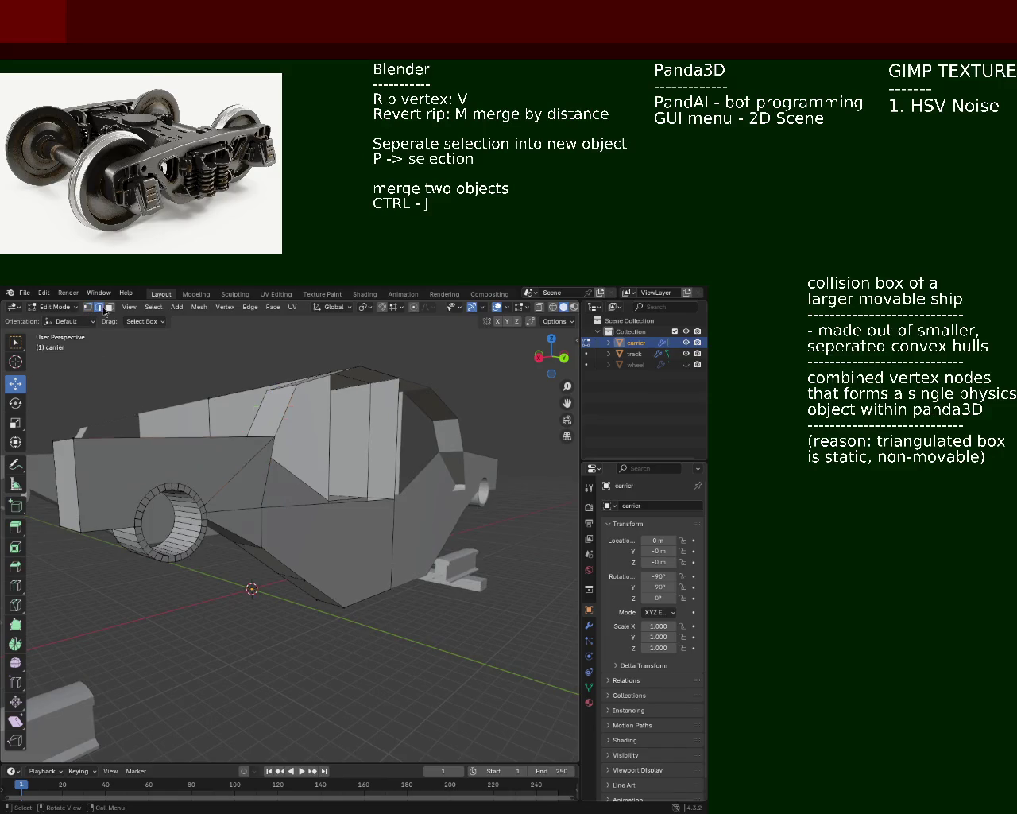
{"action": "left_click", "coordinate": [234, 461]}
{"action": "key", "text": "x"}
{"action": "left_click", "coordinate": [234, 461]}
{"action": "middle_click_drag", "start_coordinate": [172, 477], "coordinate": [169, 469]}
{"action": "key", "text": "x"}
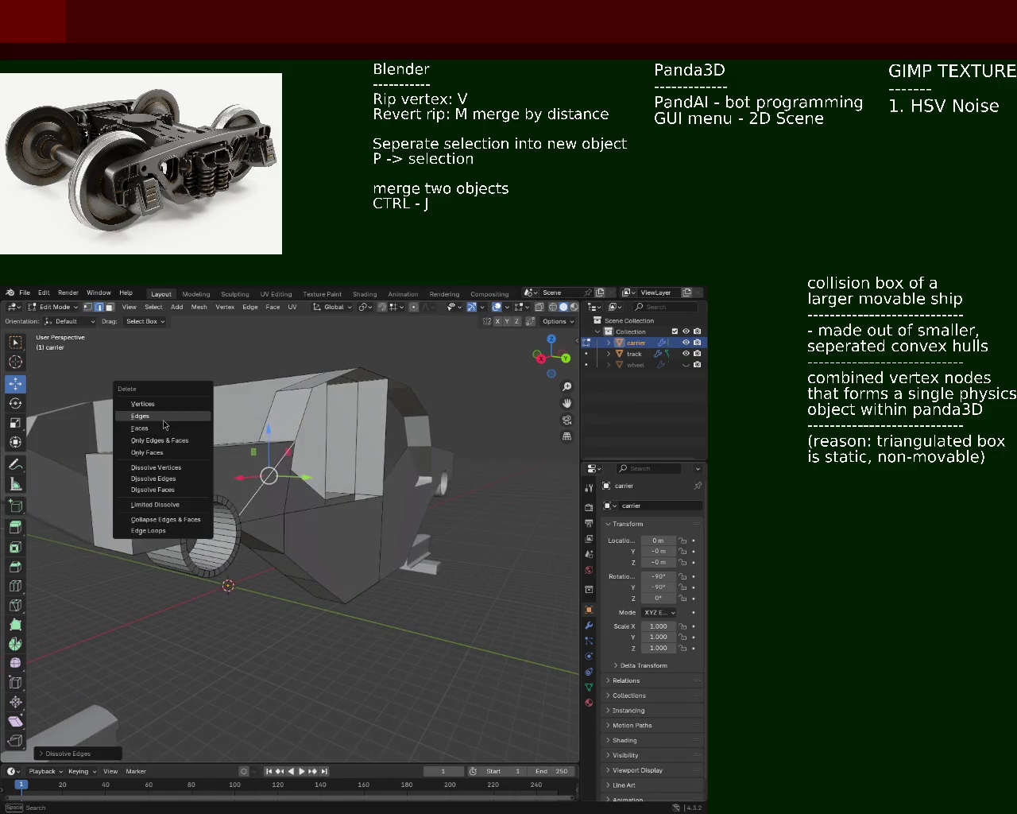
{"action": "left_click", "coordinate": [140, 416]}
{"action": "scroll", "coordinate": [383, 471], "scroll_direction": "up", "scroll_amount": 3}
{"action": "mouse_move", "coordinate": [318, 477]}
{"action": "middle_mouse_down"}
{"action": "mouse_move", "coordinate": [383, 471]}
{"action": "mouse_move", "coordinate": [356, 523]}
{"action": "middle_mouse_up"}
{"action": "key", "text": "x"}
{"action": "left_click", "coordinate": [383, 470]}
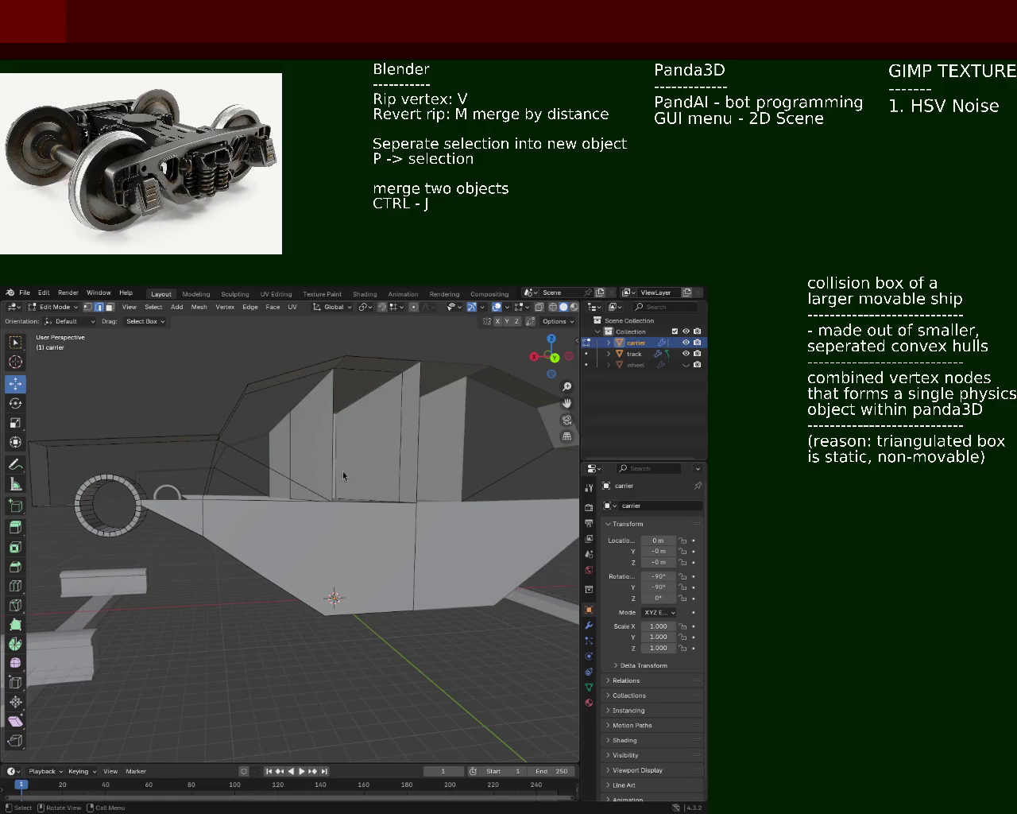
- Select the axle ring's top and left rim vertices to inspect them
{"action": "mouse_move", "coordinate": [236, 474]}
{"action": "middle_mouse_down"}
{"action": "mouse_move", "coordinate": [219, 522]}
{"action": "mouse_move", "coordinate": [231, 500]}
{"action": "middle_mouse_up"}
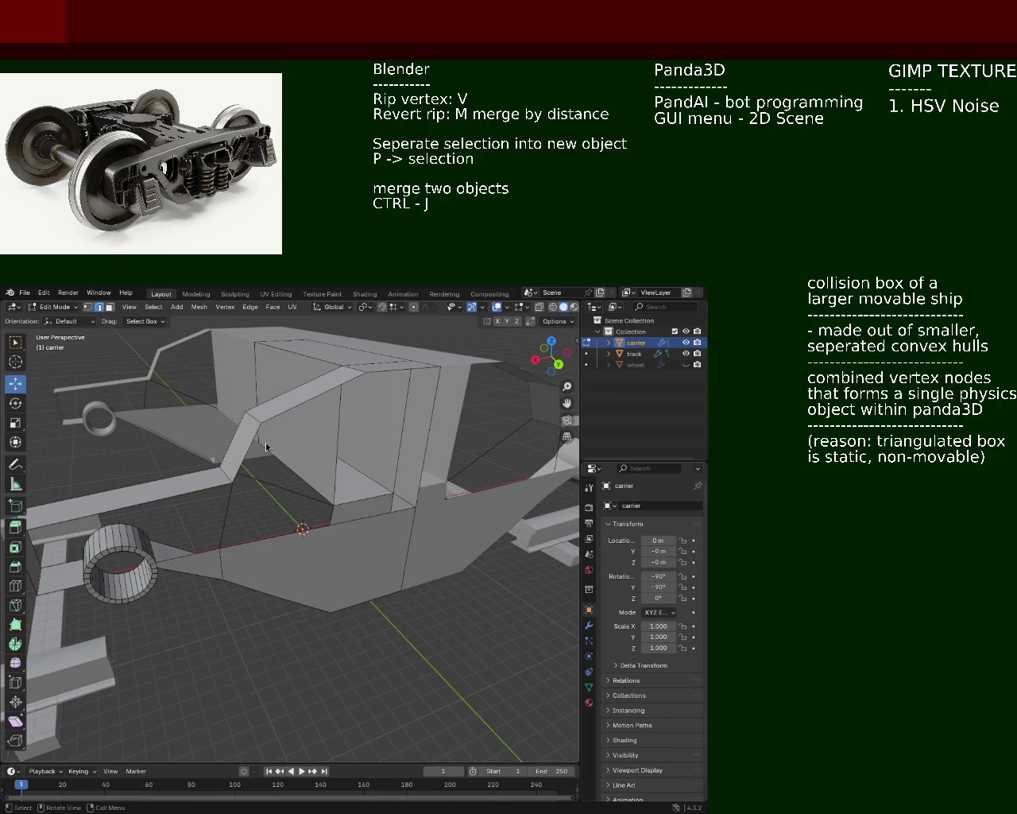
{"action": "middle_click_drag", "start_coordinate": [230, 453], "coordinate": [222, 473]}
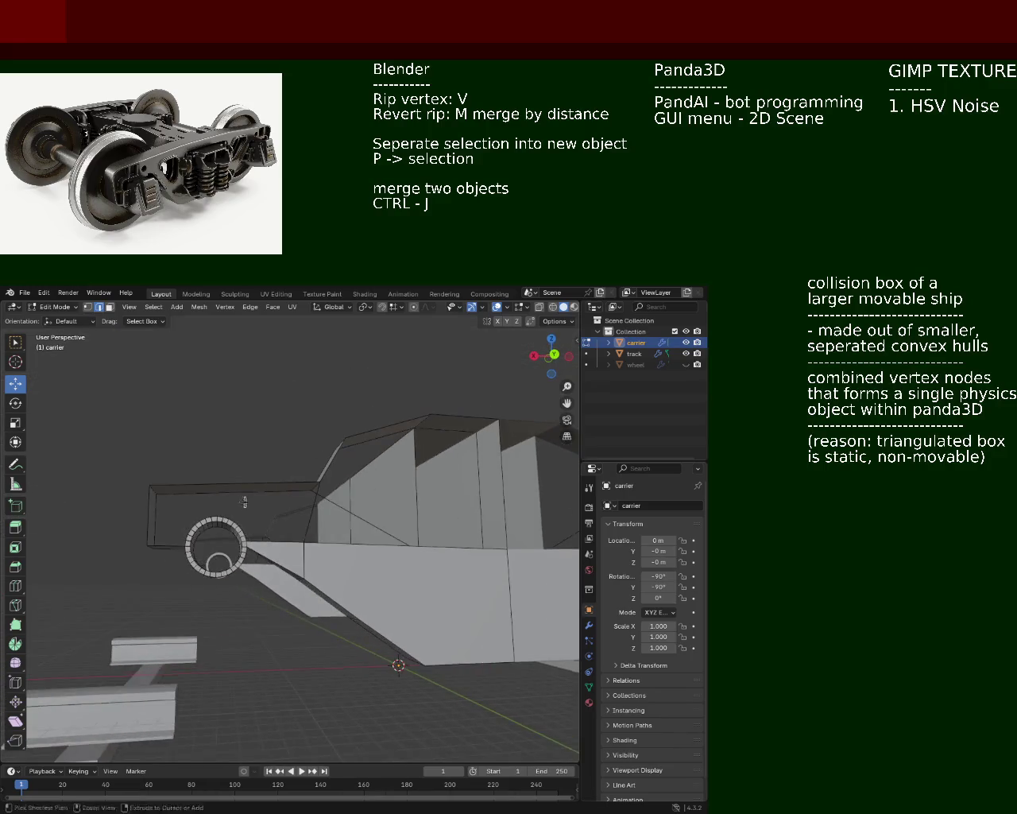
{"action": "mouse_move", "coordinate": [222, 467]}
{"action": "middle_mouse_down"}
{"action": "mouse_move", "coordinate": [243, 489]}
{"action": "mouse_move", "coordinate": [426, 477]}
{"action": "mouse_move", "coordinate": [193, 477]}
{"action": "mouse_move", "coordinate": [273, 487]}
{"action": "middle_mouse_up"}
{"action": "left_click", "coordinate": [343, 601]}
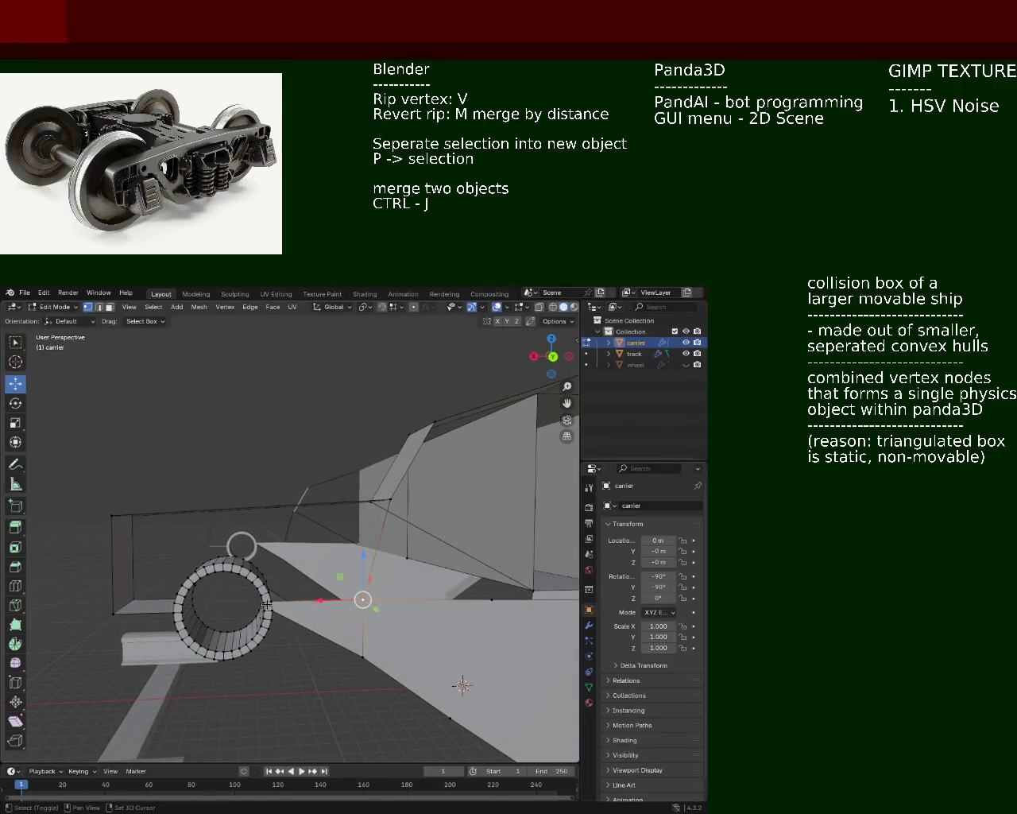
{"action": "left_click", "coordinate": [269, 593], "text": "shift"}
{"action": "left_click", "coordinate": [262, 586], "text": "shift"}
{"action": "left_click", "coordinate": [254, 578], "text": "shift"}
{"action": "left_click", "coordinate": [246, 570], "text": "shift"}
{"action": "left_click", "coordinate": [236, 565], "text": "shift"}
{"action": "left_click", "coordinate": [225, 562], "text": "shift"}
{"action": "left_click", "coordinate": [217, 567], "text": "shift"}
{"action": "left_click", "coordinate": [208, 567], "text": "shift"}
{"action": "left_click", "coordinate": [191, 571], "text": "shift"}
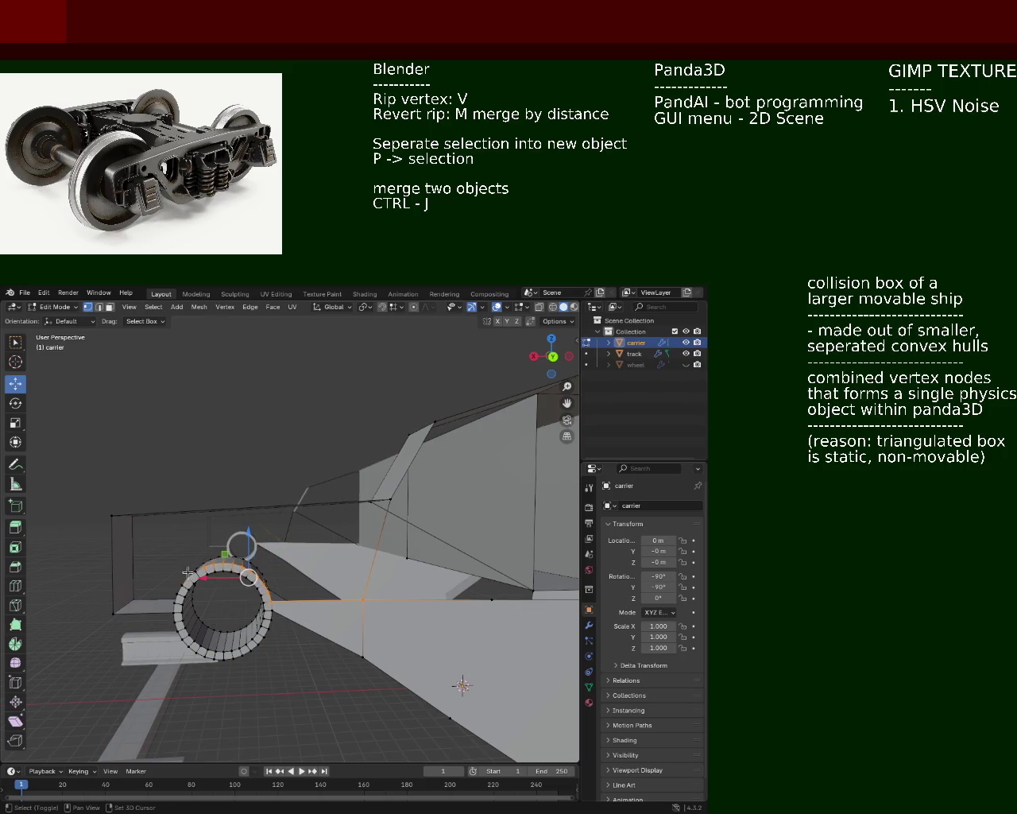
{"action": "left_click", "coordinate": [182, 583], "text": "shift"}
{"action": "left_click", "coordinate": [177, 594], "text": "shift"}
{"action": "left_click", "coordinate": [175, 604], "text": "shift"}
{"action": "left_click", "coordinate": [175, 617], "text": "shift"}
- Dissolve the stray vertex on the lower side panel beside the axle ring
{"action": "mouse_move", "coordinate": [175, 619]}
{"action": "middle_mouse_down"}
{"action": "mouse_move", "coordinate": [380, 582]}
{"action": "mouse_move", "coordinate": [255, 590]}
{"action": "middle_mouse_up"}
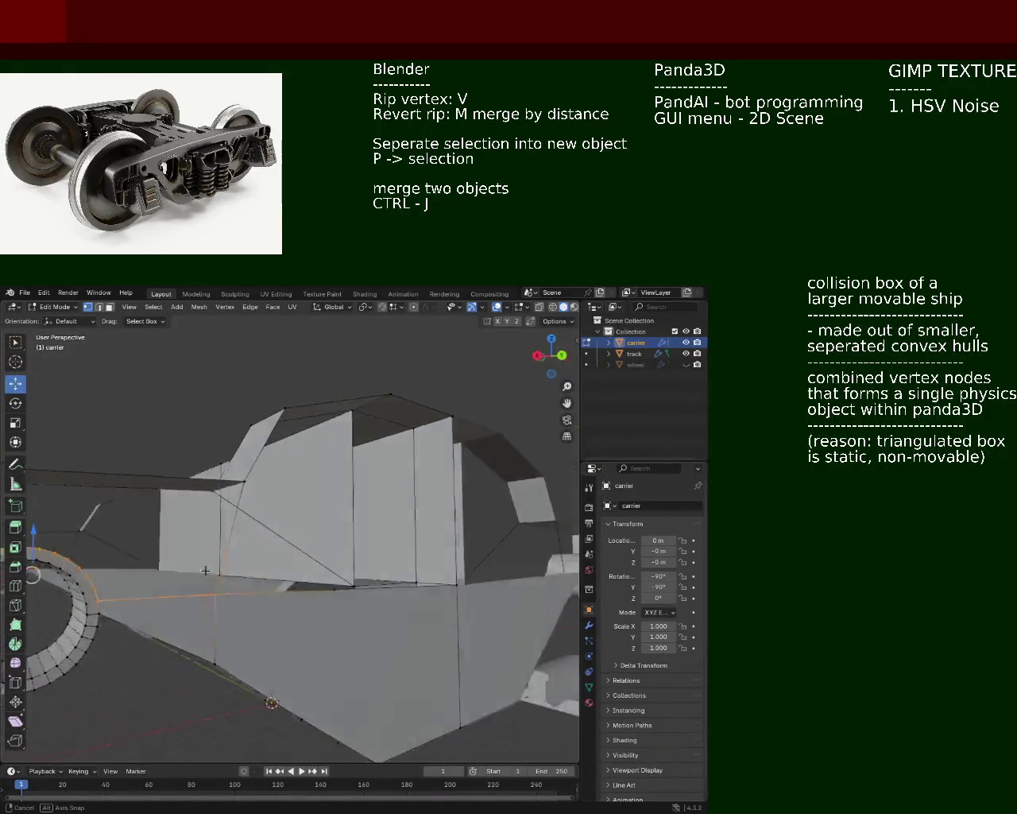
{"action": "left_click", "coordinate": [307, 600]}
{"action": "key", "text": "x"}
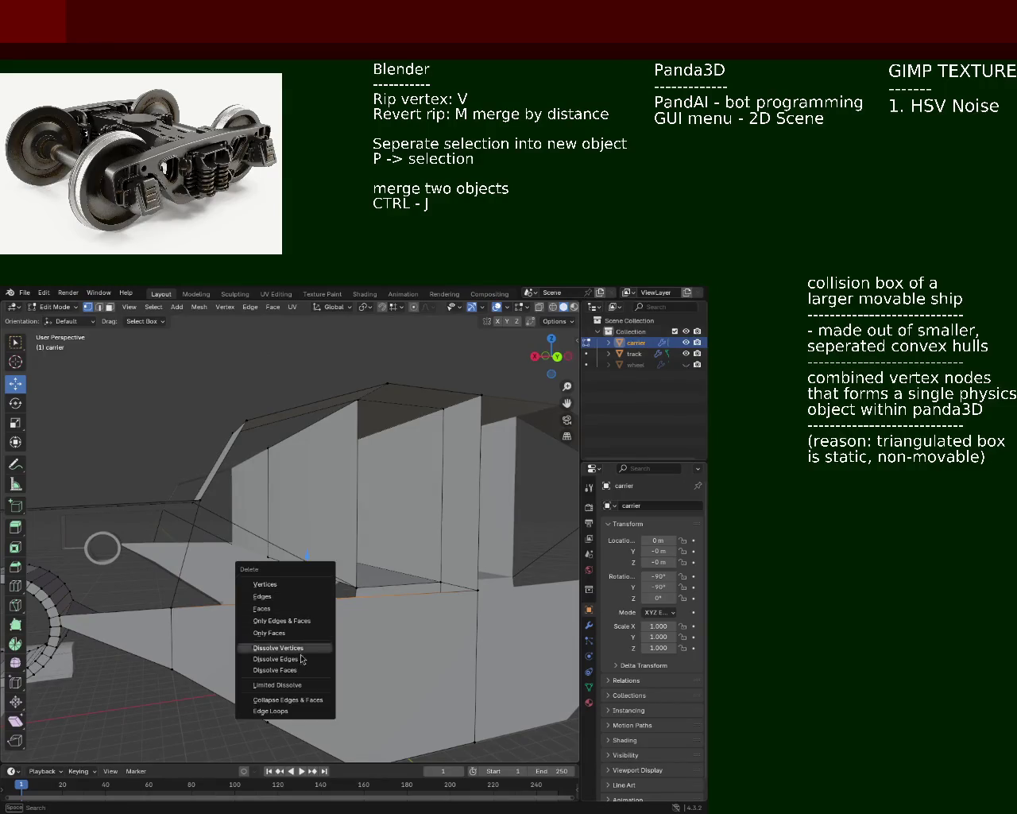
{"action": "left_click", "coordinate": [304, 647]}
- Select the lower side panel face and view the axle ring head-on
{"action": "mouse_move", "coordinate": [303, 656]}
{"action": "middle_mouse_down"}
{"action": "mouse_move", "coordinate": [372, 555]}
{"action": "mouse_move", "coordinate": [364, 543]}
{"action": "middle_mouse_up"}
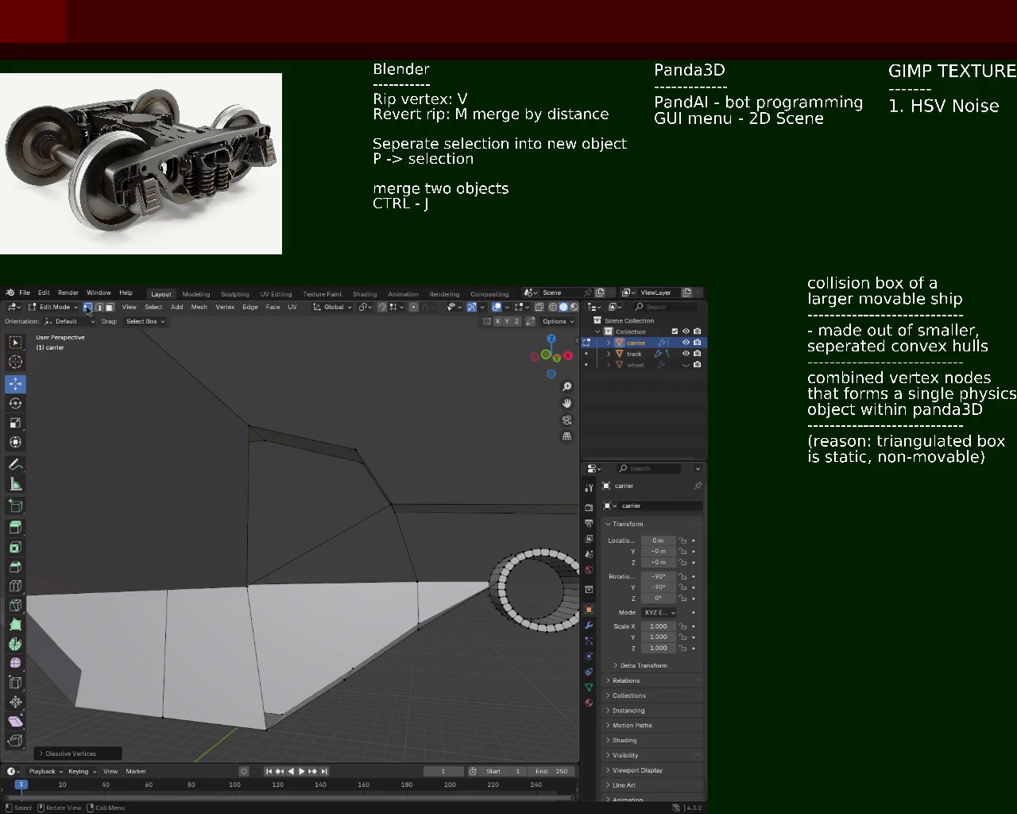
{"action": "left_click", "coordinate": [263, 609]}
{"action": "mouse_move", "coordinate": [263, 609]}
{"action": "middle_mouse_down"}
{"action": "mouse_move", "coordinate": [340, 672]}
{"action": "mouse_move", "coordinate": [352, 575]}
{"action": "mouse_move", "coordinate": [365, 550]}
{"action": "mouse_move", "coordinate": [364, 563]}
{"action": "middle_mouse_up"}
{"action": "left_click", "coordinate": [365, 550], "text": "shift"}
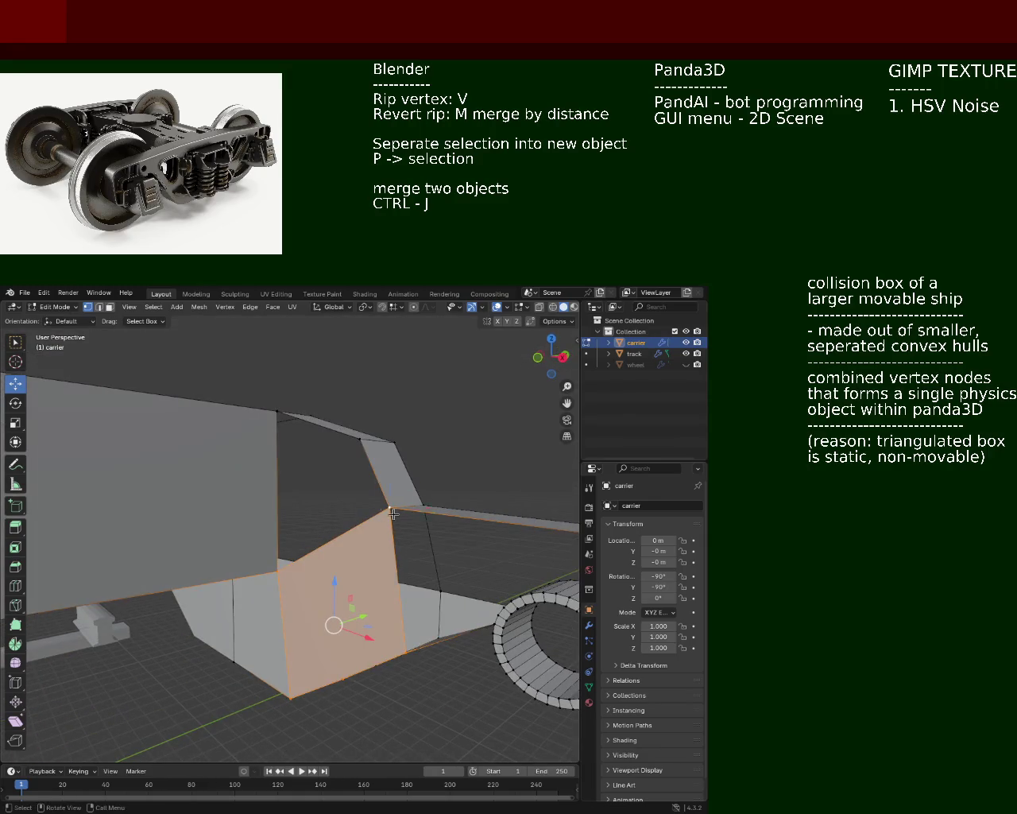
{"action": "middle_click_drag", "start_coordinate": [393, 515], "coordinate": [390, 545]}
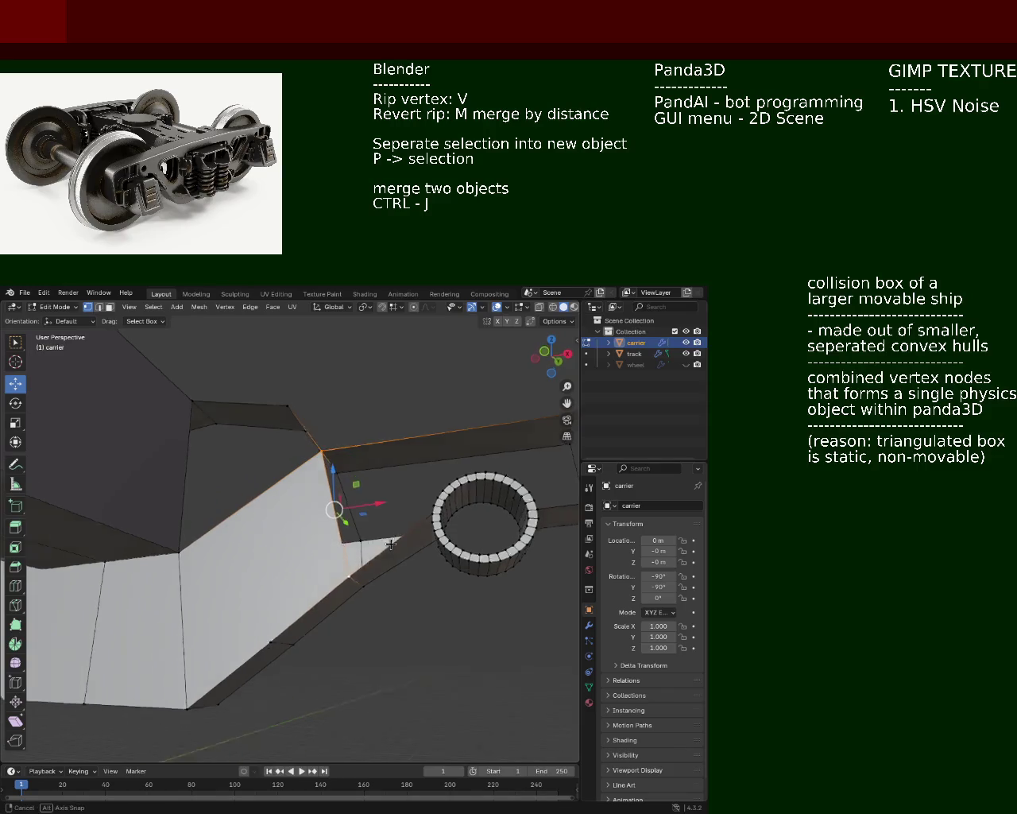
{"action": "middle_click_drag", "start_coordinate": [390, 545], "coordinate": [312, 559]}
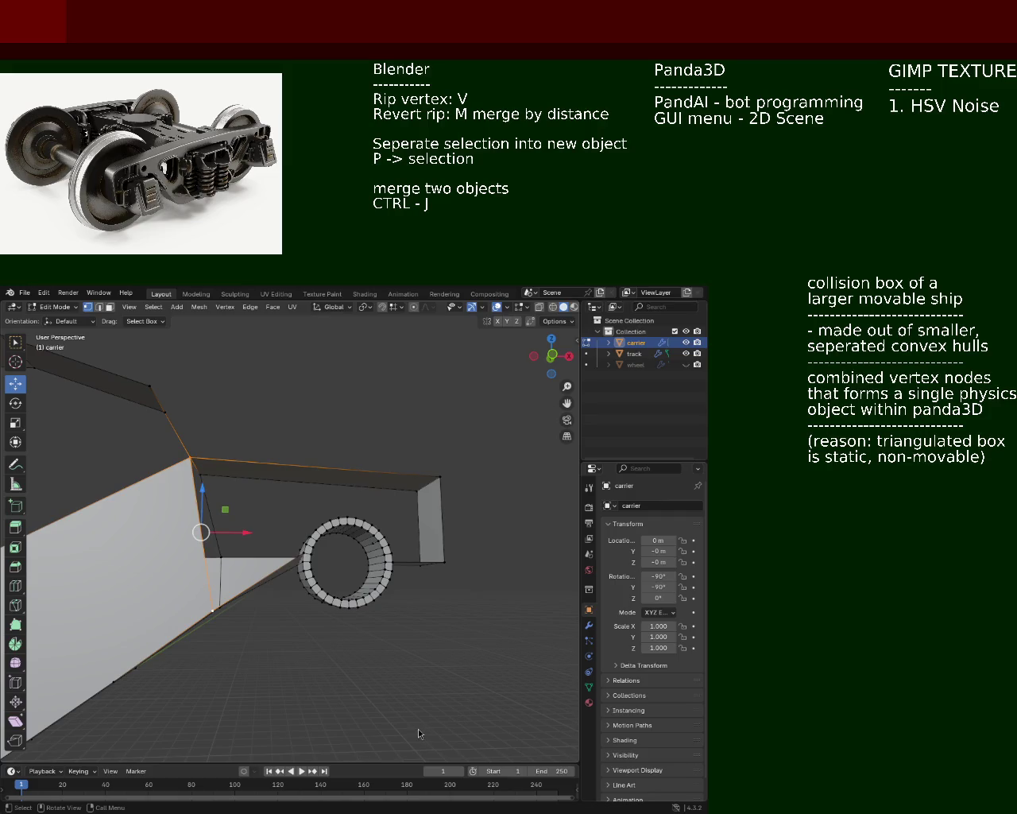
{"action": "middle_click_drag", "start_coordinate": [244, 532], "coordinate": [191, 418]}
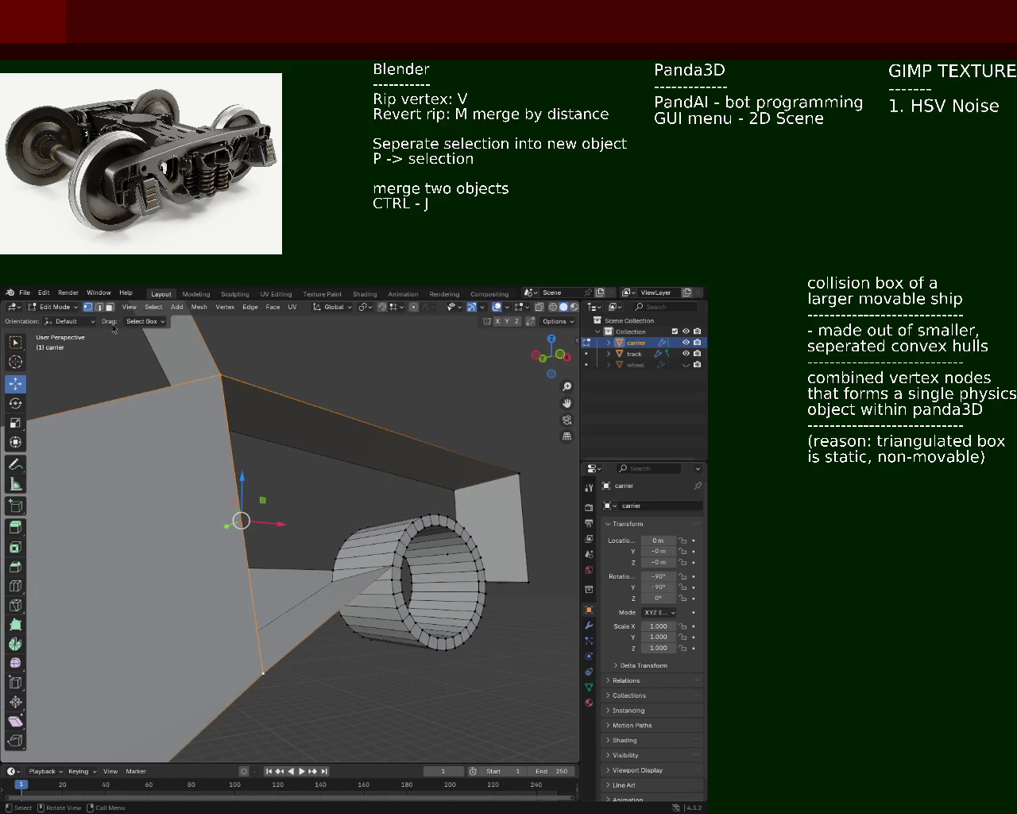
{"action": "middle_click_drag", "start_coordinate": [223, 371], "coordinate": [285, 598]}
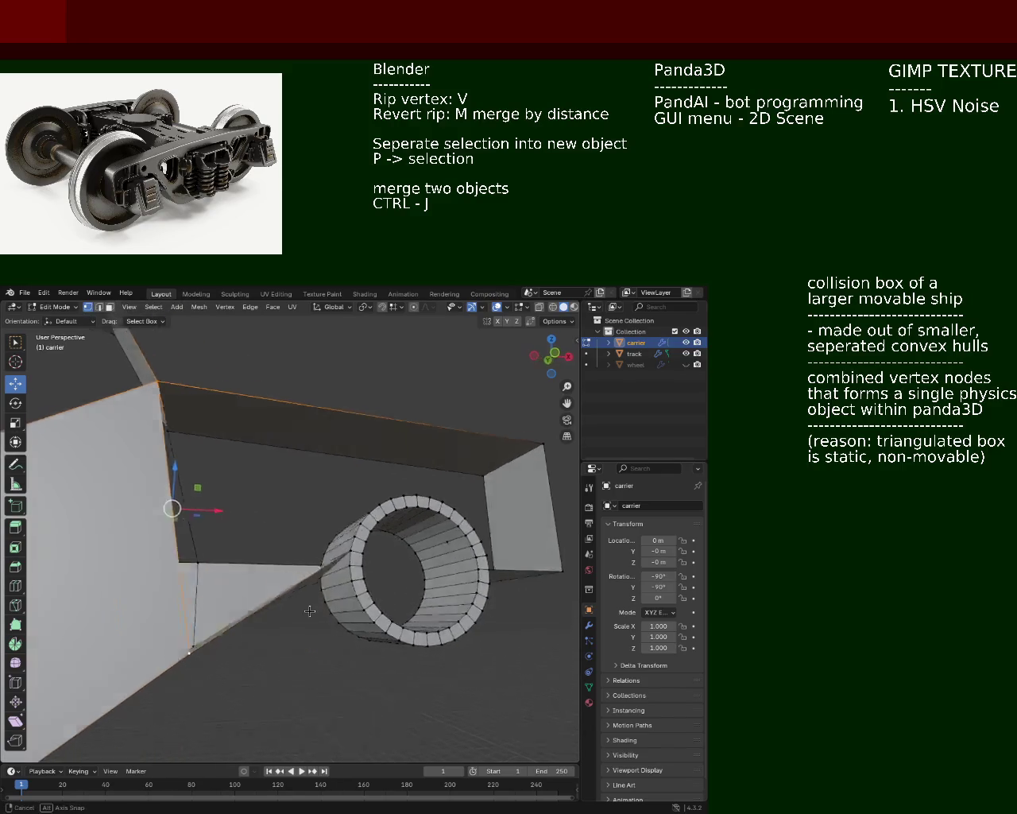
- Select the ring's rim vertices across the top and down its right side
{"action": "left_click", "coordinate": [325, 566], "text": "shift"}
{"action": "left_click", "coordinate": [329, 551], "text": "shift"}
{"action": "left_click", "coordinate": [338, 537], "text": "shift"}
{"action": "left_click", "coordinate": [346, 528], "text": "shift"}
{"action": "left_click", "coordinate": [363, 522], "text": "shift"}
{"action": "left_click", "coordinate": [353, 517], "text": "shift"}
{"action": "left_click", "coordinate": [368, 514], "text": "shift"}
{"action": "left_click", "coordinate": [388, 509], "text": "shift"}
{"action": "left_click", "coordinate": [406, 506], "text": "shift"}
{"action": "left_click", "coordinate": [410, 507], "text": "shift"}
{"action": "left_click", "coordinate": [426, 511], "text": "shift"}
{"action": "left_click", "coordinate": [439, 518], "text": "shift"}
{"action": "left_click", "coordinate": [448, 525], "text": "shift"}
{"action": "left_click", "coordinate": [458, 536], "text": "shift"}
{"action": "left_click", "coordinate": [467, 549], "text": "shift"}
{"action": "left_click", "coordinate": [471, 556], "text": "shift"}
{"action": "left_click", "coordinate": [474, 566], "text": "shift"}
{"action": "left_click", "coordinate": [478, 579], "text": "shift"}
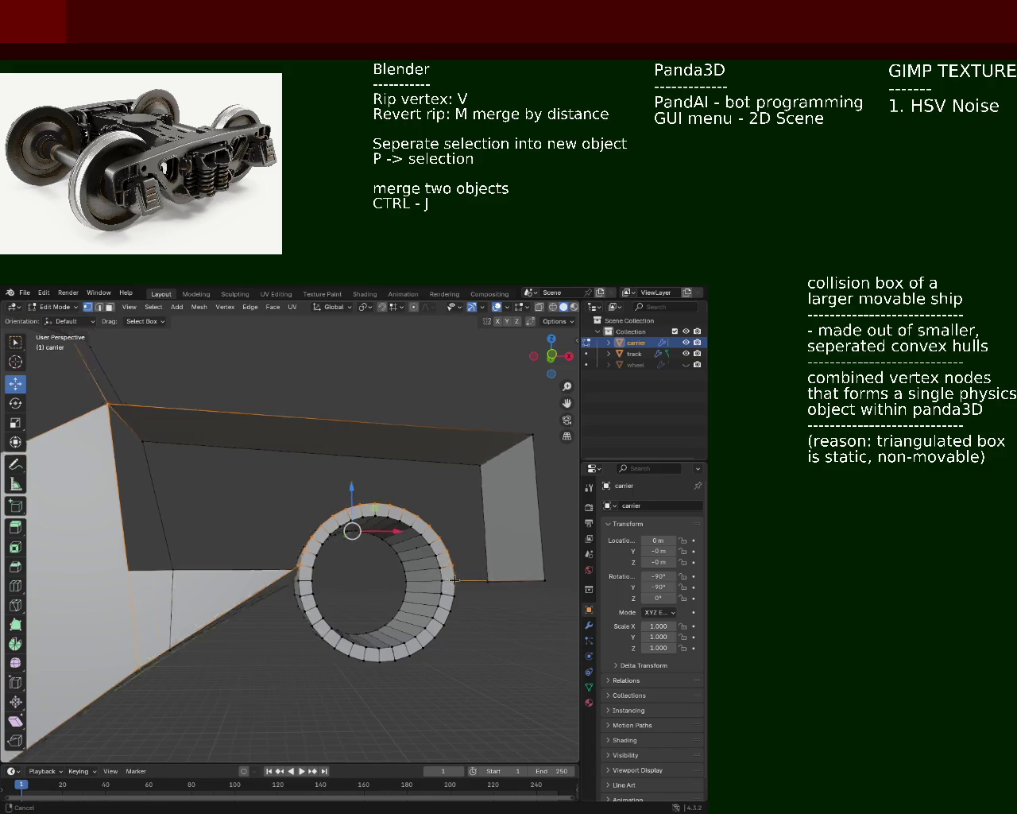
- Clear the rim selection and zoom out to view the whole model
{"action": "middle_click_drag", "start_coordinate": [479, 579], "coordinate": [291, 609]}
{"action": "middle_click_drag", "start_coordinate": [269, 518], "coordinate": [395, 495]}
{"action": "left_click", "coordinate": [395, 488]}
{"action": "scroll", "coordinate": [396, 486], "scroll_direction": "down", "scroll_amount": 5}
{"action": "mouse_move", "coordinate": [182, 511]}
{"action": "middle_mouse_down"}
{"action": "mouse_move", "coordinate": [461, 493]}
{"action": "mouse_move", "coordinate": [135, 522]}
{"action": "mouse_move", "coordinate": [386, 554]}
{"action": "mouse_move", "coordinate": [152, 527]}
{"action": "mouse_move", "coordinate": [280, 544]}
{"action": "middle_mouse_up"}
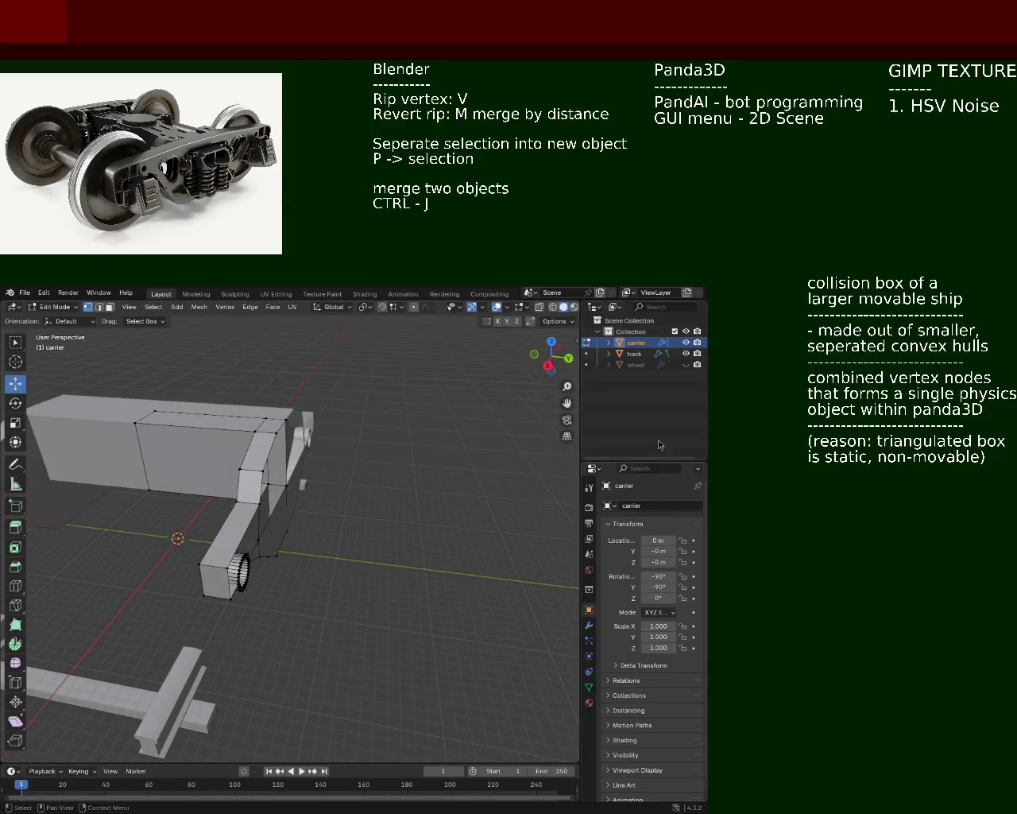
- Unhide the wheel object and bring the carrier into close view
{"action": "left_click", "coordinate": [686, 364]}
{"action": "mouse_move", "coordinate": [466, 493]}
{"action": "middle_mouse_down"}
{"action": "mouse_move", "coordinate": [295, 532]}
{"action": "mouse_move", "coordinate": [279, 580]}
{"action": "mouse_move", "coordinate": [230, 533]}
{"action": "middle_mouse_up"}
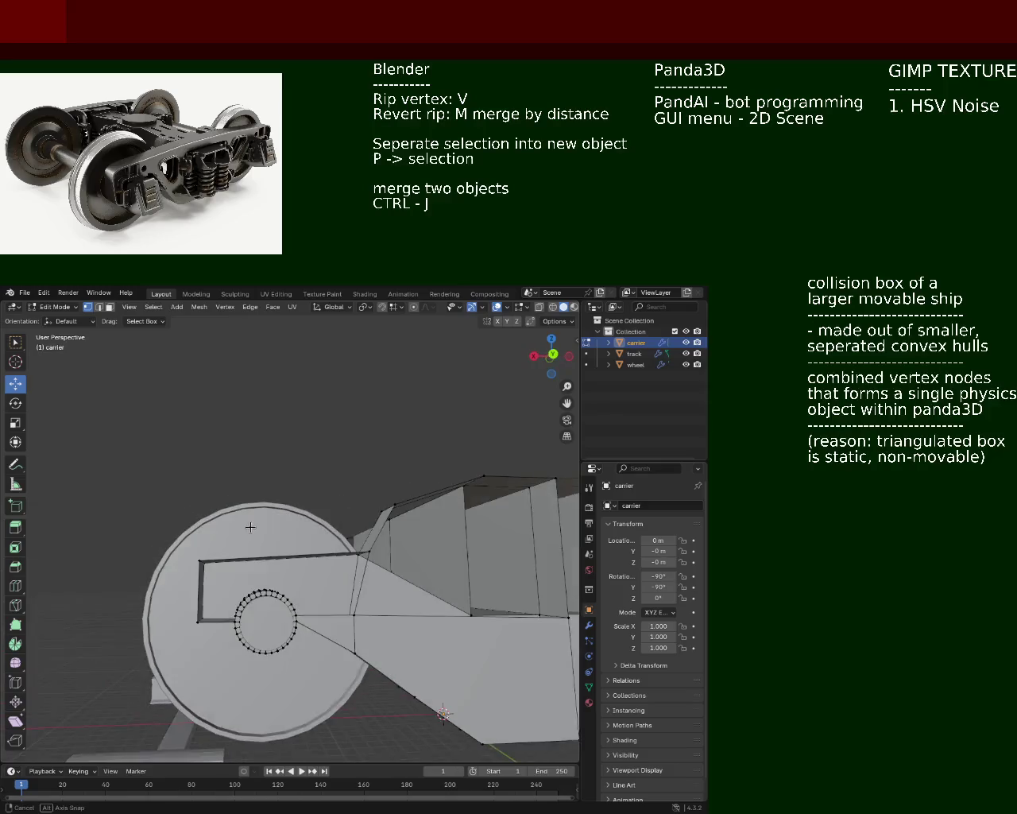
{"action": "middle_click_drag", "start_coordinate": [230, 533], "coordinate": [208, 577]}
- Select the carrier's strut edge and move it vertically along Z
{"action": "left_click", "coordinate": [99, 307]}
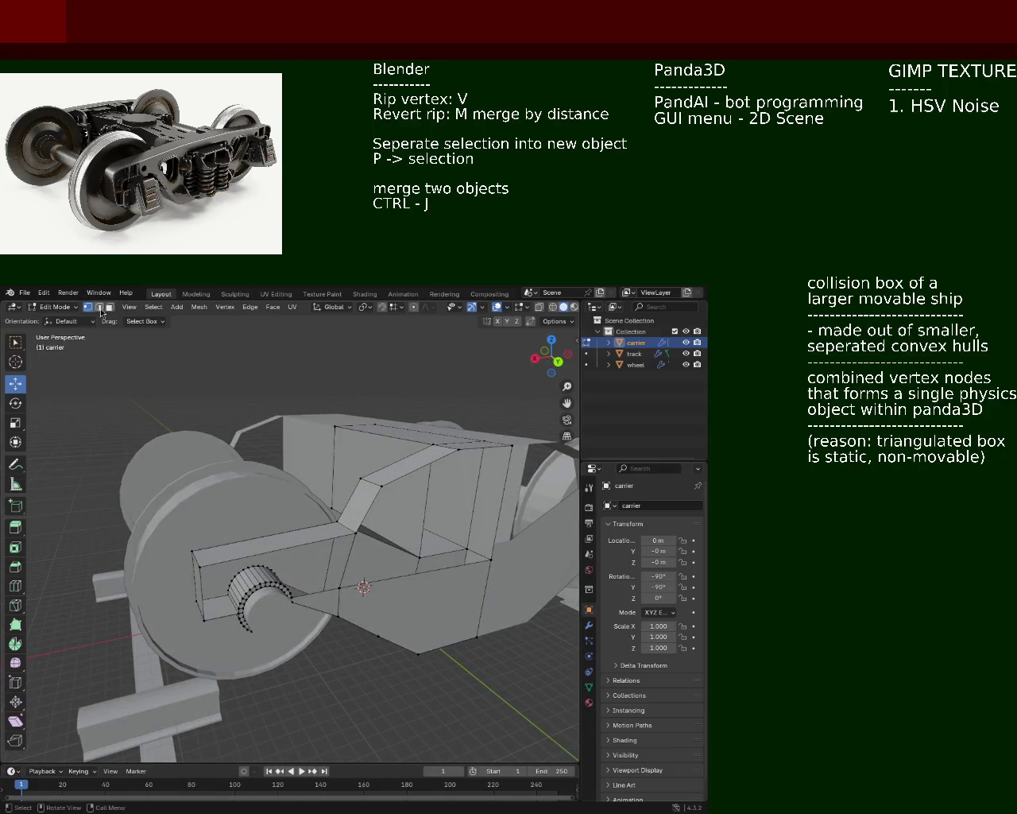
{"action": "left_click", "coordinate": [201, 592]}
{"action": "left_click", "coordinate": [196, 558]}
{"action": "left_click_drag", "start_coordinate": [195, 517], "coordinate": [195, 542]}
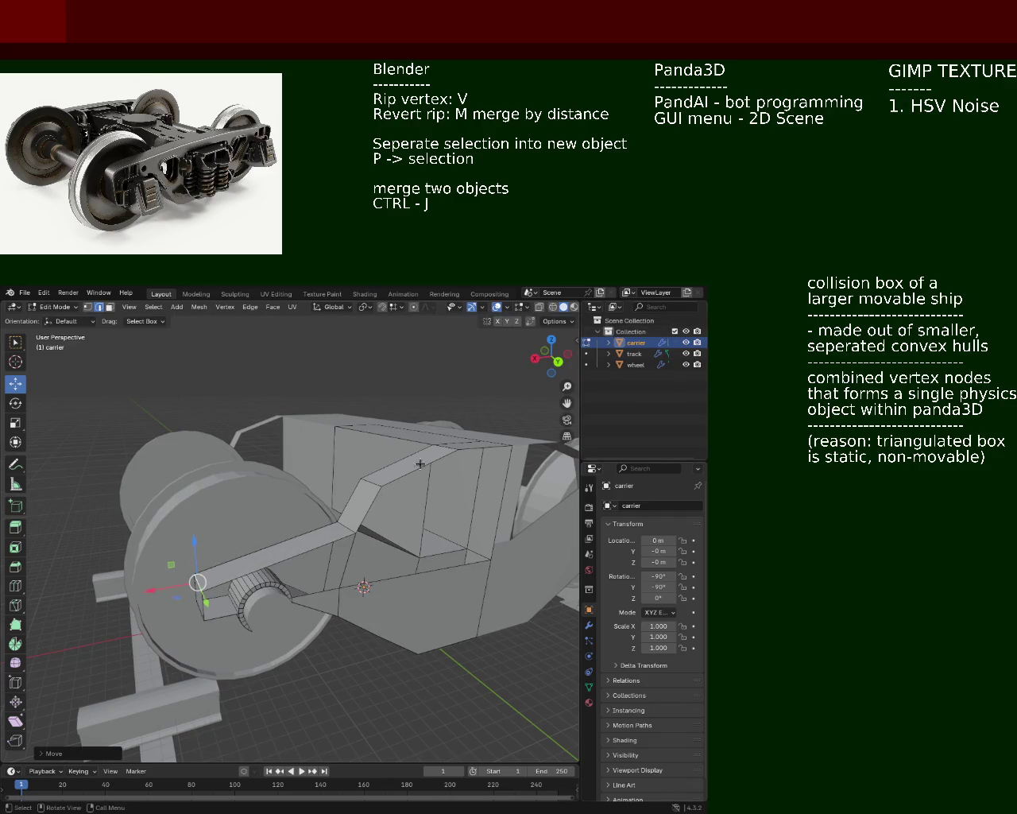
{"action": "middle_click_drag", "start_coordinate": [419, 463], "coordinate": [191, 620]}
{"action": "key", "text": "g"}
{"action": "key", "text": "z"}
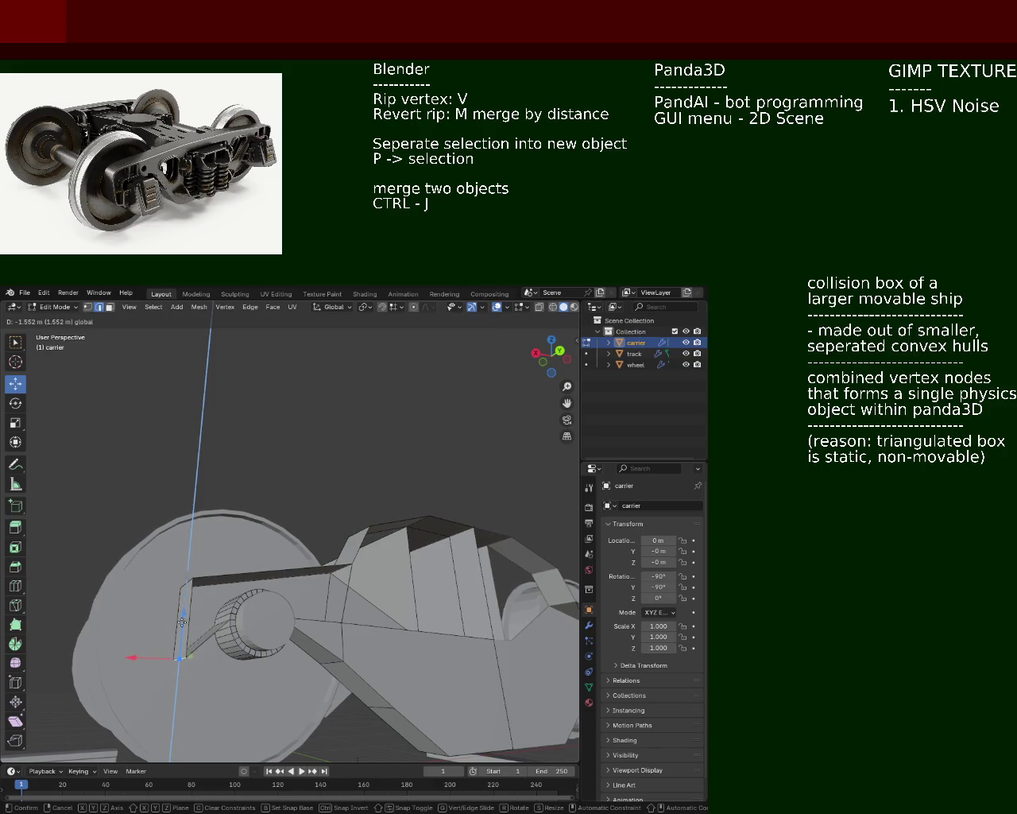
{"action": "left_click", "coordinate": [183, 630]}
- Extrude the axle rim vertex outward along the X axis
{"action": "mouse_move", "coordinate": [183, 629]}
{"action": "middle_mouse_down"}
{"action": "mouse_move", "coordinate": [263, 527]}
{"action": "mouse_move", "coordinate": [219, 580]}
{"action": "middle_mouse_up"}
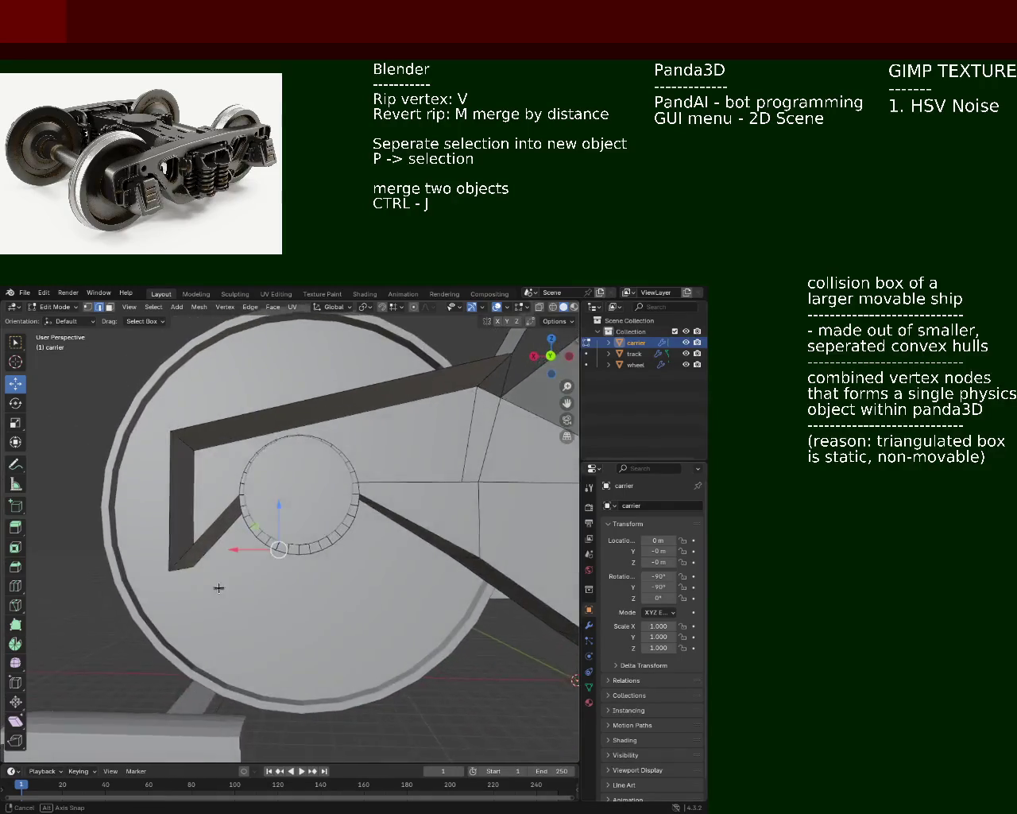
{"action": "left_click", "coordinate": [298, 554]}
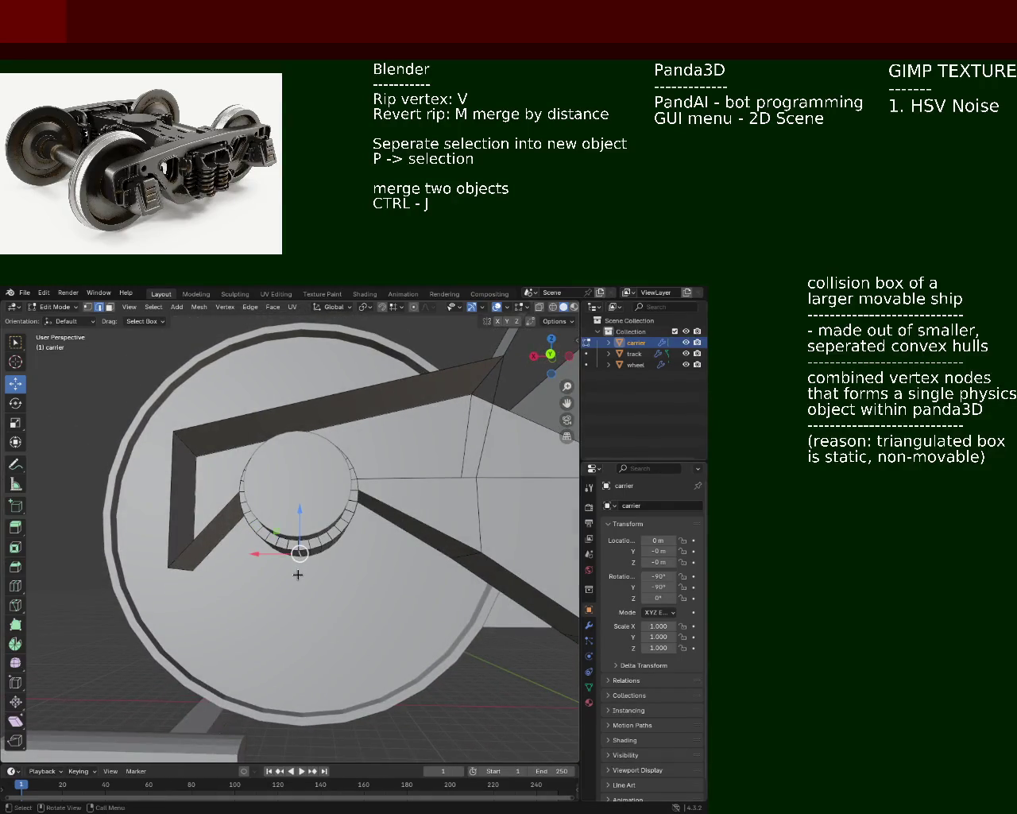
{"action": "key", "text": "g"}
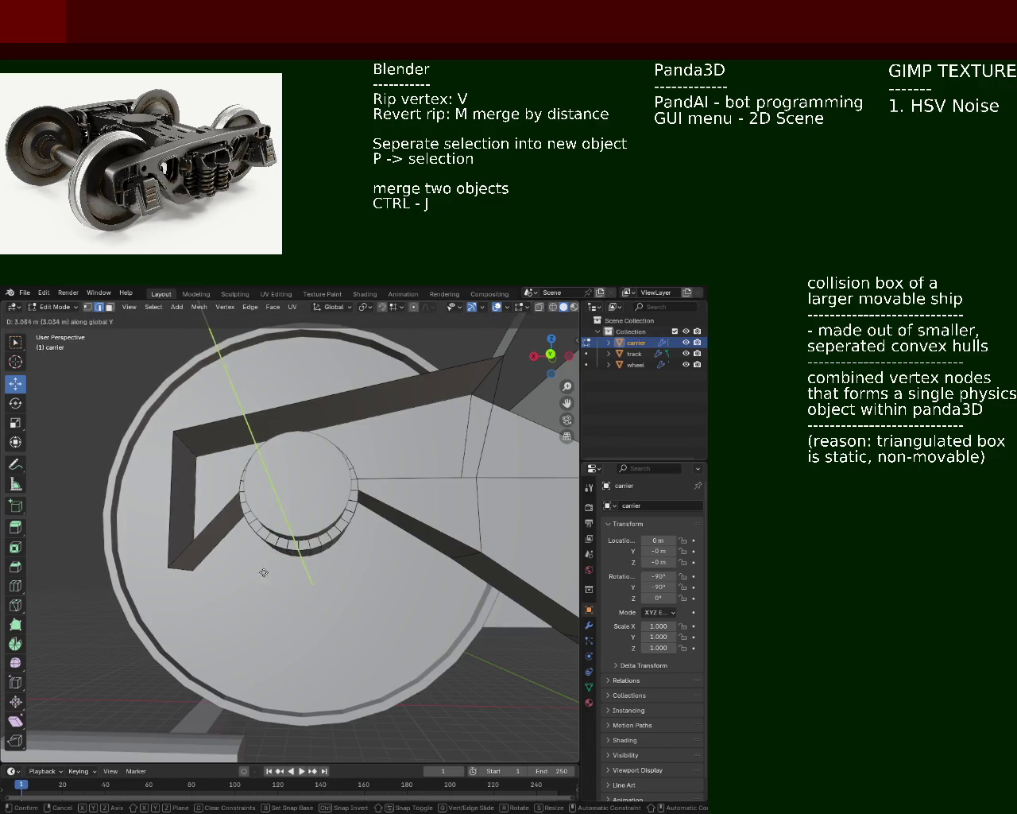
{"action": "key", "text": "x"}
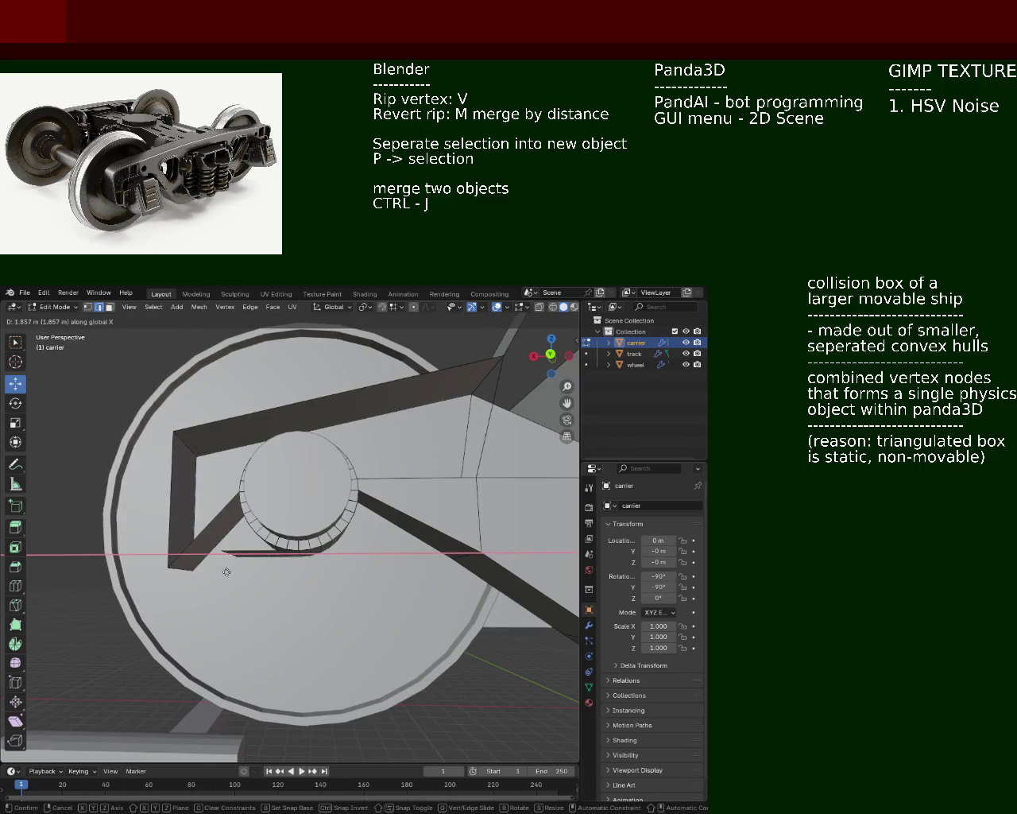
{"action": "left_click", "coordinate": [218, 569]}
{"action": "middle_click_drag", "start_coordinate": [216, 570], "coordinate": [229, 518]}
- Delete the face beside the axle cut
{"action": "left_click", "coordinate": [109, 307]}
{"action": "left_click", "coordinate": [224, 533]}
{"action": "key", "text": "x"}
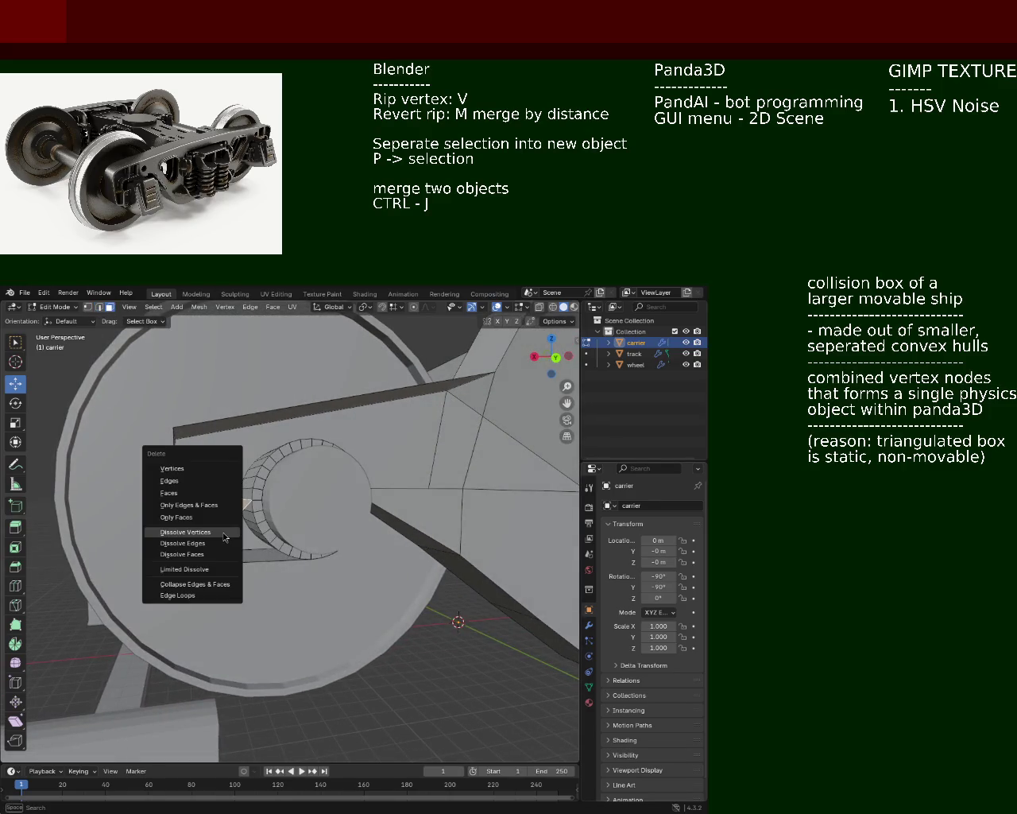
{"action": "left_click", "coordinate": [192, 493]}
{"action": "middle_click_drag", "start_coordinate": [192, 496], "coordinate": [208, 533]}
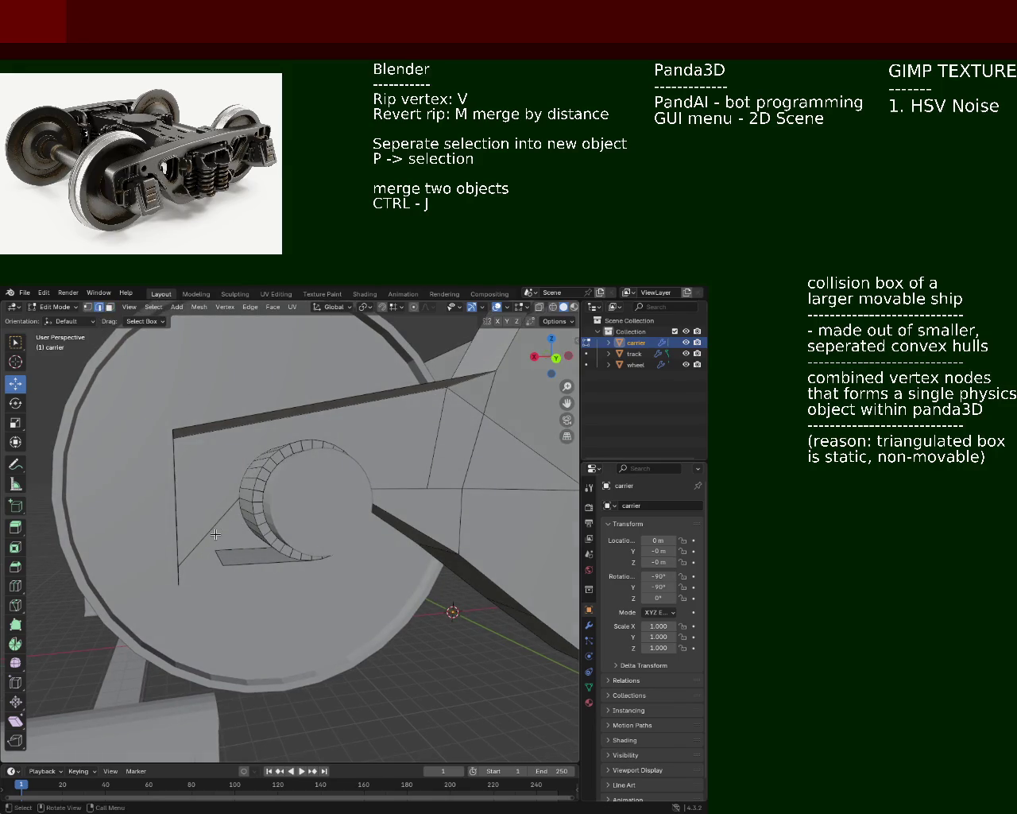
- Dissolve the diagonal edge crossing the carrier's side face
{"action": "left_click", "coordinate": [209, 532]}
{"action": "key", "text": "x"}
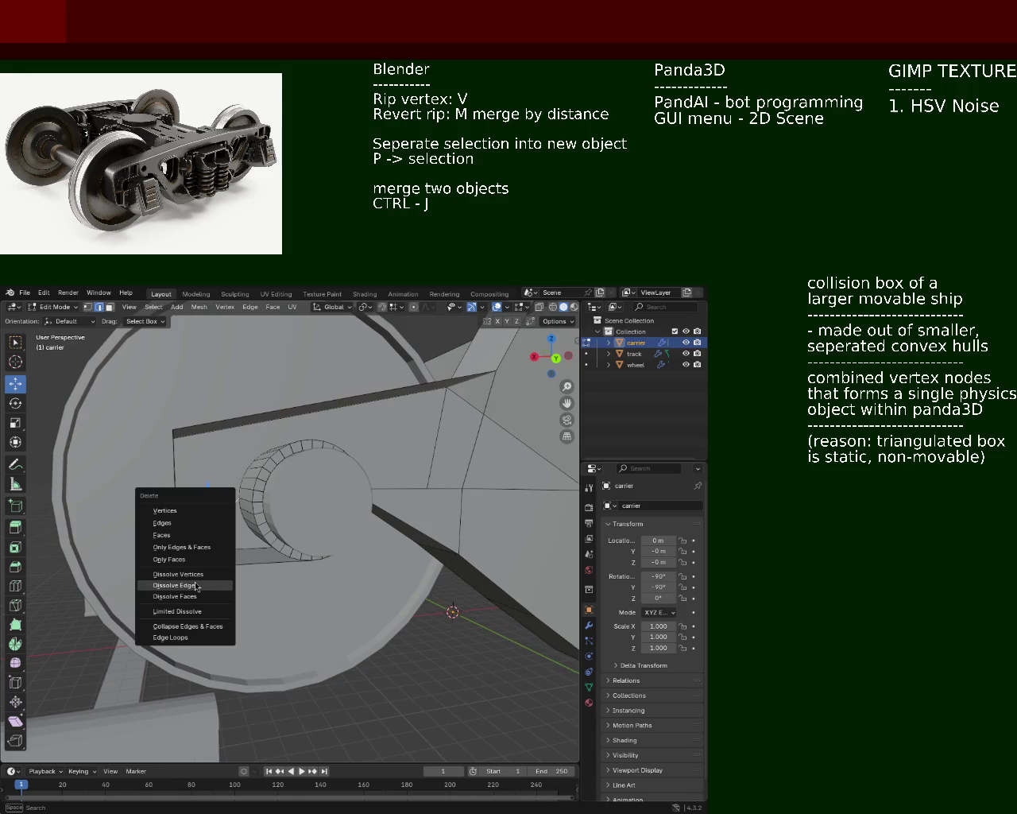
{"action": "left_click", "coordinate": [197, 586]}
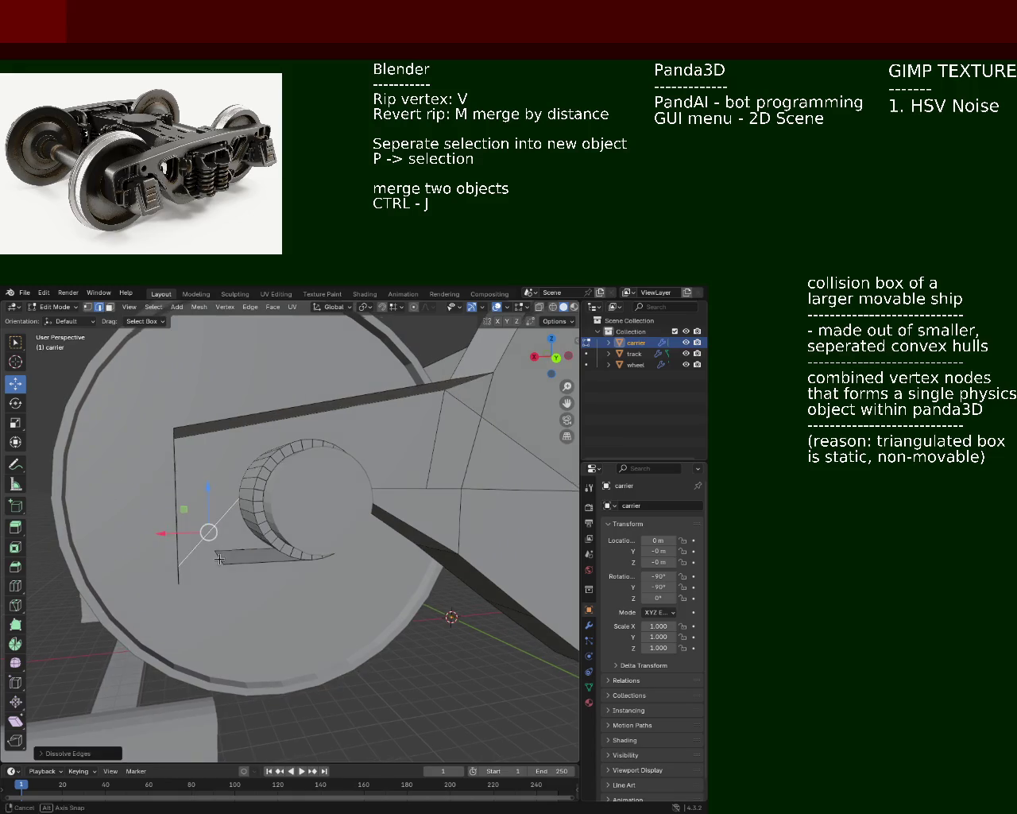
{"action": "key", "text": "x"}
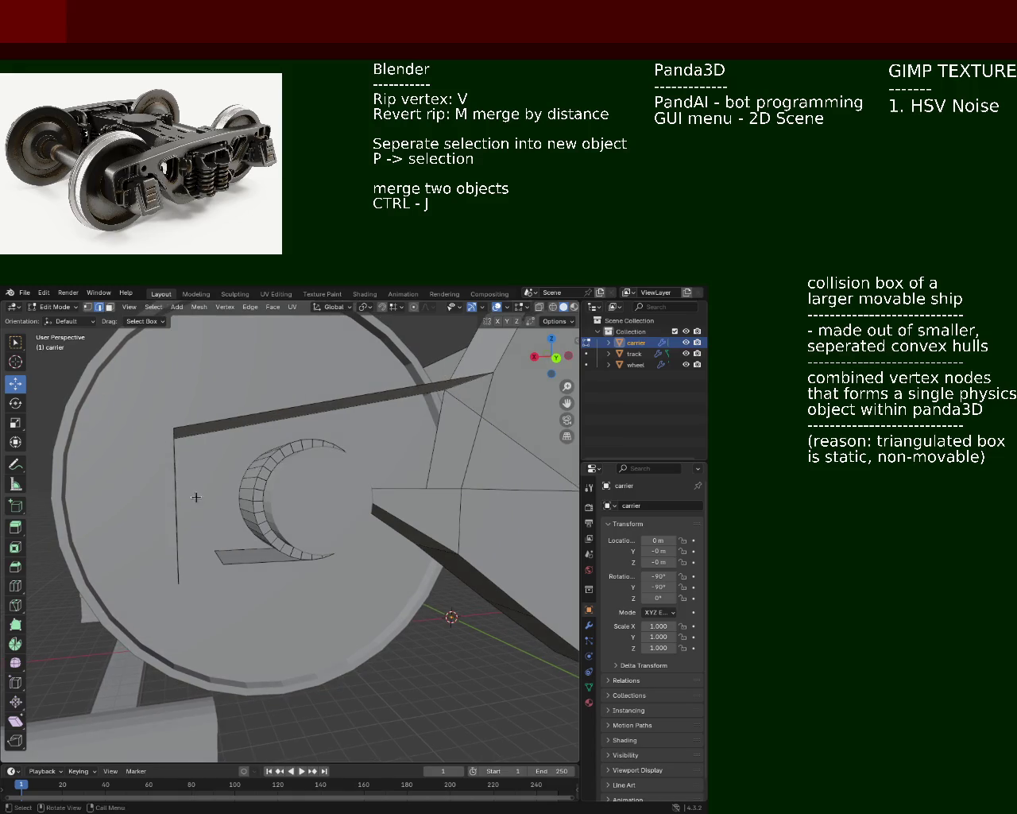
{"action": "middle_click_drag", "start_coordinate": [196, 497], "coordinate": [244, 517]}
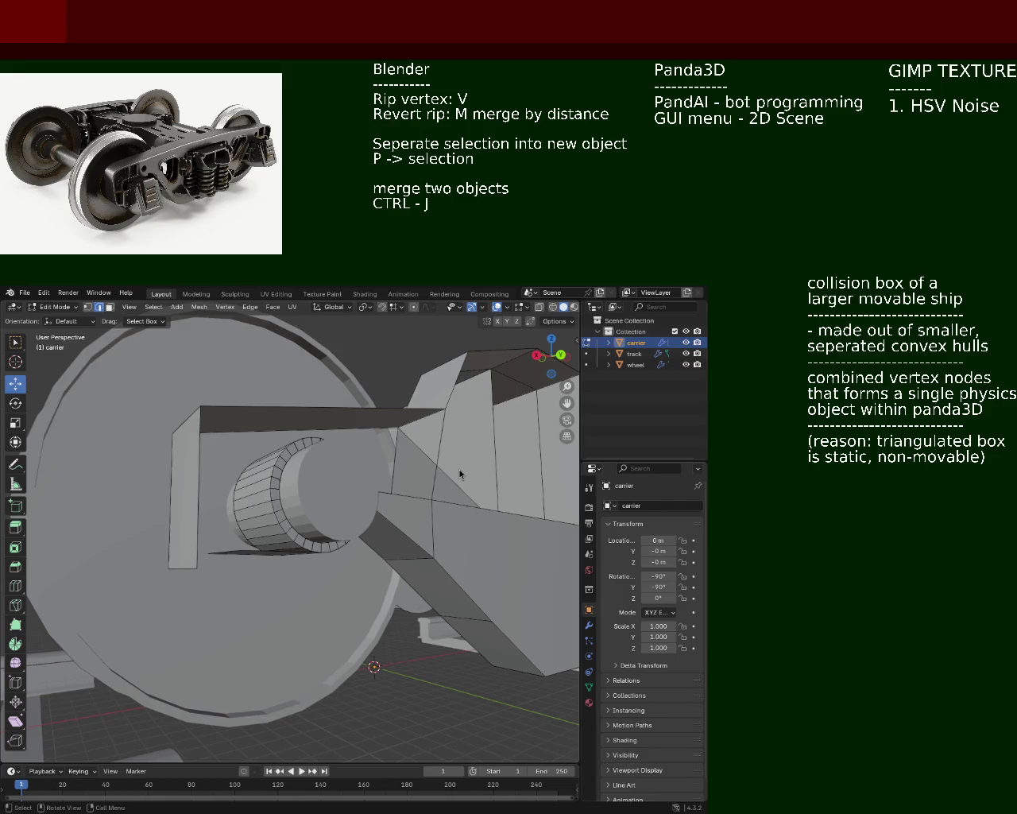
- Merge the two loose corner vertices near the axle at the last-selected vertex
{"action": "mouse_move", "coordinate": [203, 466]}
{"action": "middle_mouse_down"}
{"action": "mouse_move", "coordinate": [215, 480]}
{"action": "mouse_move", "coordinate": [182, 545]}
{"action": "mouse_move", "coordinate": [286, 507]}
{"action": "mouse_move", "coordinate": [178, 562]}
{"action": "middle_mouse_up"}
{"action": "left_click", "coordinate": [88, 308]}
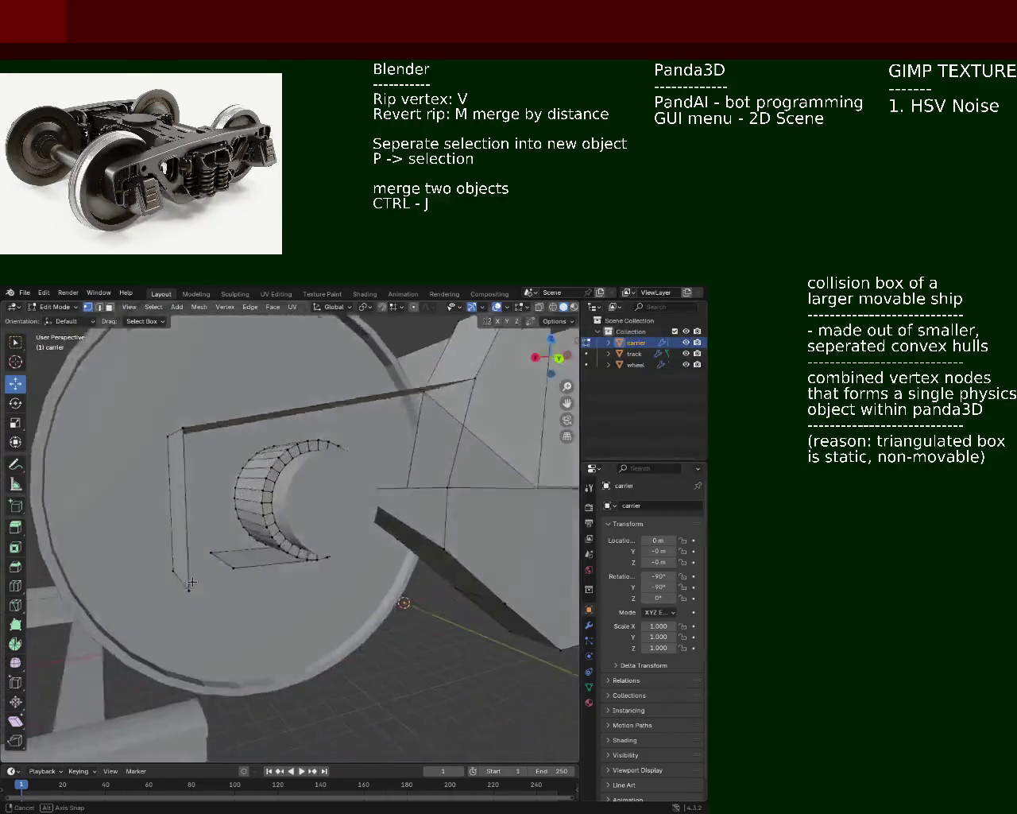
{"action": "left_click", "coordinate": [175, 577]}
{"action": "left_click", "coordinate": [218, 554], "text": "shift"}
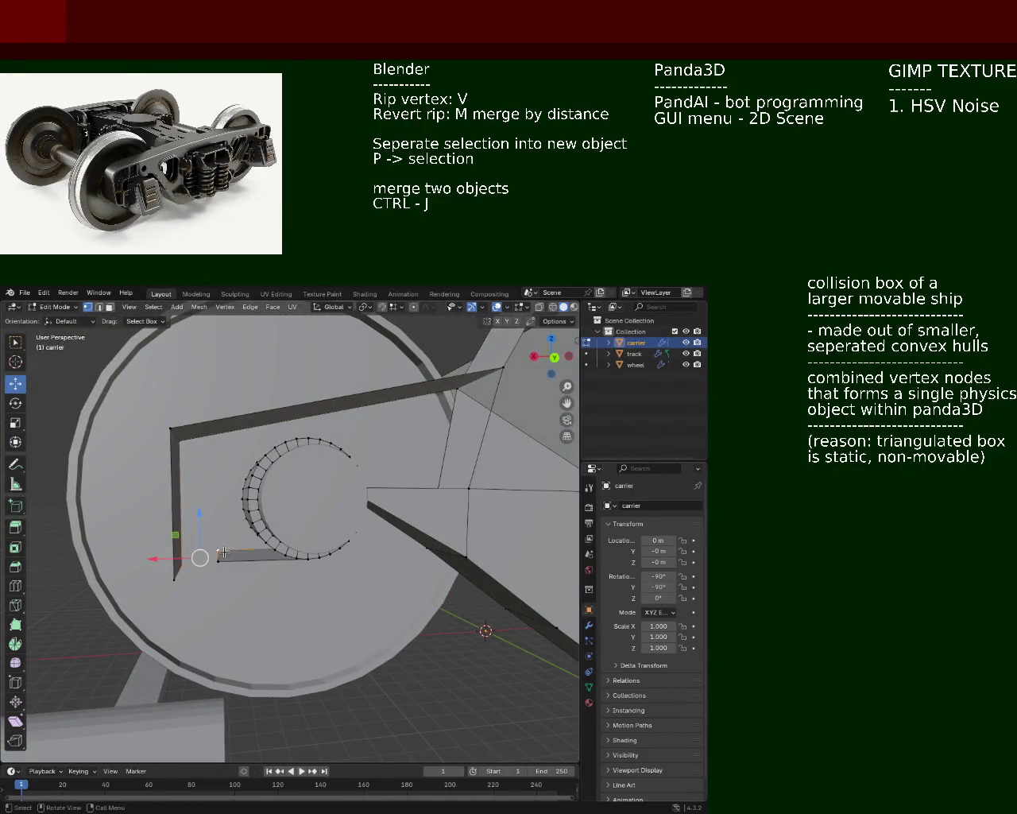
{"action": "key", "text": "m"}
{"action": "key", "text": "Escape"}
{"action": "left_click", "coordinate": [175, 577]}
{"action": "left_click", "coordinate": [221, 561], "text": "shift"}
{"action": "key", "text": "m"}
{"action": "left_click", "coordinate": [224, 562]}
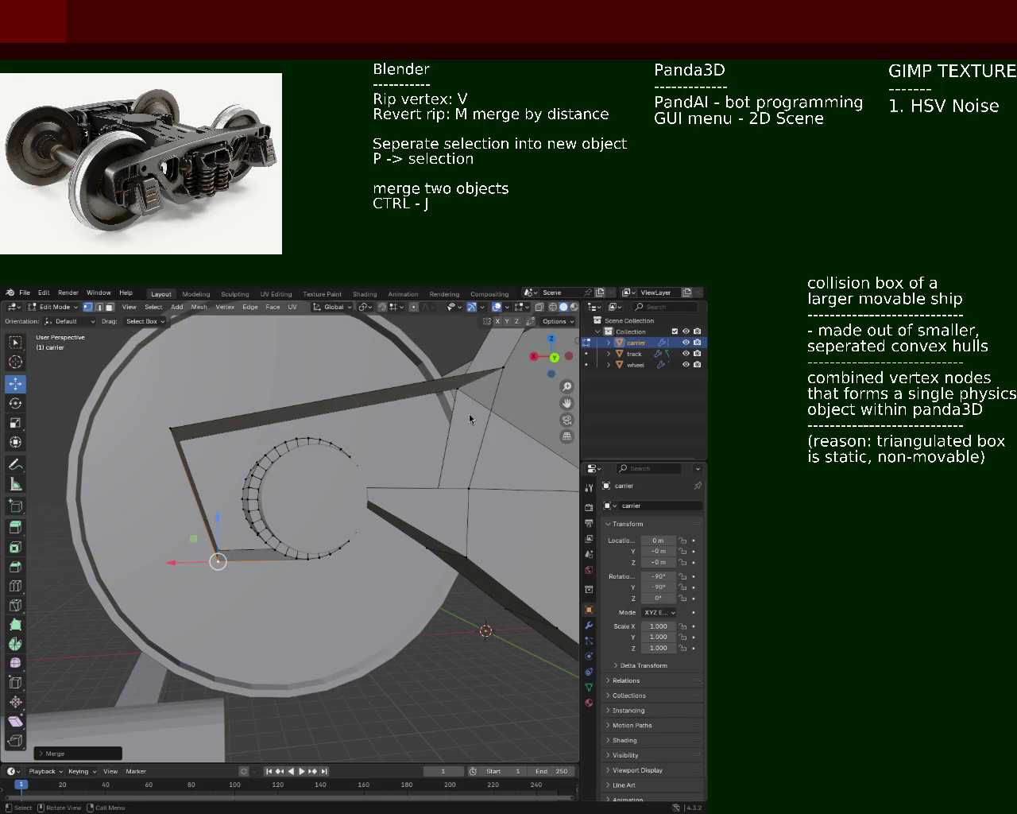
{"action": "middle_click_drag", "start_coordinate": [285, 478], "coordinate": [250, 474]}
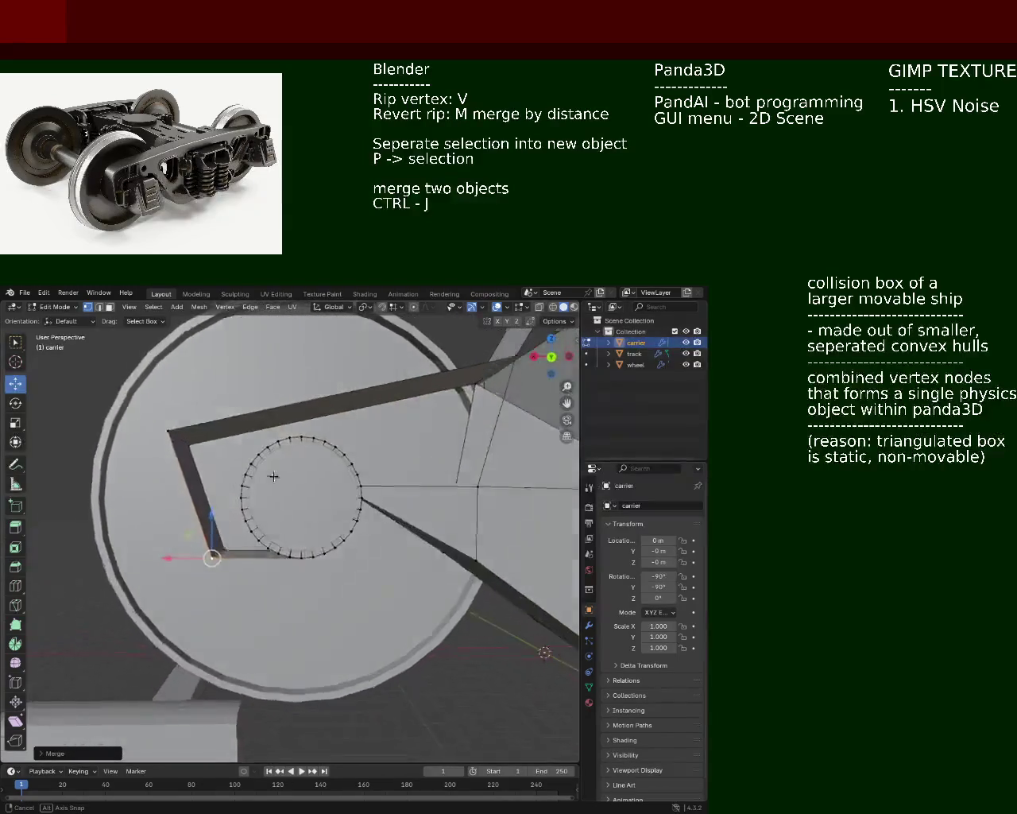
{"action": "mouse_move", "coordinate": [250, 475]}
{"action": "middle_mouse_down"}
{"action": "mouse_move", "coordinate": [400, 527]}
{"action": "mouse_move", "coordinate": [175, 517]}
{"action": "mouse_move", "coordinate": [386, 552]}
{"action": "middle_mouse_up"}
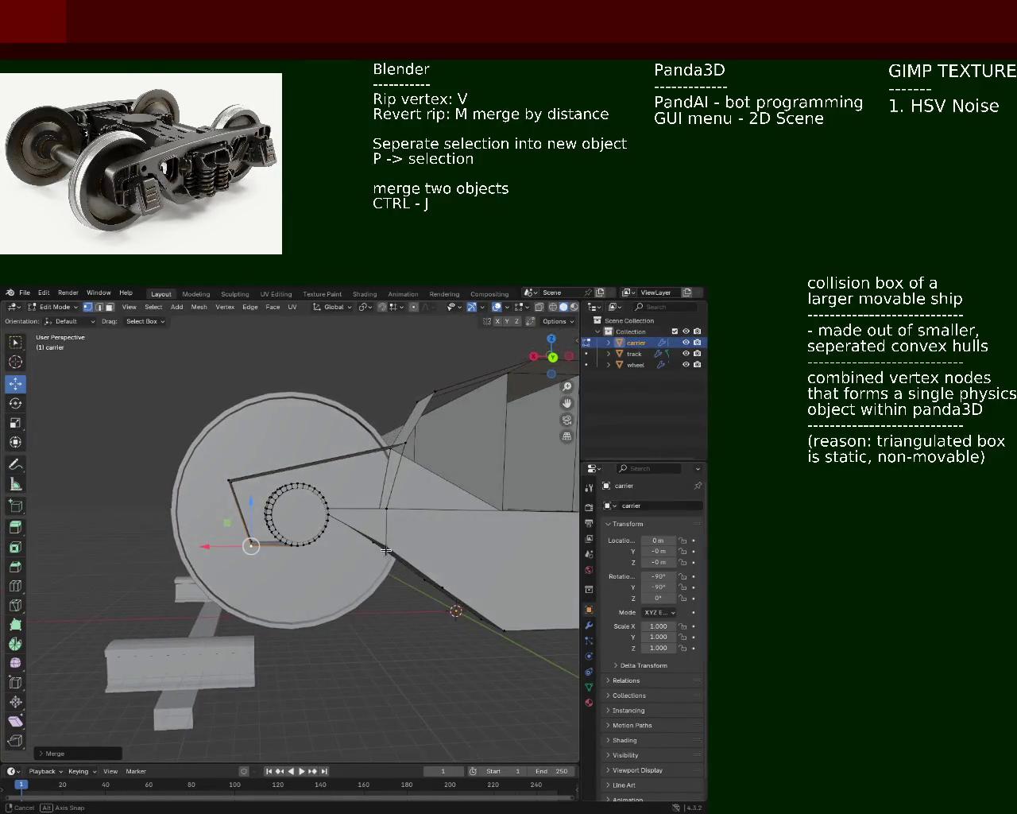
{"action": "middle_click_drag", "start_coordinate": [337, 517], "coordinate": [266, 474]}
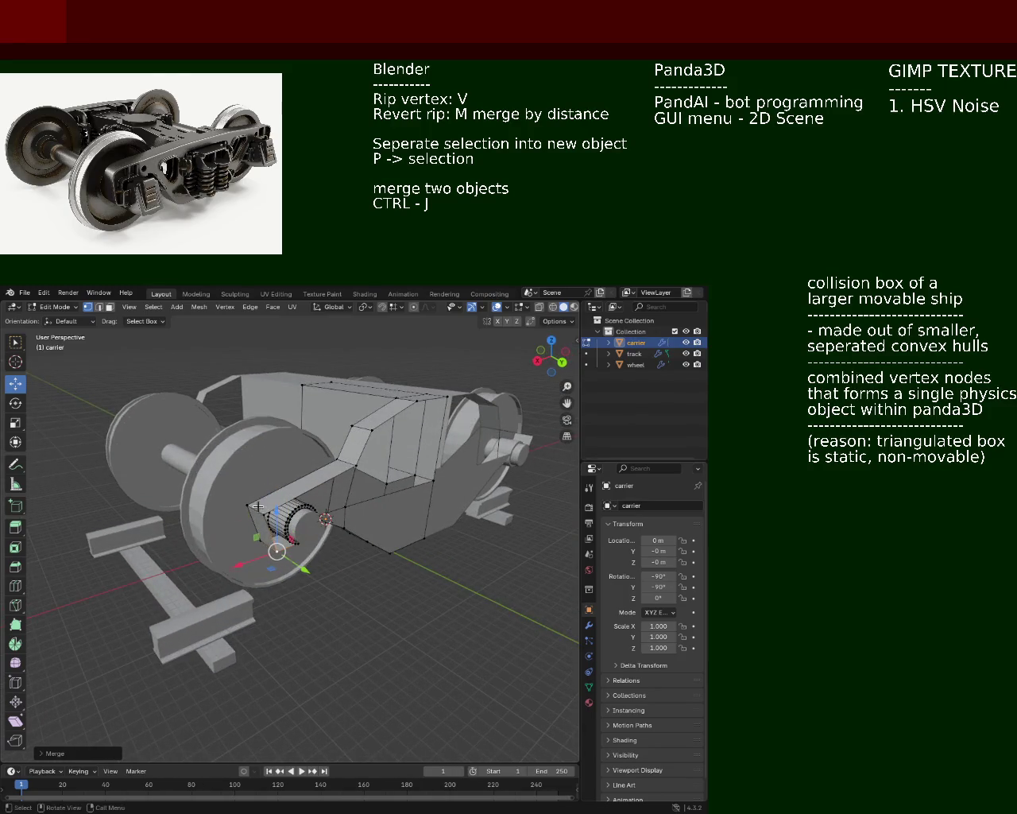
- Move the edge near the cylinder end vertically along Z
{"action": "left_click", "coordinate": [261, 511]}
{"action": "left_click", "coordinate": [99, 309]}
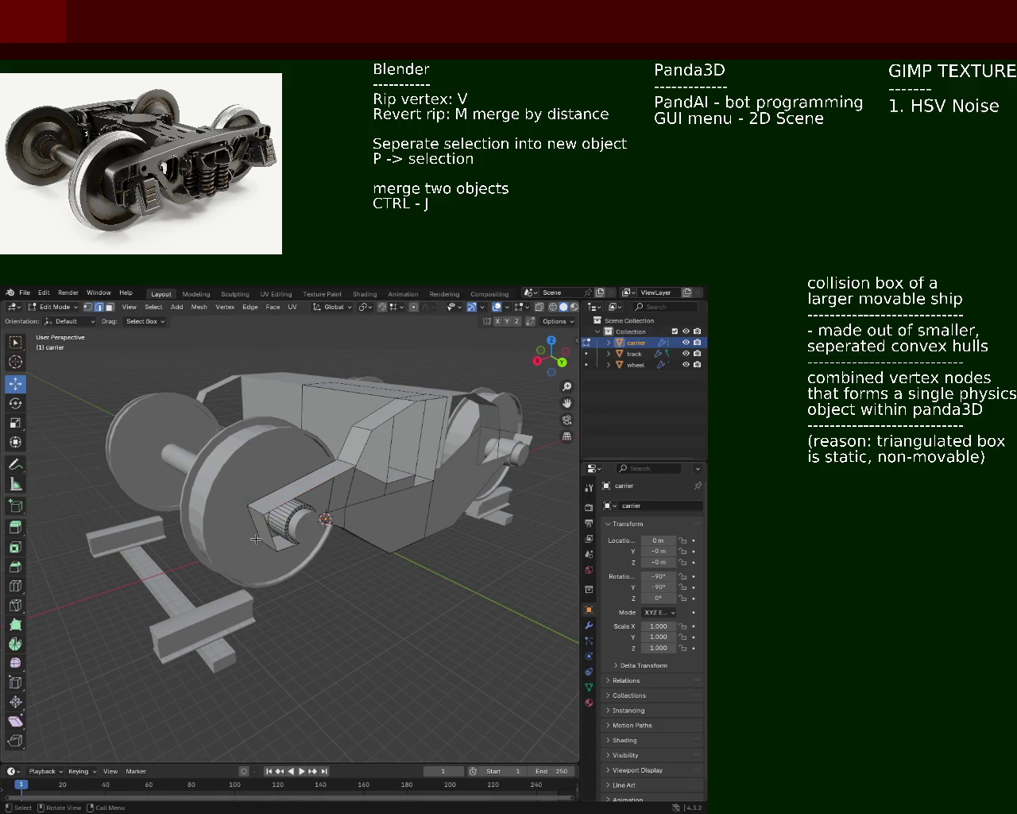
{"action": "left_click_drag", "start_coordinate": [261, 513], "coordinate": [241, 494]}
{"action": "key", "text": "g"}
{"action": "key", "text": "x"}
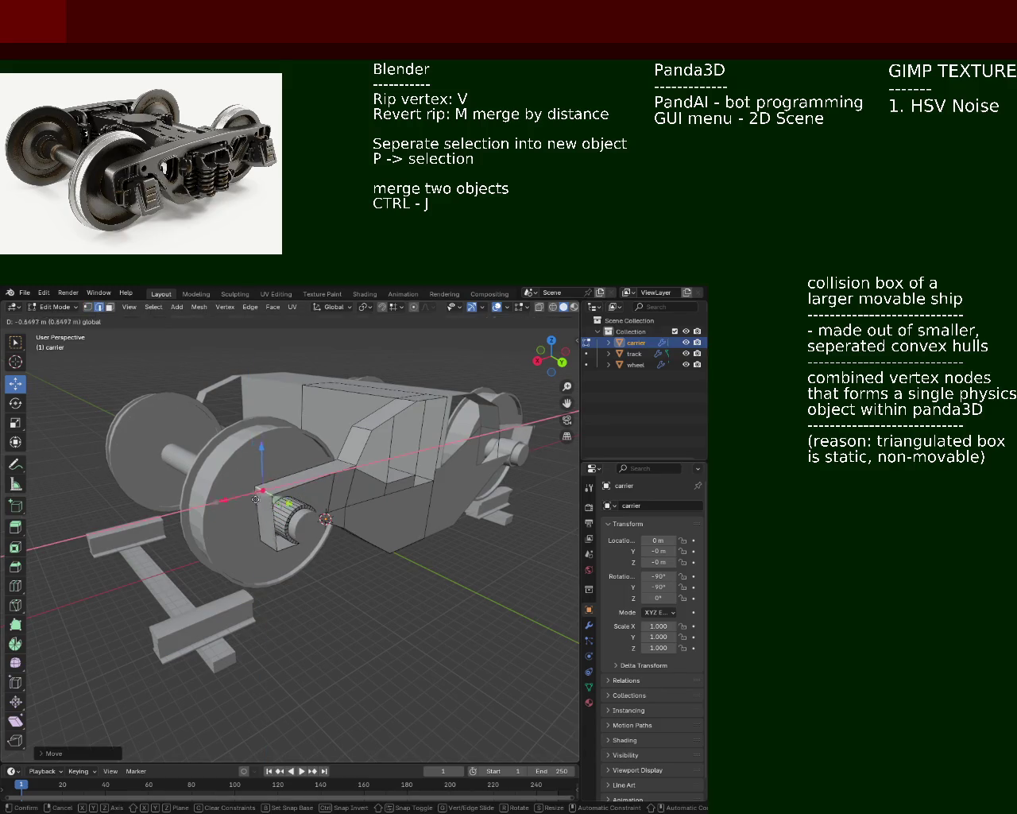
{"action": "key", "text": "z"}
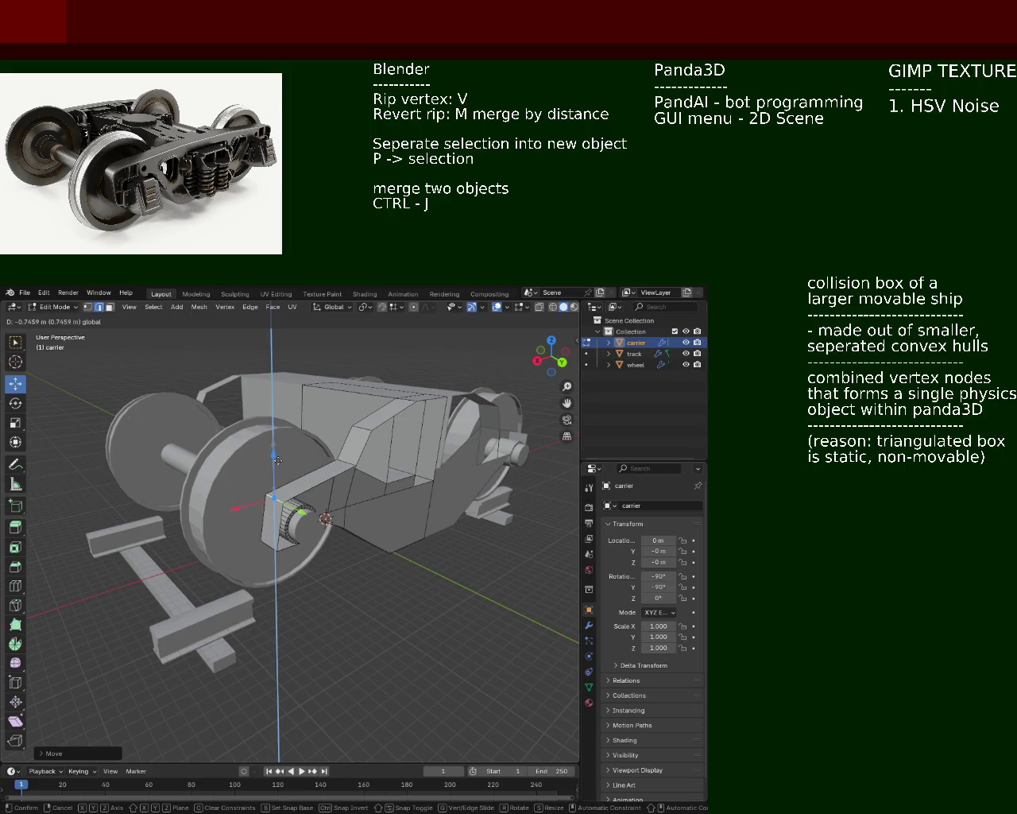
{"action": "key", "text": "Return"}
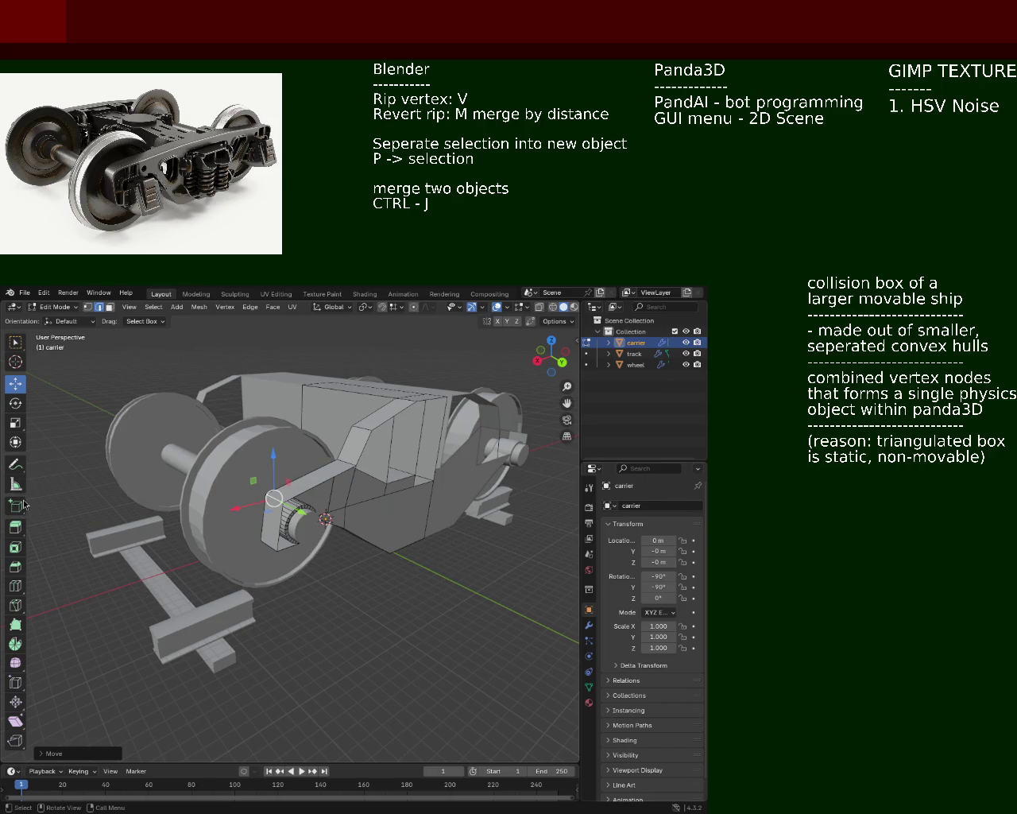
{"action": "mouse_move", "coordinate": [258, 533]}
{"action": "middle_mouse_down"}
{"action": "mouse_move", "coordinate": [289, 536]}
{"action": "mouse_move", "coordinate": [391, 492]}
{"action": "mouse_move", "coordinate": [442, 572]}
{"action": "middle_mouse_up"}
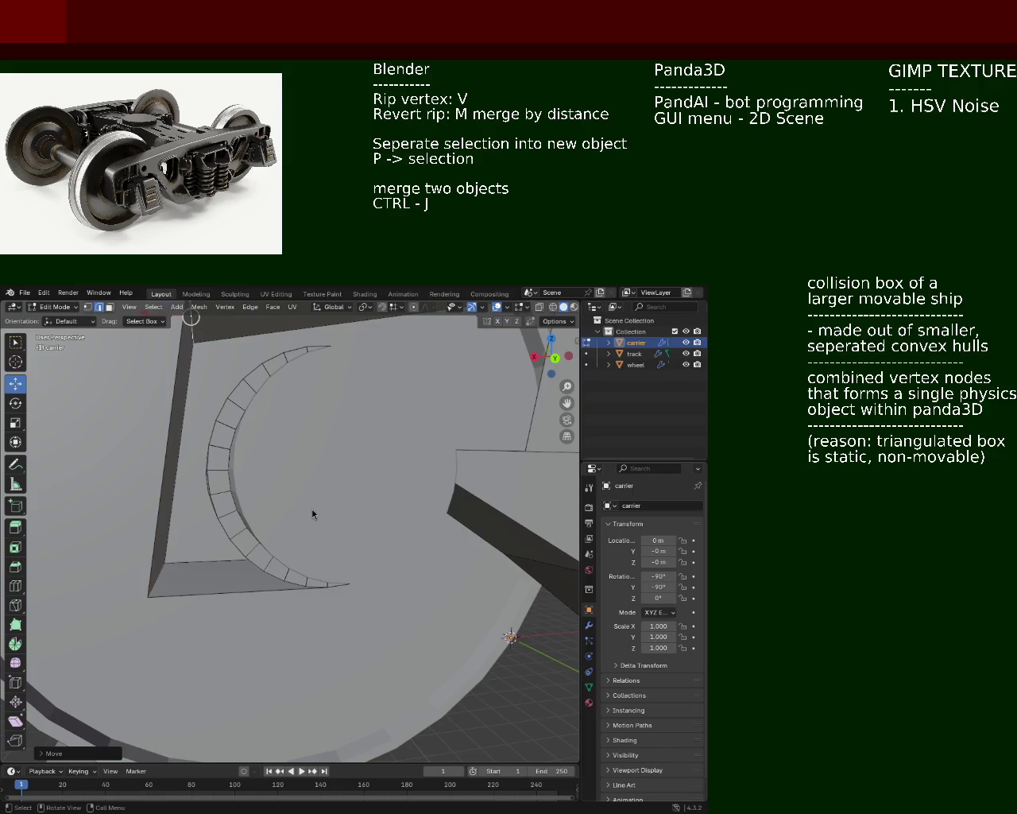
- Raise a side-frame vertex upward along the Z axis
{"action": "key", "text": "g"}
{"action": "key", "text": "x"}
{"action": "mouse_move", "coordinate": [282, 496]}
{"action": "middle_mouse_down"}
{"action": "mouse_move", "coordinate": [266, 489]}
{"action": "mouse_move", "coordinate": [269, 457]}
{"action": "middle_mouse_up"}
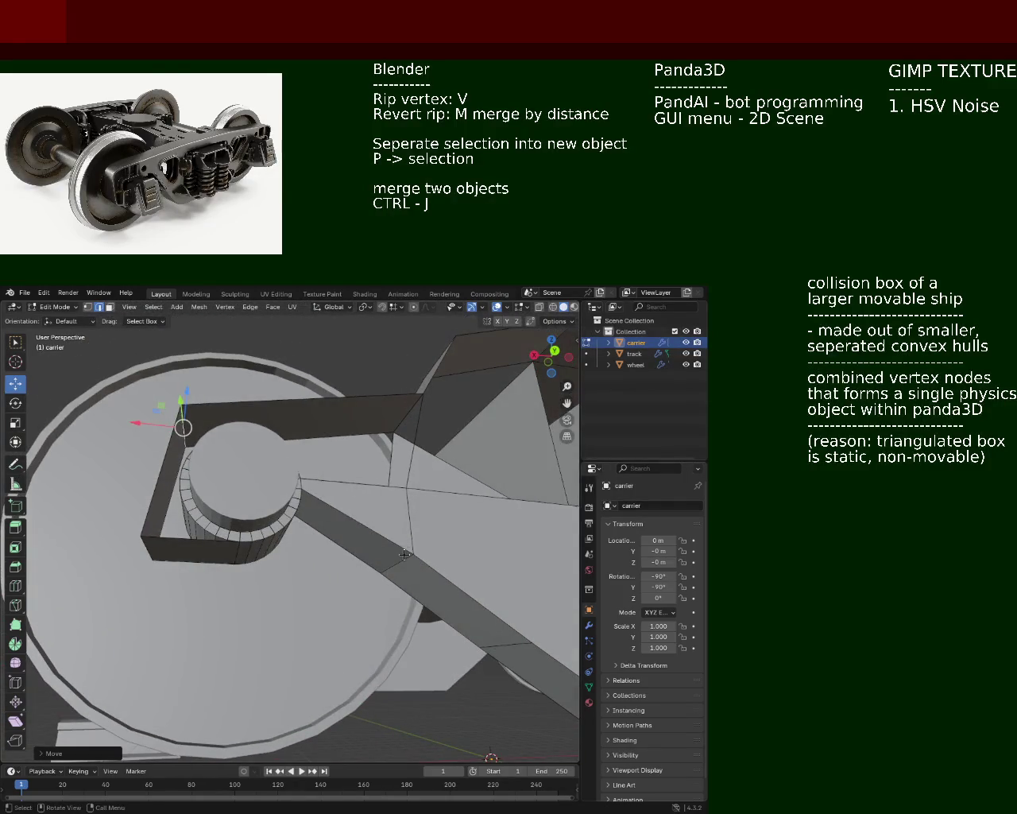
{"action": "left_click", "coordinate": [370, 548]}
{"action": "middle_click_drag", "start_coordinate": [371, 549], "coordinate": [357, 558]}
{"action": "key", "text": "g"}
{"action": "key", "text": "z"}
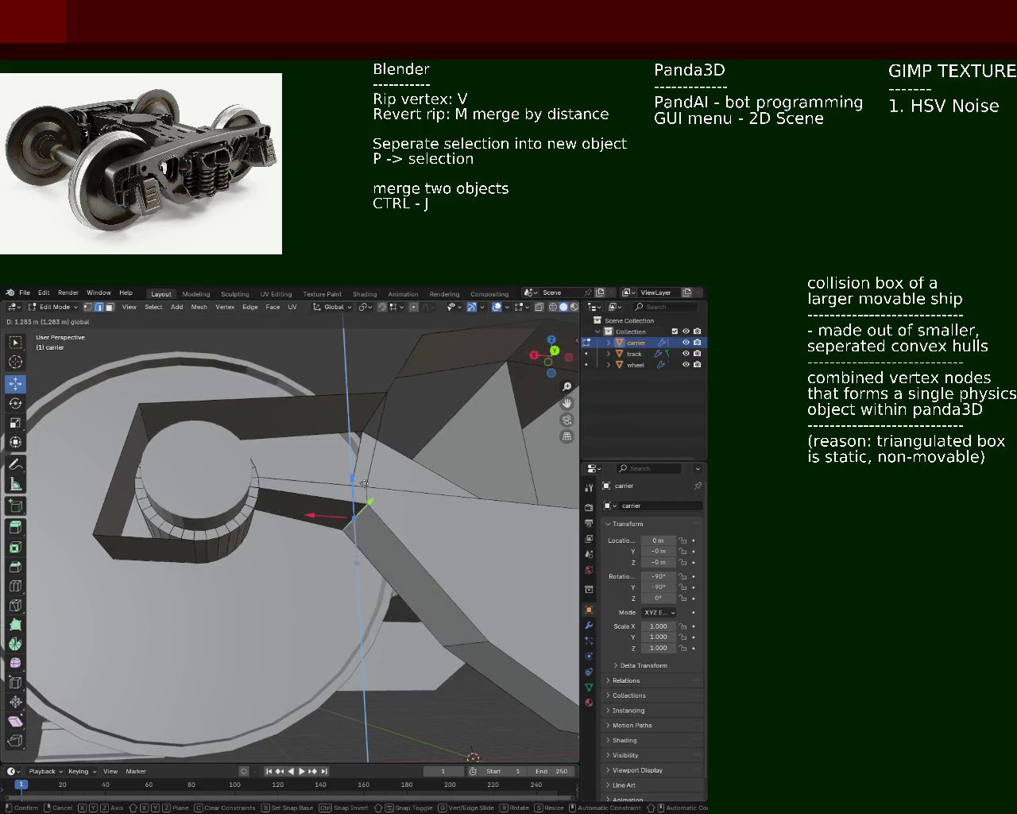
{"action": "left_click", "coordinate": [356, 501]}
- Move the box's front-left corner vertex outward, then up along Z
{"action": "mouse_move", "coordinate": [356, 501]}
{"action": "middle_mouse_down"}
{"action": "mouse_move", "coordinate": [289, 497]}
{"action": "mouse_move", "coordinate": [158, 455]}
{"action": "middle_mouse_up"}
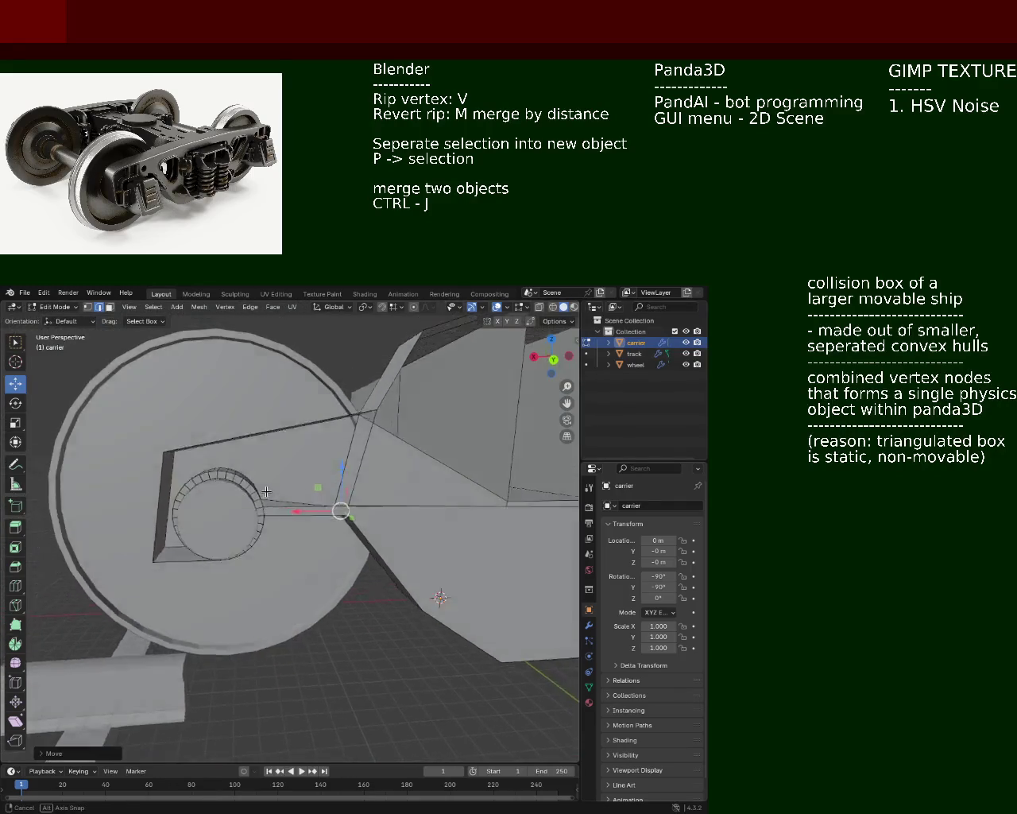
{"action": "left_click", "coordinate": [163, 451]}
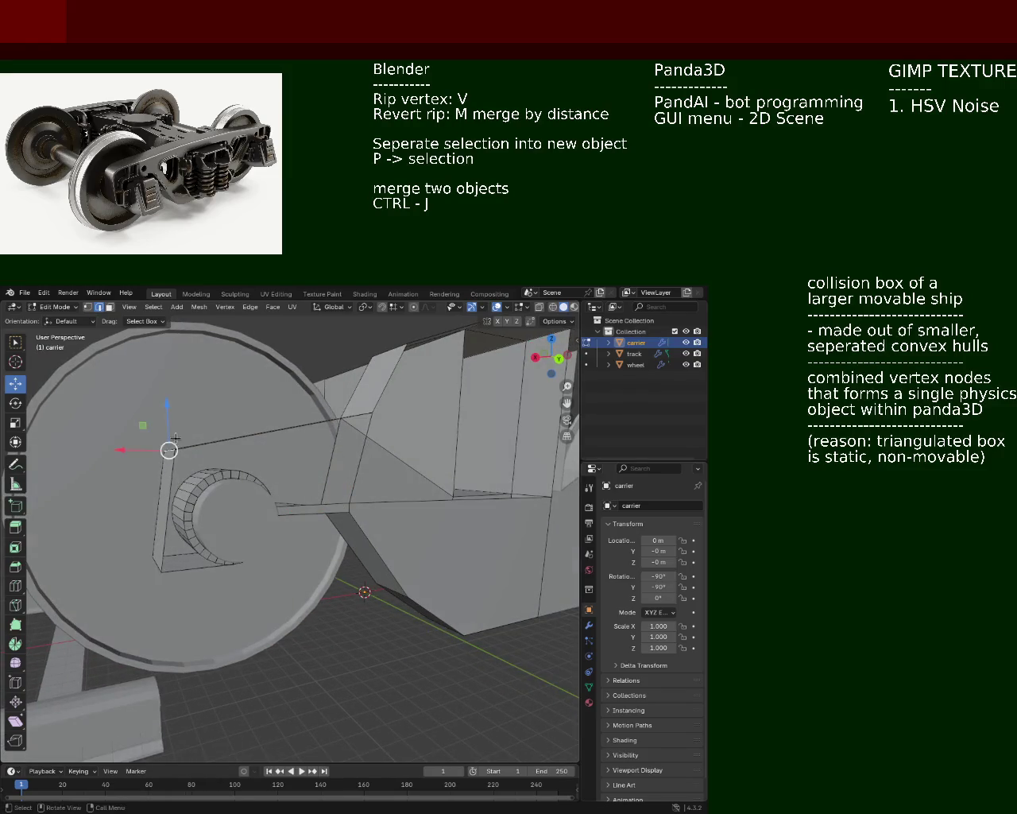
{"action": "key", "text": "g"}
{"action": "left_click", "coordinate": [140, 432]}
{"action": "key", "text": "g"}
{"action": "key", "text": "z"}
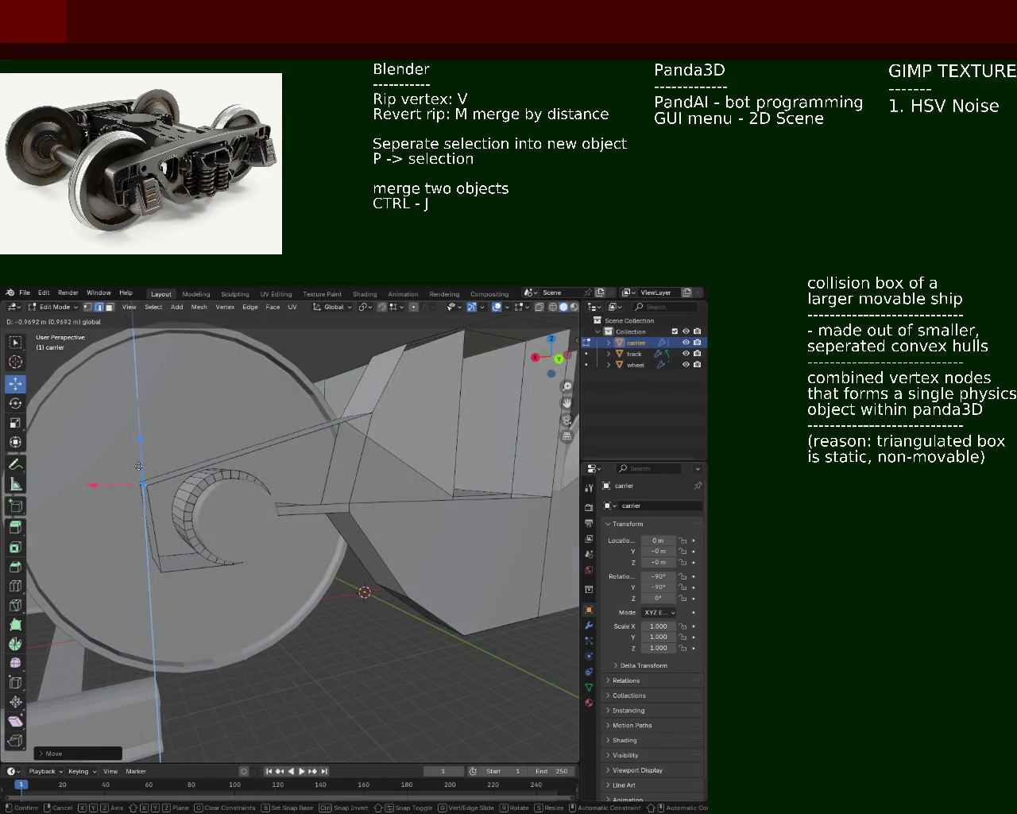
{"action": "left_click", "coordinate": [140, 437]}
{"action": "mouse_move", "coordinate": [140, 437]}
{"action": "middle_mouse_down"}
{"action": "mouse_move", "coordinate": [262, 526]}
{"action": "mouse_move", "coordinate": [310, 579]}
{"action": "mouse_move", "coordinate": [215, 582]}
{"action": "middle_mouse_up"}
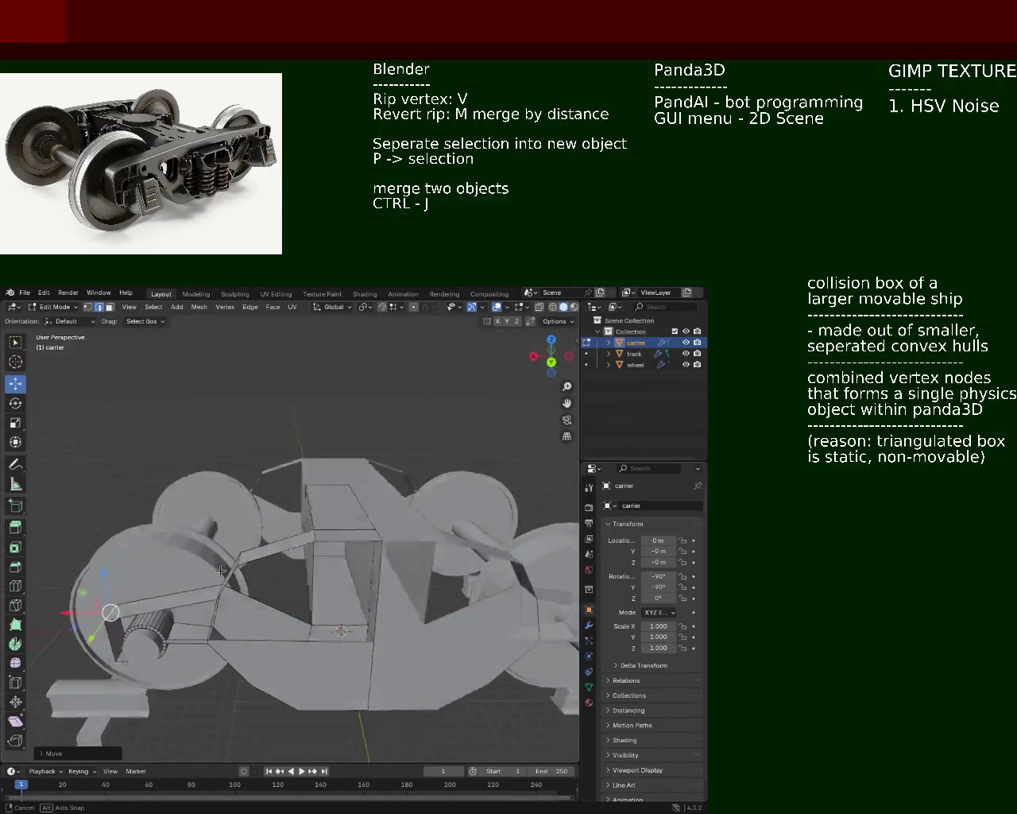
{"action": "middle_click_drag", "start_coordinate": [214, 582], "coordinate": [470, 639]}
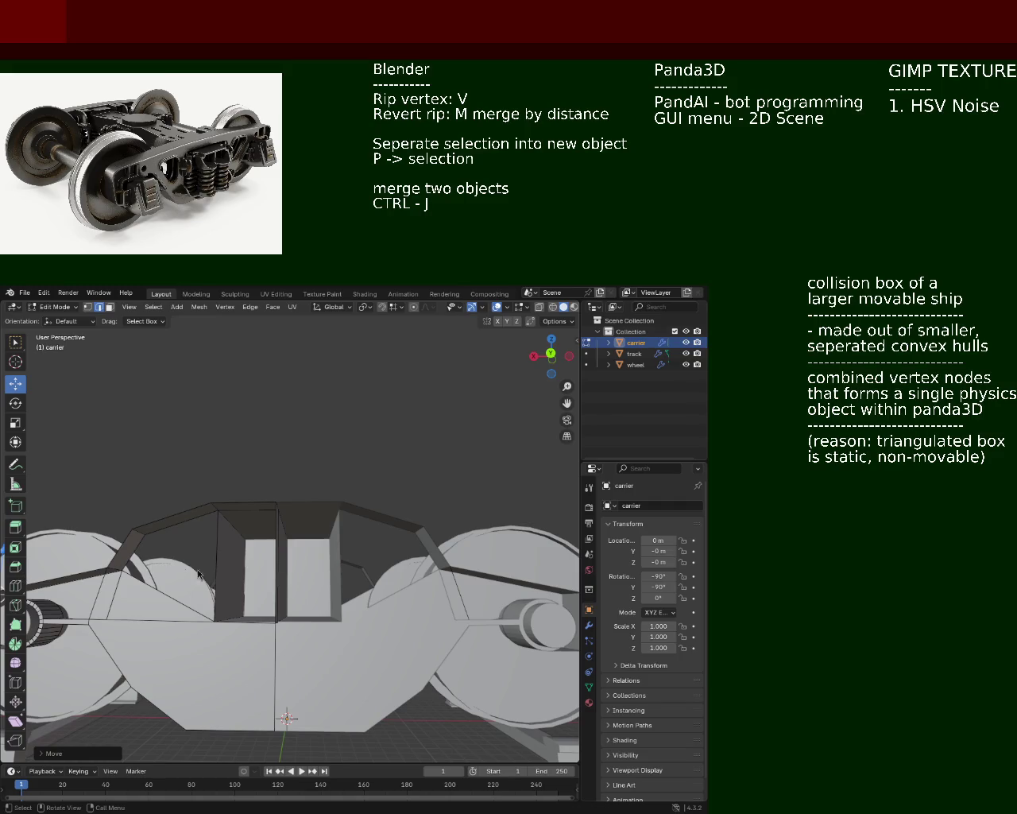
- Select the carrier's side outline vertices and fill them with a new face
{"action": "mouse_move", "coordinate": [256, 436]}
{"action": "middle_mouse_down"}
{"action": "mouse_move", "coordinate": [259, 499]}
{"action": "mouse_move", "coordinate": [273, 495]}
{"action": "mouse_move", "coordinate": [380, 548]}
{"action": "mouse_move", "coordinate": [277, 587]}
{"action": "mouse_move", "coordinate": [141, 391]}
{"action": "middle_mouse_up"}
{"action": "scroll", "coordinate": [273, 495], "scroll_direction": "up", "scroll_amount": 5}
{"action": "scroll", "coordinate": [273, 495], "scroll_direction": "down", "scroll_amount": 5}
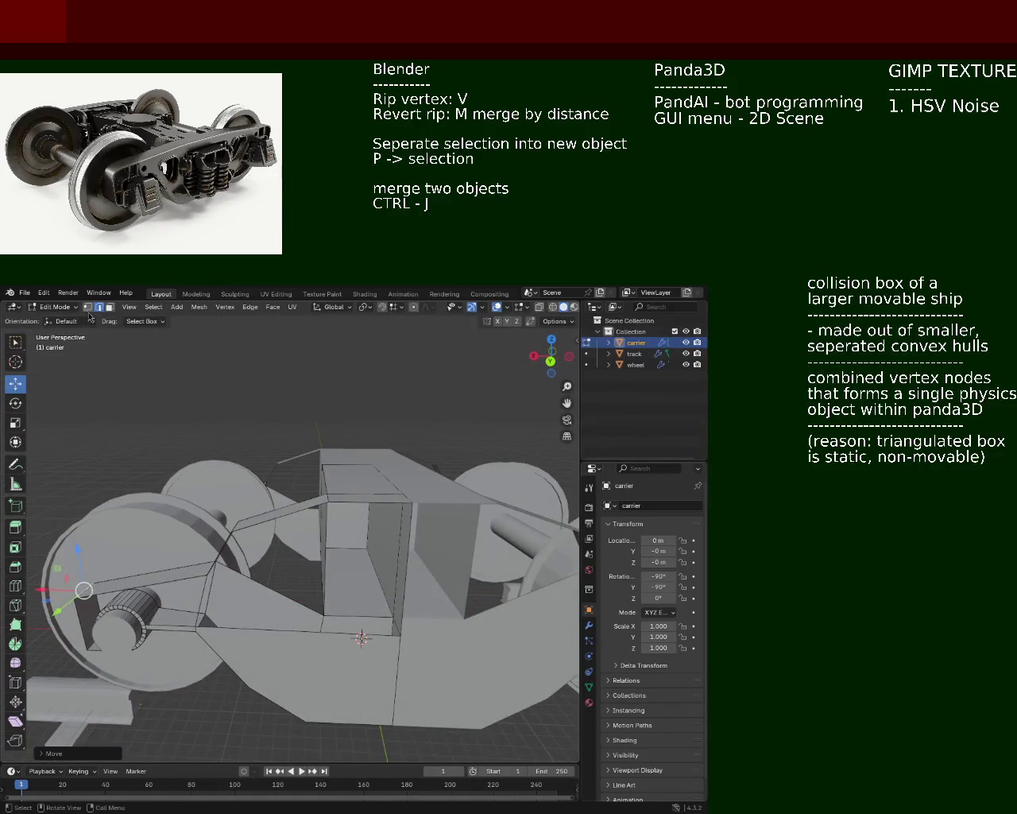
{"action": "left_click", "coordinate": [144, 632], "text": "alt"}
{"action": "scroll", "coordinate": [202, 629], "scroll_direction": "up", "scroll_amount": 4}
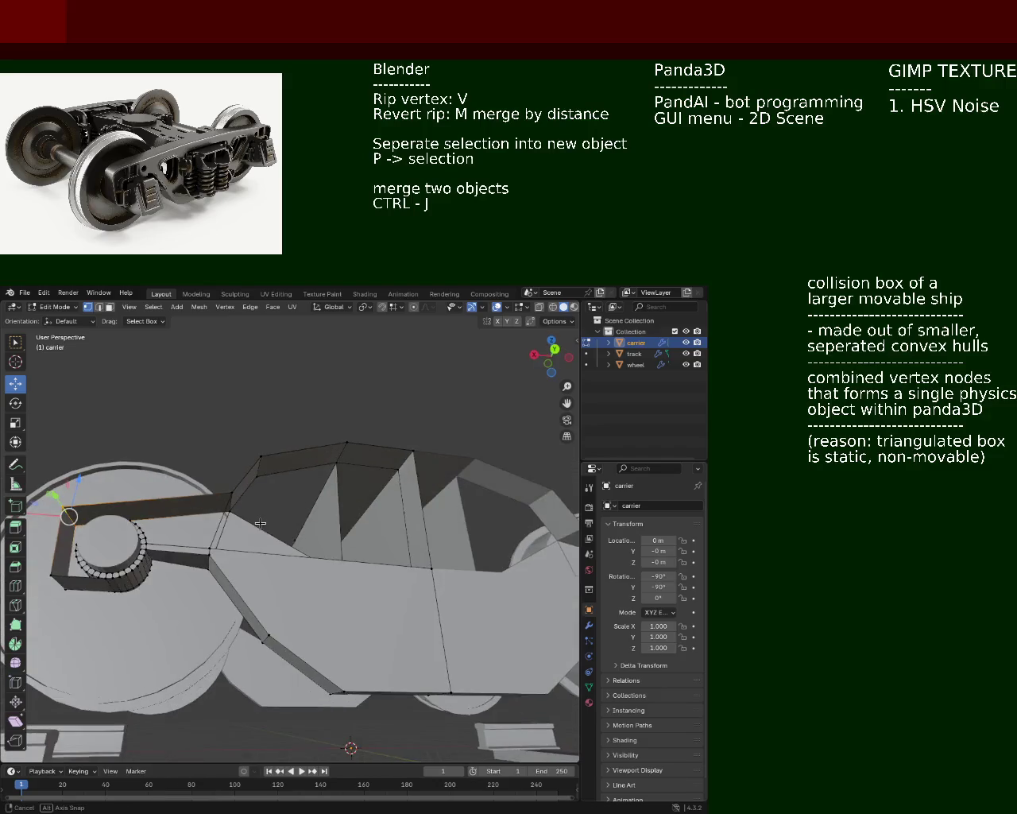
{"action": "middle_click_drag", "start_coordinate": [201, 629], "coordinate": [268, 470]}
{"action": "scroll", "coordinate": [218, 603], "scroll_direction": "down", "scroll_amount": 3}
{"action": "left_click", "coordinate": [150, 621], "text": "alt"}
{"action": "middle_click_drag", "start_coordinate": [150, 621], "coordinate": [307, 474]}
{"action": "left_click", "coordinate": [460, 437], "text": "shift"}
{"action": "left_click", "coordinate": [477, 660], "text": "shift"}
{"action": "key", "text": "f"}
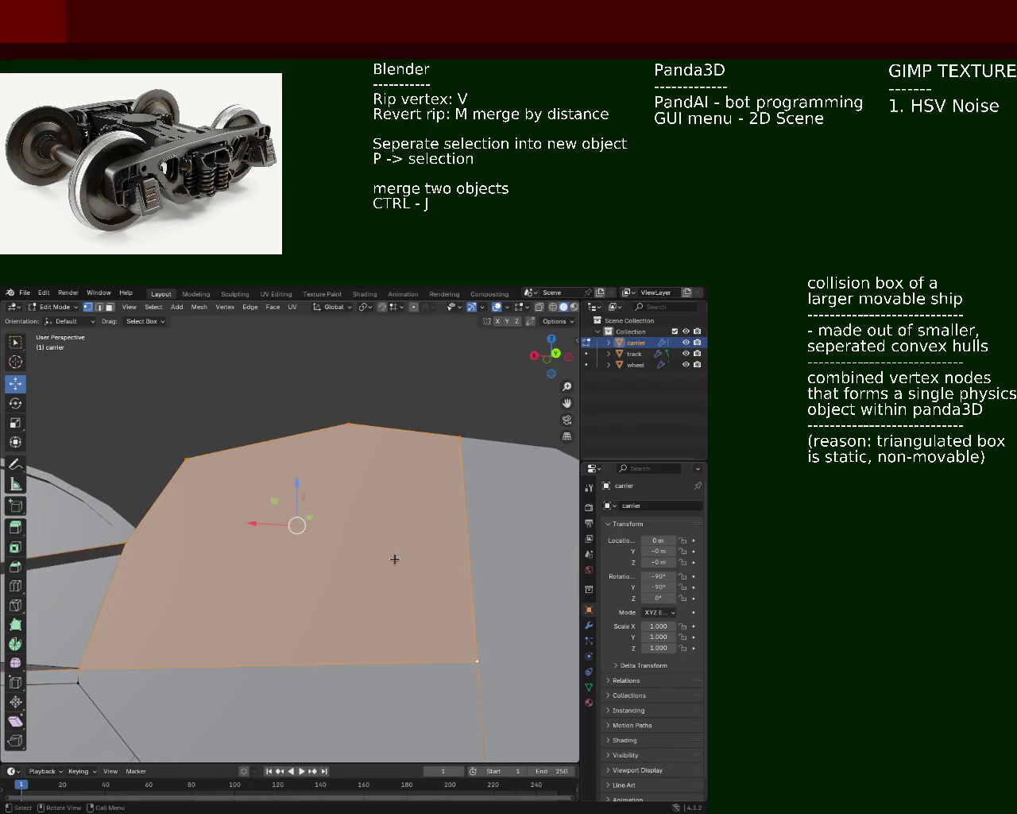
- Move one outline vertex along X and raise another along Z
{"action": "scroll", "coordinate": [395, 559], "scroll_direction": "down", "scroll_amount": 3}
{"action": "mouse_move", "coordinate": [375, 557]}
{"action": "middle_mouse_down"}
{"action": "mouse_move", "coordinate": [295, 609]}
{"action": "mouse_move", "coordinate": [419, 511]}
{"action": "mouse_move", "coordinate": [300, 523]}
{"action": "mouse_move", "coordinate": [330, 579]}
{"action": "middle_mouse_up"}
{"action": "scroll", "coordinate": [315, 563], "scroll_direction": "down", "scroll_amount": 3}
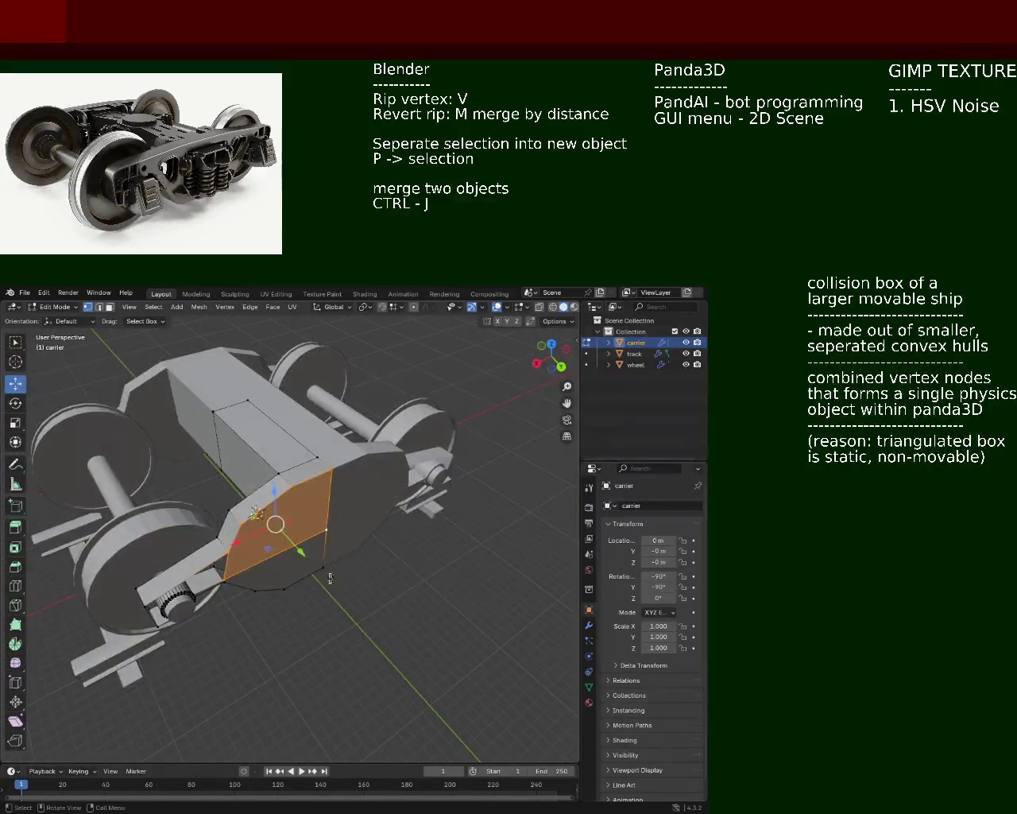
{"action": "scroll", "coordinate": [330, 579], "scroll_direction": "up", "scroll_amount": 3}
{"action": "mouse_move", "coordinate": [391, 529]}
{"action": "middle_mouse_down"}
{"action": "mouse_move", "coordinate": [241, 485]}
{"action": "mouse_move", "coordinate": [251, 497]}
{"action": "middle_mouse_up"}
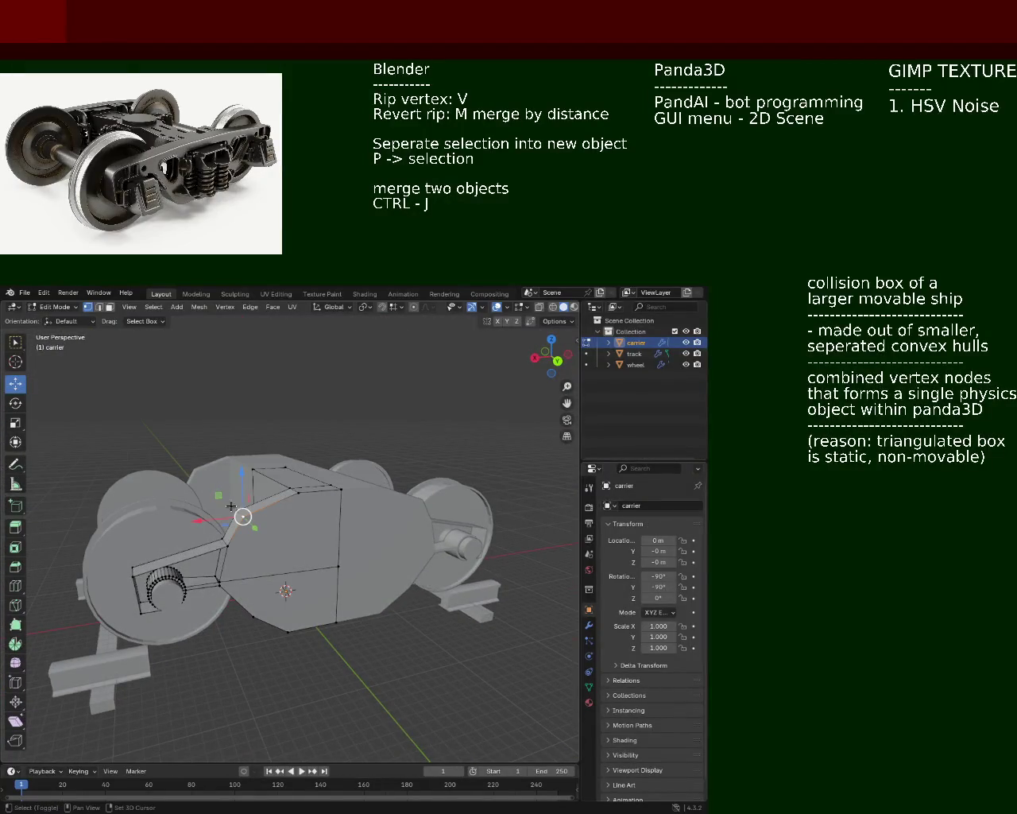
{"action": "left_click_drag", "start_coordinate": [213, 514], "coordinate": [246, 515]}
{"action": "middle_click_drag", "start_coordinate": [246, 514], "coordinate": [257, 493]}
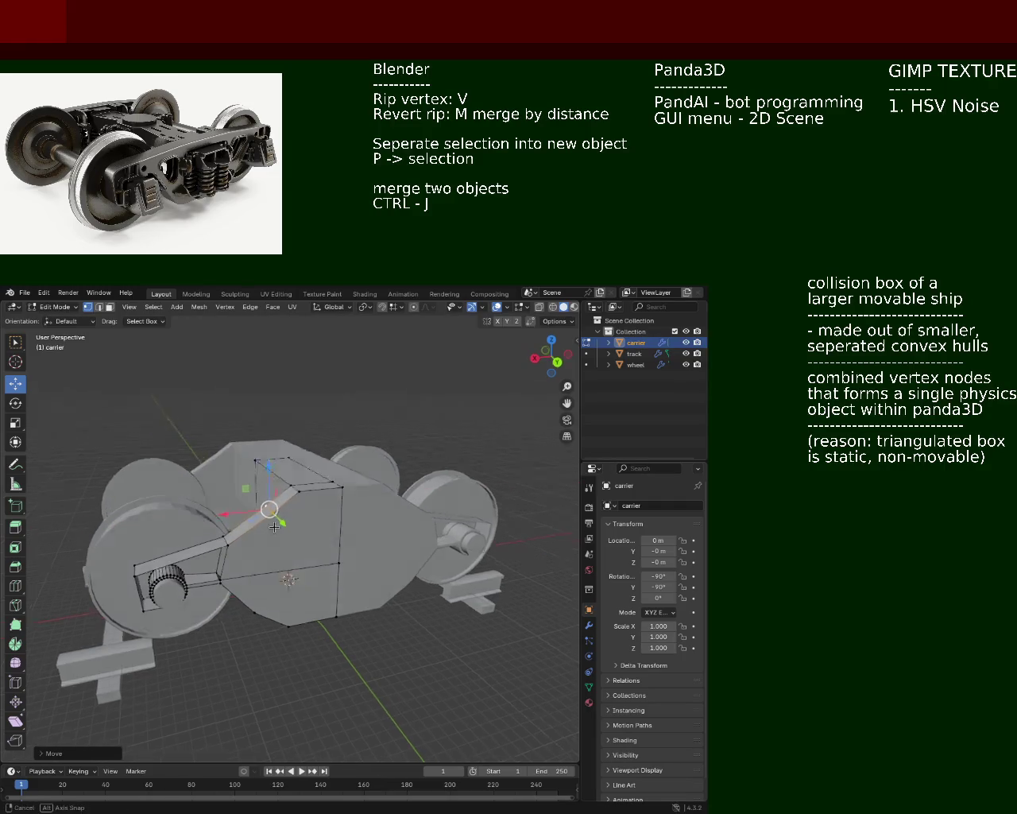
{"action": "left_click_drag", "start_coordinate": [269, 468], "coordinate": [266, 455]}
{"action": "mouse_move", "coordinate": [267, 455]}
{"action": "middle_mouse_down"}
{"action": "mouse_move", "coordinate": [280, 560]}
{"action": "mouse_move", "coordinate": [262, 518]}
{"action": "mouse_move", "coordinate": [349, 566]}
{"action": "mouse_move", "coordinate": [170, 482]}
{"action": "mouse_move", "coordinate": [321, 474]}
{"action": "mouse_move", "coordinate": [220, 484]}
{"action": "middle_mouse_up"}
- Save the project as train.blend
{"action": "key", "text": "ctrl+s"}
{"action": "scroll", "coordinate": [170, 482], "scroll_direction": "up", "scroll_amount": 4}
{"action": "scroll", "coordinate": [265, 498], "scroll_direction": "down", "scroll_amount": 1}
{"action": "scroll", "coordinate": [281, 515], "scroll_direction": "down", "scroll_amount": 1}
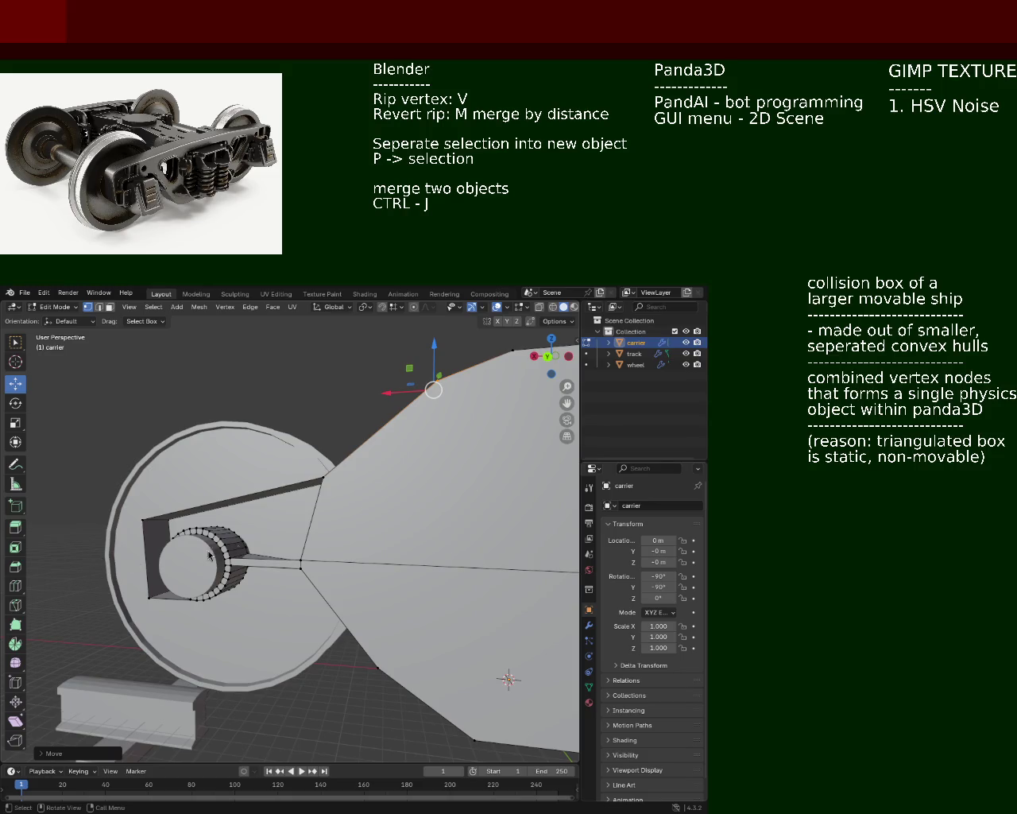
{"action": "scroll", "coordinate": [249, 515], "scroll_direction": "up", "scroll_amount": 1}
{"action": "scroll", "coordinate": [249, 521], "scroll_direction": "up", "scroll_amount": 1}
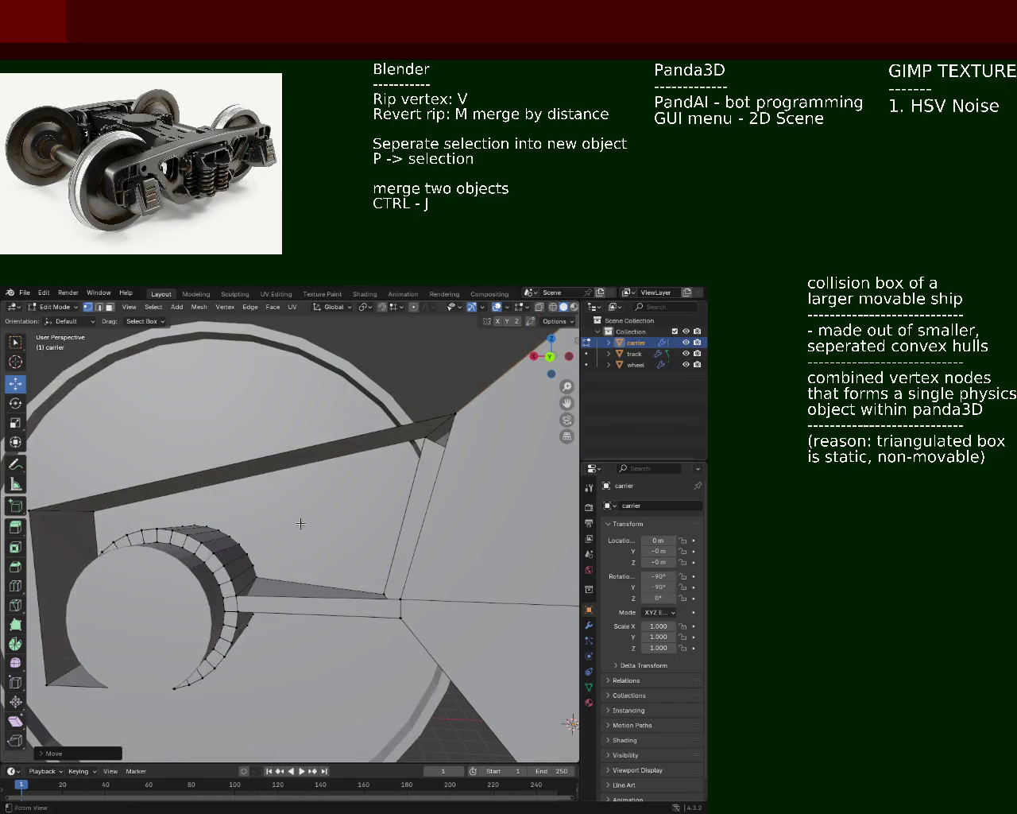
{"action": "scroll", "coordinate": [250, 532], "scroll_direction": "up", "scroll_amount": 1}
{"action": "scroll", "coordinate": [252, 544], "scroll_direction": "up", "scroll_amount": 2}
{"action": "scroll", "coordinate": [252, 544], "scroll_direction": "up", "scroll_amount": 1}
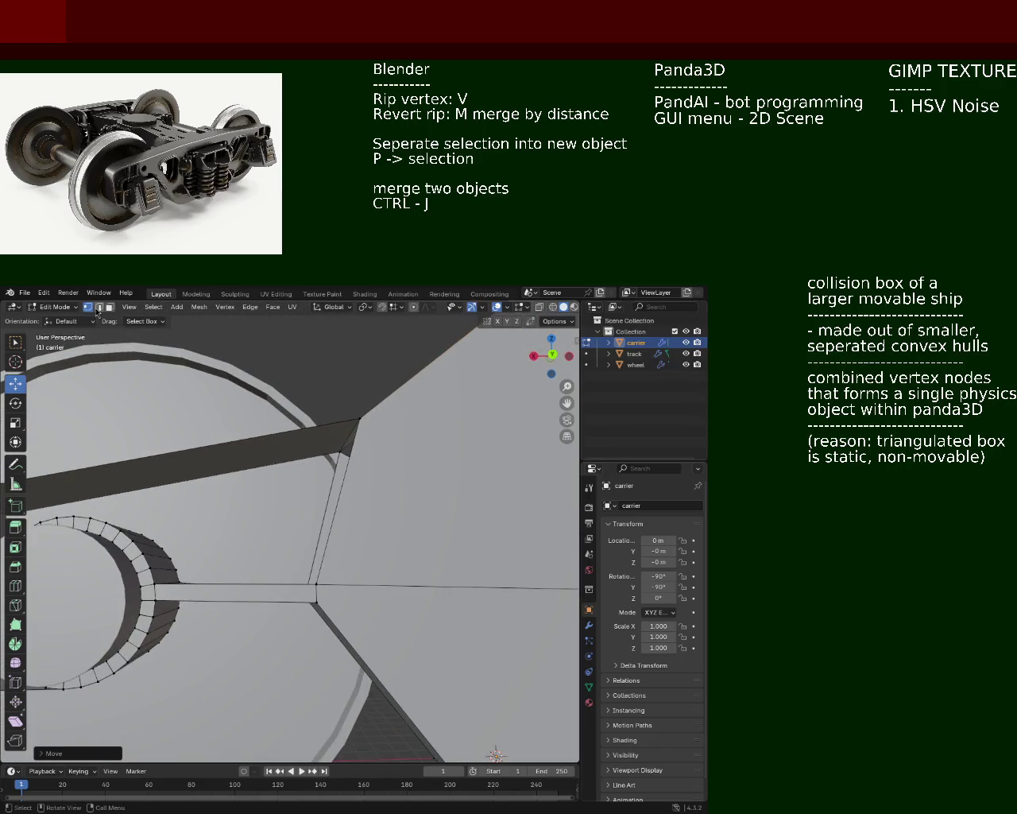
{"action": "left_click", "coordinate": [156, 571]}
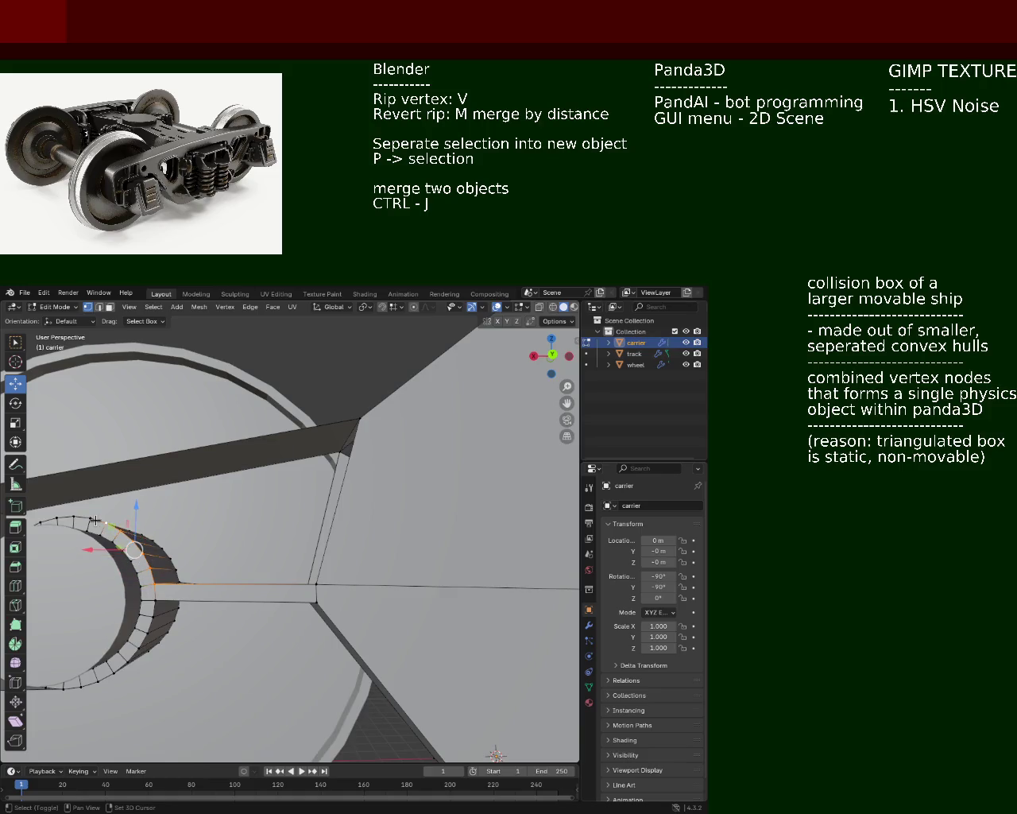
{"action": "key", "text": "KP_Decimal"}
{"action": "left_click", "coordinate": [359, 513], "text": "shift"}
{"action": "left_click", "coordinate": [344, 515], "text": "shift"}
{"action": "left_click", "coordinate": [327, 518], "text": "shift"}
{"action": "left_click", "coordinate": [310, 523], "text": "shift"}
{"action": "left_click", "coordinate": [300, 533], "text": "shift"}
{"action": "left_click", "coordinate": [292, 548], "text": "shift"}
{"action": "left_click", "coordinate": [283, 564], "text": "shift"}
{"action": "left_click", "coordinate": [276, 580], "text": "shift"}
{"action": "left_click", "coordinate": [274, 593], "text": "shift"}
{"action": "left_click", "coordinate": [275, 605], "text": "shift"}
{"action": "left_click", "coordinate": [278, 617], "text": "shift"}
{"action": "left_click", "coordinate": [289, 644], "text": "shift"}
{"action": "left_click", "coordinate": [301, 658], "text": "shift"}
{"action": "left_click", "coordinate": [315, 670], "text": "shift"}
{"action": "left_click", "coordinate": [329, 678], "text": "shift"}
{"action": "mouse_move", "coordinate": [350, 661]}
{"action": "middle_mouse_down"}
{"action": "mouse_move", "coordinate": [297, 552]}
{"action": "mouse_move", "coordinate": [297, 602]}
{"action": "middle_mouse_up"}
{"action": "left_click", "coordinate": [300, 565], "text": "shift"}
{"action": "left_click", "coordinate": [317, 570], "text": "shift"}
{"action": "left_click", "coordinate": [184, 569], "text": "shift"}
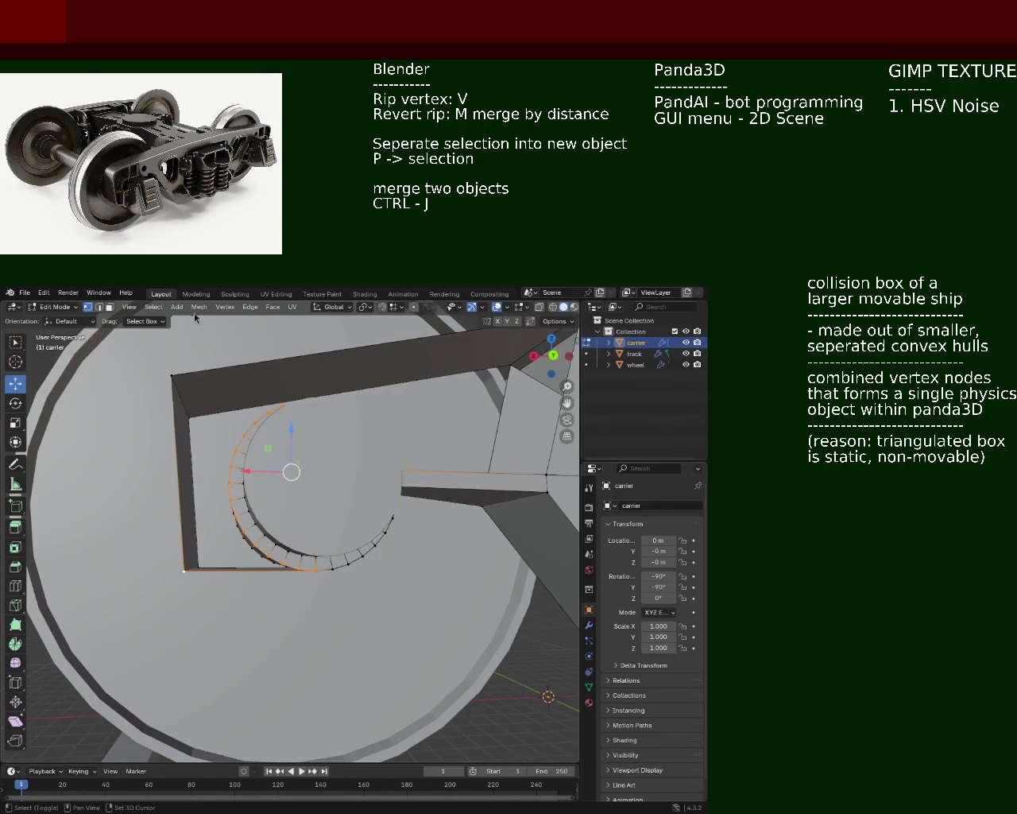
{"action": "left_click", "coordinate": [172, 374], "text": "shift"}
{"action": "mouse_move", "coordinate": [172, 374]}
{"action": "middle_mouse_down"}
{"action": "mouse_move", "coordinate": [237, 468]}
{"action": "mouse_move", "coordinate": [203, 491]}
{"action": "middle_mouse_up"}
{"action": "left_click", "coordinate": [302, 526], "text": "shift"}
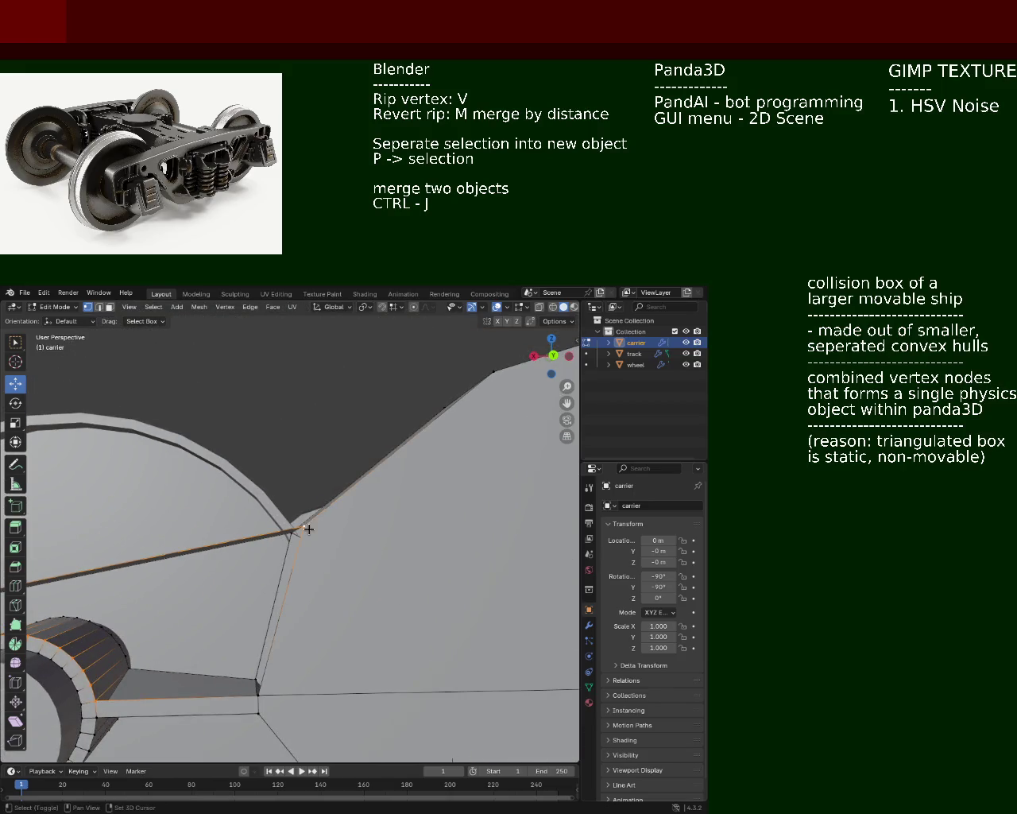
{"action": "left_click", "coordinate": [267, 692], "text": "shift"}
{"action": "mouse_move", "coordinate": [300, 620]}
{"action": "middle_mouse_down"}
{"action": "mouse_move", "coordinate": [277, 596]}
{"action": "mouse_move", "coordinate": [288, 575]}
{"action": "middle_mouse_up"}
{"action": "key", "text": "alt+a"}
{"action": "mouse_move", "coordinate": [357, 582]}
{"action": "middle_mouse_down"}
{"action": "mouse_move", "coordinate": [393, 565]}
{"action": "mouse_move", "coordinate": [368, 535]}
{"action": "mouse_move", "coordinate": [366, 575]}
{"action": "mouse_move", "coordinate": [472, 573]}
{"action": "mouse_move", "coordinate": [523, 635]}
{"action": "mouse_move", "coordinate": [393, 469]}
{"action": "mouse_move", "coordinate": [234, 525]}
{"action": "mouse_move", "coordinate": [313, 454]}
{"action": "mouse_move", "coordinate": [282, 564]}
{"action": "mouse_move", "coordinate": [373, 413]}
{"action": "middle_mouse_up"}
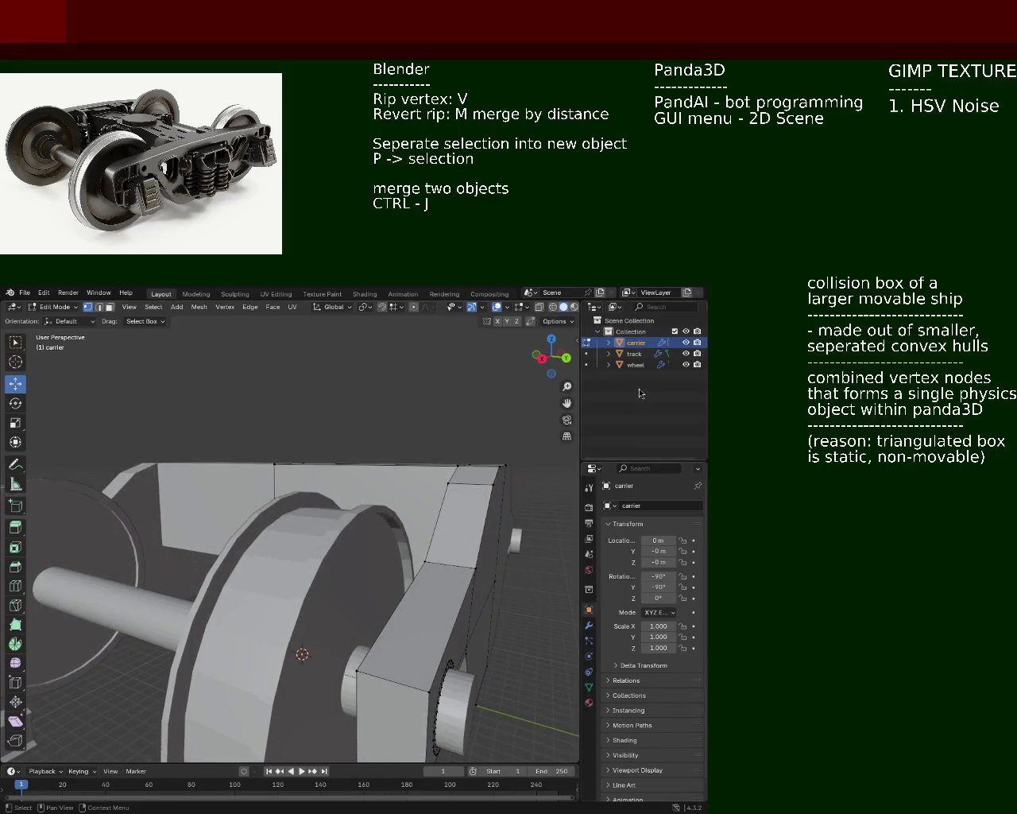
- Hide the wheel object and bring the carrier's hub ring into view
{"action": "left_click", "coordinate": [686, 364]}
{"action": "mouse_move", "coordinate": [336, 543]}
{"action": "middle_mouse_down"}
{"action": "mouse_move", "coordinate": [470, 535]}
{"action": "mouse_move", "coordinate": [430, 554]}
{"action": "middle_mouse_up"}
{"action": "scroll", "coordinate": [430, 554], "scroll_direction": "up", "scroll_amount": 3}
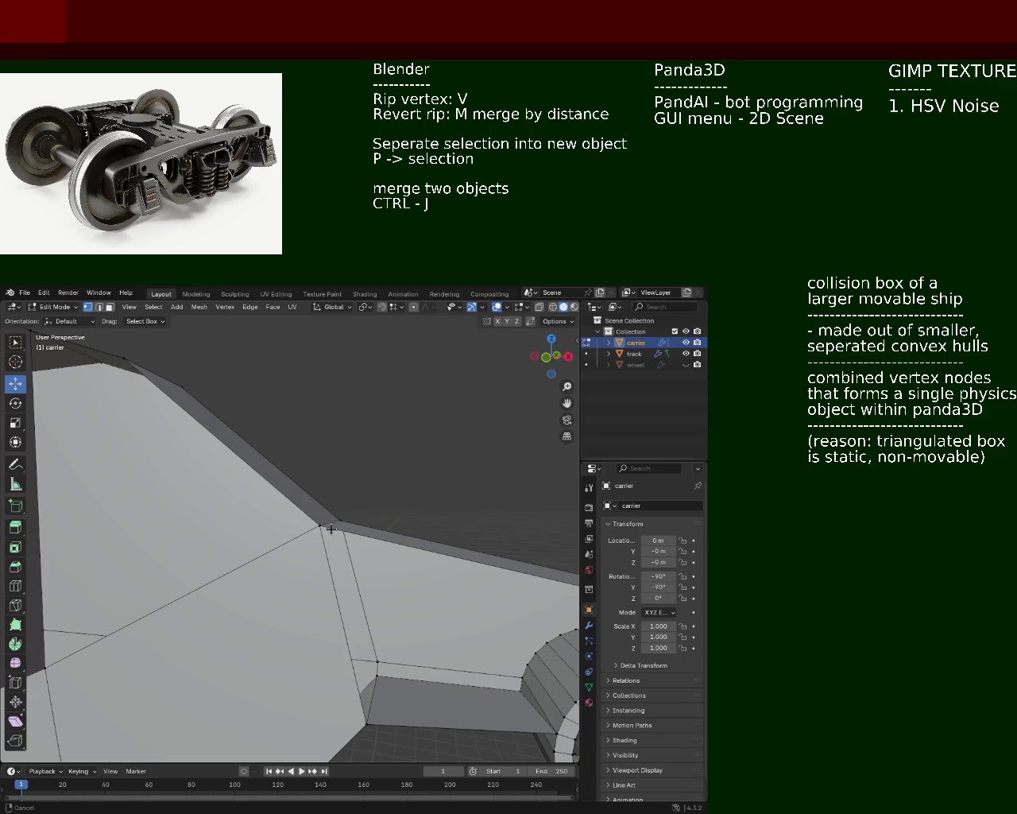
{"action": "mouse_move", "coordinate": [294, 481]}
{"action": "middle_mouse_down", "text": "ctrl"}
{"action": "mouse_move", "coordinate": [274, 474]}
{"action": "mouse_move", "coordinate": [316, 527]}
{"action": "mouse_move", "coordinate": [310, 505]}
{"action": "middle_mouse_up", "text": "ctrl"}
{"action": "mouse_move", "coordinate": [332, 679]}
{"action": "middle_mouse_down"}
{"action": "mouse_move", "coordinate": [318, 405]}
{"action": "mouse_move", "coordinate": [358, 470]}
{"action": "mouse_move", "coordinate": [331, 625]}
{"action": "middle_mouse_up"}
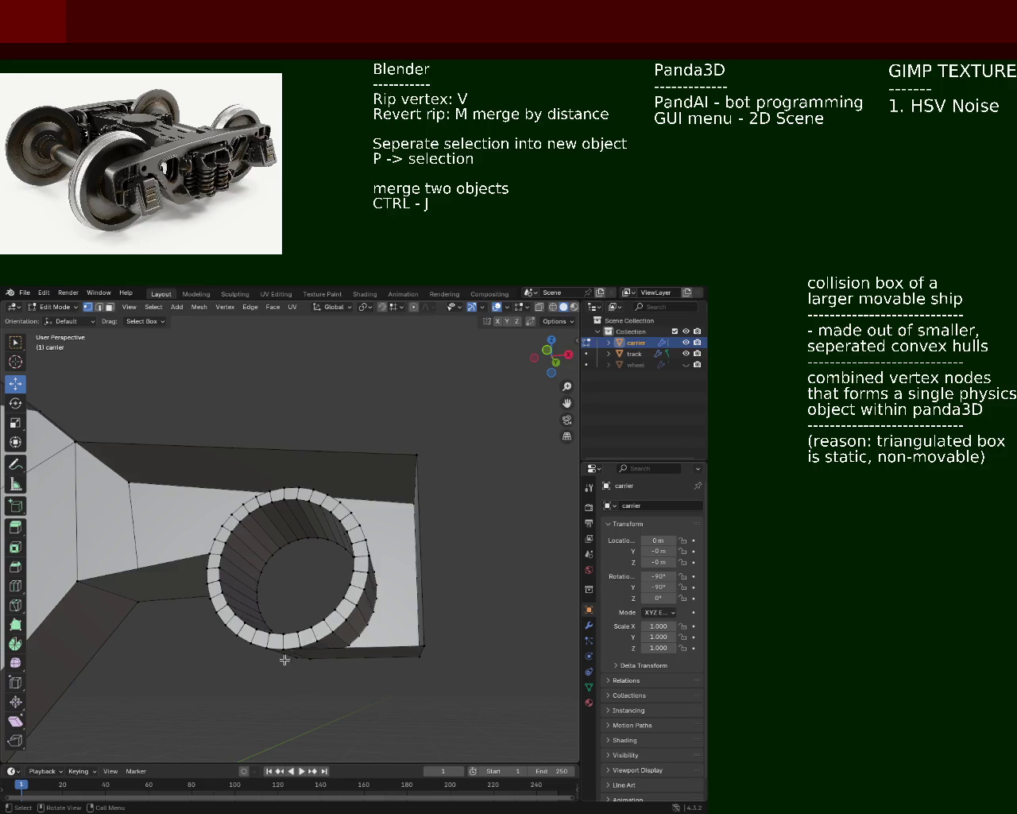
{"action": "middle_click_drag", "start_coordinate": [285, 659], "coordinate": [305, 680]}
- Select the hub ring's vertices one by one from its lower edge round to the upper left
{"action": "left_click", "coordinate": [265, 527]}
{"action": "left_click", "coordinate": [280, 527], "text": "shift"}
{"action": "left_click", "coordinate": [296, 522], "text": "shift"}
{"action": "left_click", "coordinate": [313, 514], "text": "shift"}
{"action": "left_click", "coordinate": [326, 505], "text": "shift"}
{"action": "left_click", "coordinate": [336, 493], "text": "shift"}
{"action": "left_click", "coordinate": [344, 478], "text": "shift"}
{"action": "left_click", "coordinate": [352, 462], "text": "shift"}
{"action": "left_click", "coordinate": [353, 444], "text": "shift"}
{"action": "left_click", "coordinate": [351, 426], "text": "shift"}
{"action": "left_click", "coordinate": [346, 409], "text": "shift"}
{"action": "left_click", "coordinate": [337, 391], "text": "shift"}
{"action": "left_click", "coordinate": [325, 378], "text": "shift"}
{"action": "left_click", "coordinate": [313, 367], "text": "shift"}
{"action": "left_click", "coordinate": [297, 359], "text": "shift"}
{"action": "left_click", "coordinate": [279, 354], "text": "shift"}
{"action": "left_click", "coordinate": [263, 355], "text": "shift"}
{"action": "left_click", "coordinate": [247, 357], "text": "shift"}
{"action": "left_click", "coordinate": [231, 361], "text": "shift"}
{"action": "left_click", "coordinate": [215, 370], "text": "shift"}
{"action": "left_click", "coordinate": [203, 382], "text": "shift"}
{"action": "left_click", "coordinate": [195, 397], "text": "shift"}
{"action": "left_click", "coordinate": [187, 413], "text": "shift"}
- Add the box's far corner vertex, then select the whole mesh and clear the selection
{"action": "mouse_move", "coordinate": [182, 427]}
{"action": "middle_mouse_down"}
{"action": "mouse_move", "coordinate": [279, 595]}
{"action": "mouse_move", "coordinate": [102, 386]}
{"action": "middle_mouse_up"}
{"action": "left_click", "coordinate": [543, 492], "text": "shift"}
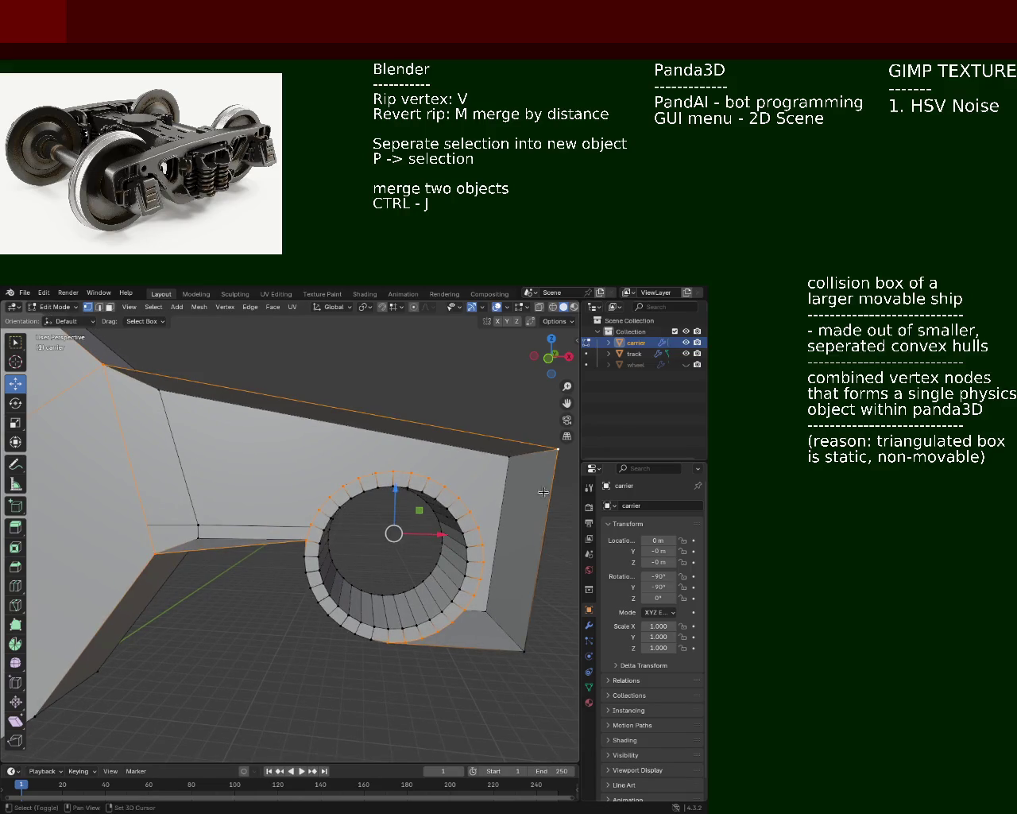
{"action": "key", "text": "a"}
{"action": "key", "text": "alt+a"}
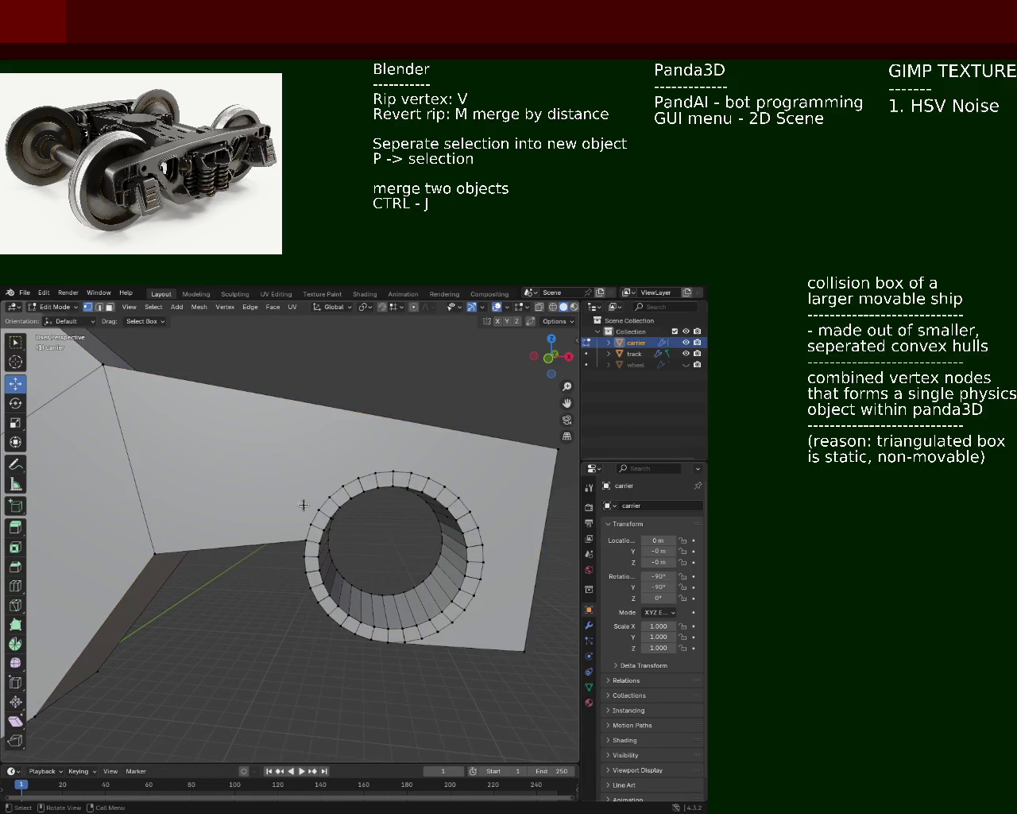
{"action": "mouse_move", "coordinate": [357, 475]}
{"action": "middle_mouse_down"}
{"action": "mouse_move", "coordinate": [416, 527]}
{"action": "mouse_move", "coordinate": [305, 520]}
{"action": "mouse_move", "coordinate": [286, 477]}
{"action": "mouse_move", "coordinate": [290, 520]}
{"action": "middle_mouse_up"}
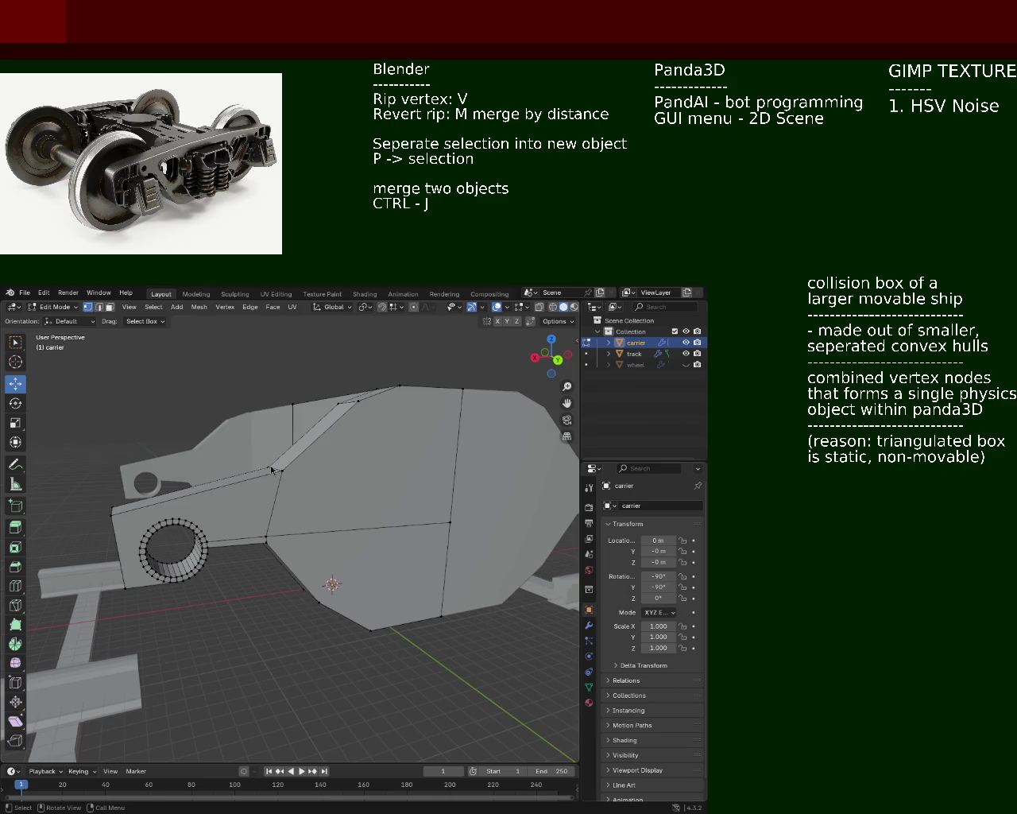
- Show the wheel again and orbit to compare it with the carrier
{"action": "left_click", "coordinate": [686, 364]}
{"action": "mouse_move", "coordinate": [470, 500]}
{"action": "middle_mouse_down"}
{"action": "mouse_move", "coordinate": [374, 505]}
{"action": "mouse_move", "coordinate": [239, 550]}
{"action": "middle_mouse_up"}
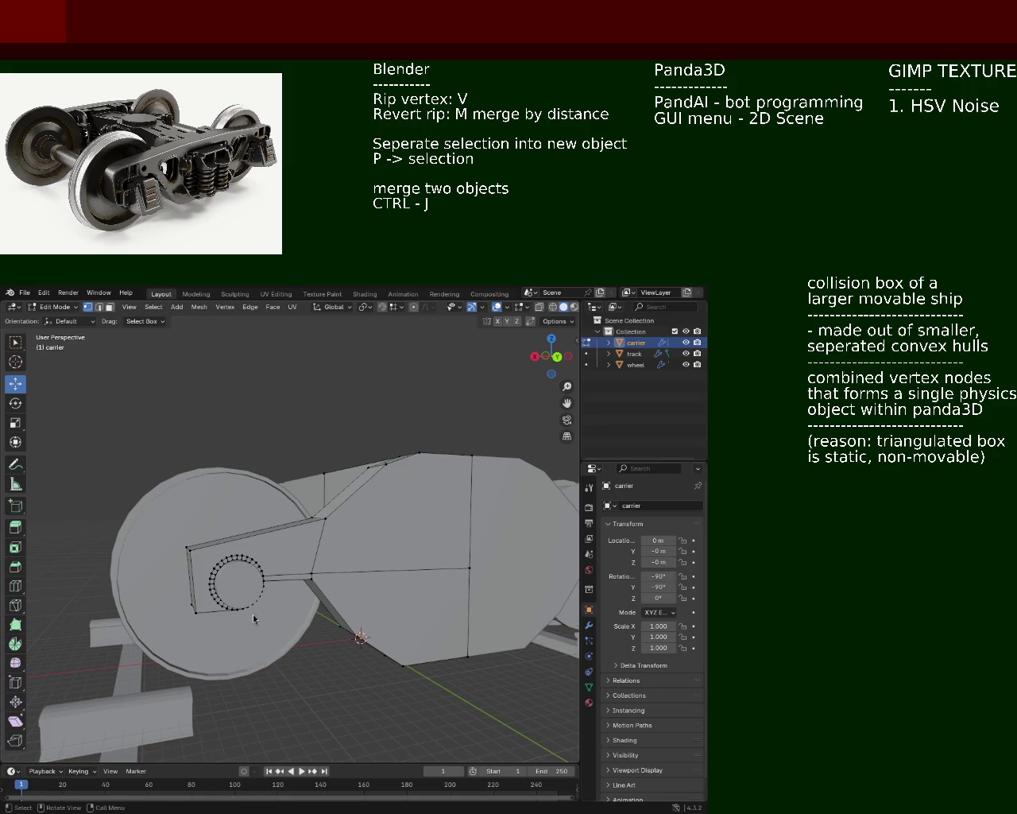
{"action": "mouse_move", "coordinate": [127, 432]}
{"action": "middle_mouse_down"}
{"action": "mouse_move", "coordinate": [245, 546]}
{"action": "mouse_move", "coordinate": [352, 548]}
{"action": "middle_mouse_up"}
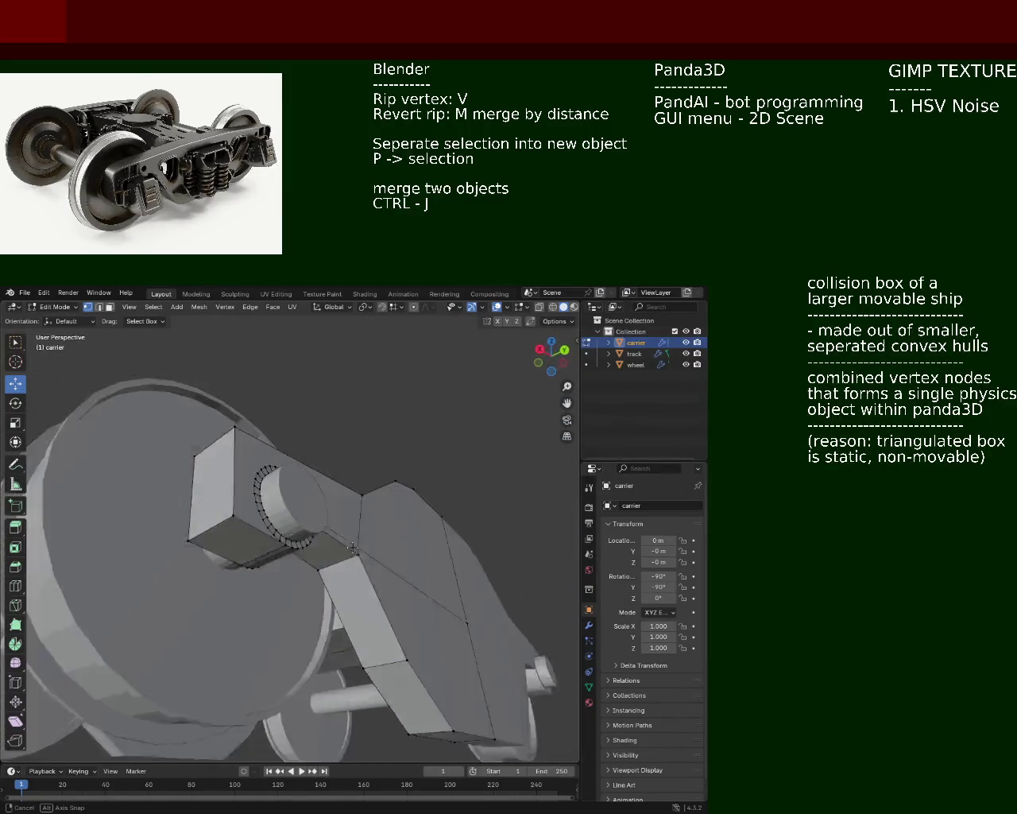
{"action": "middle_click_drag", "start_coordinate": [353, 548], "coordinate": [429, 589]}
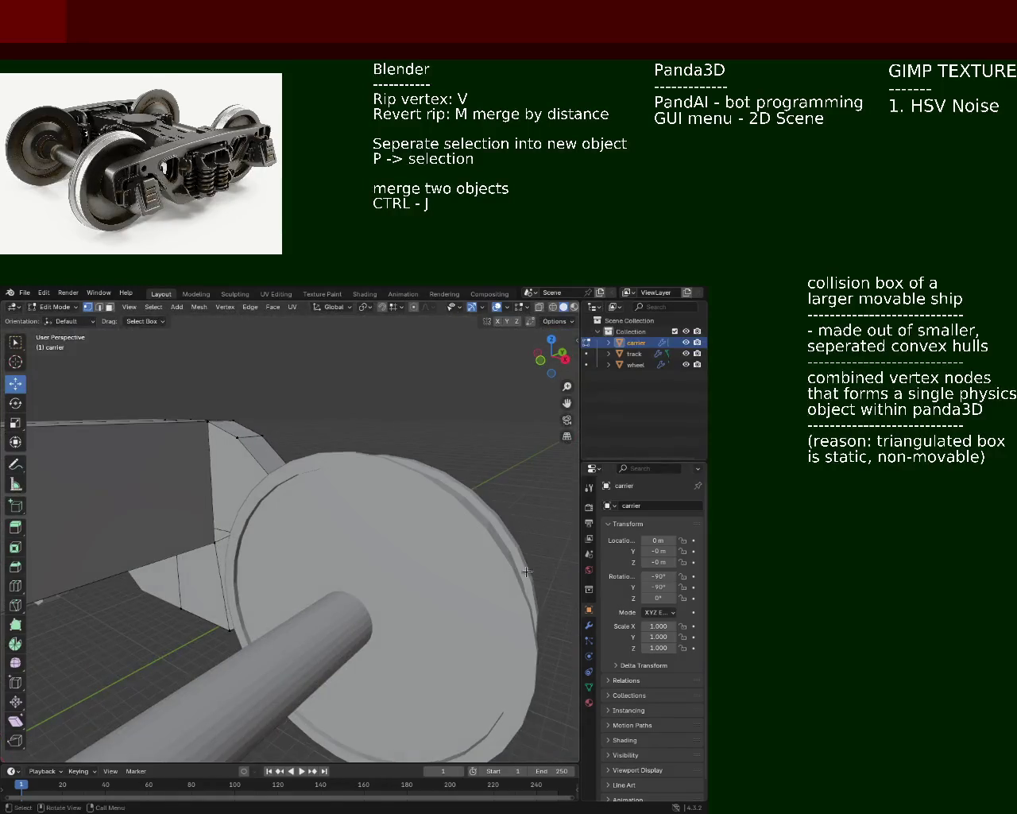
- Hide the wheel again, switch to edge selection and pick an edge on the carrier side
{"action": "left_click", "coordinate": [686, 364]}
{"action": "middle_click_drag", "start_coordinate": [342, 549], "coordinate": [261, 542]}
{"action": "left_click", "coordinate": [99, 308]}
{"action": "left_click", "coordinate": [292, 600]}
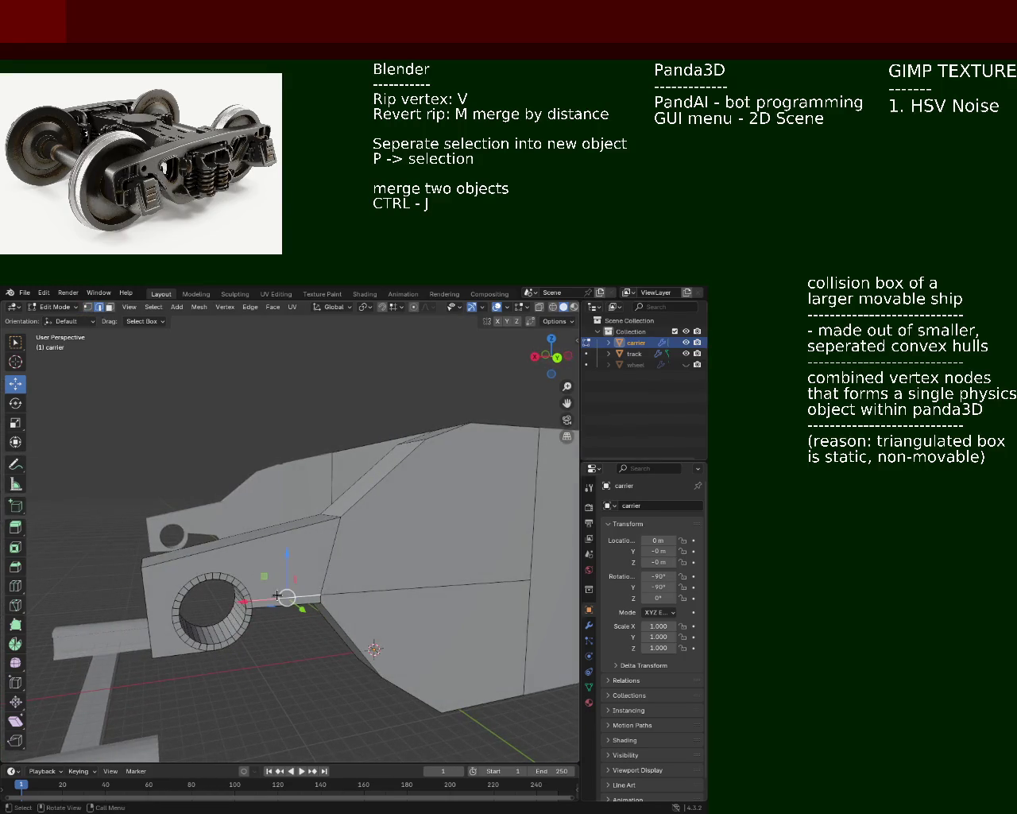
- Dissolve the selected edge on the carrier side
{"action": "key", "text": "x"}
{"action": "left_click", "coordinate": [259, 659]}
{"action": "middle_click_drag", "start_coordinate": [284, 606], "coordinate": [279, 575]}
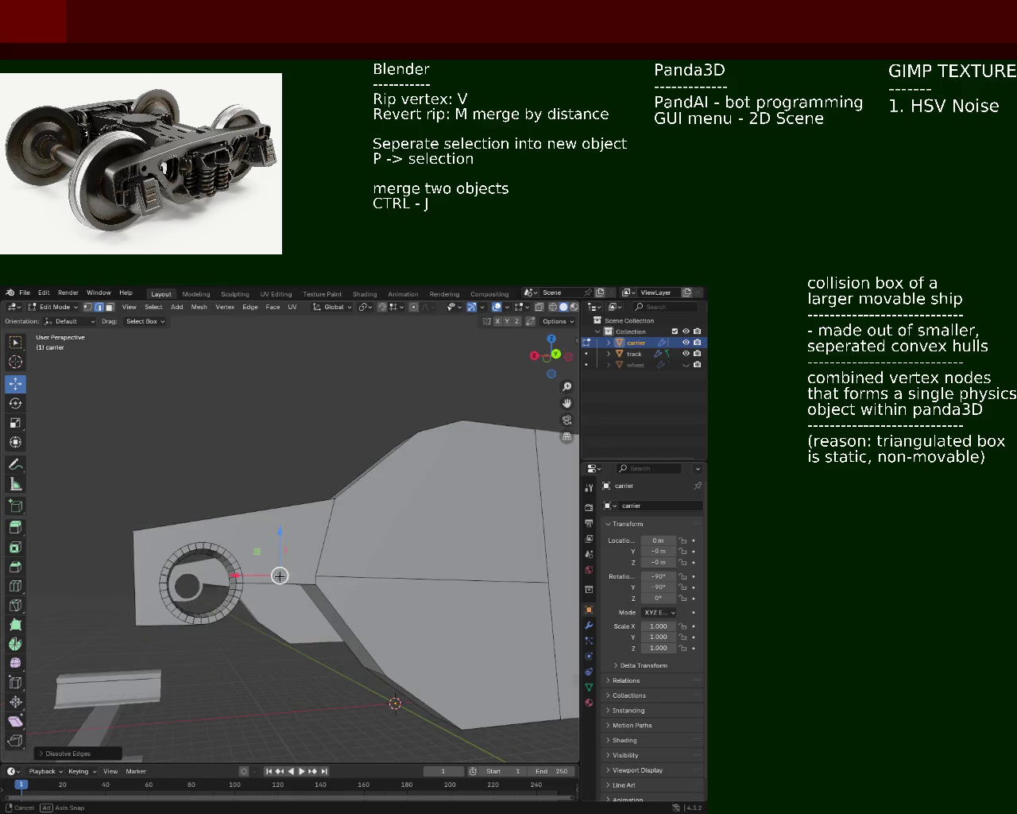
{"action": "middle_click_drag", "start_coordinate": [380, 557], "coordinate": [307, 534]}
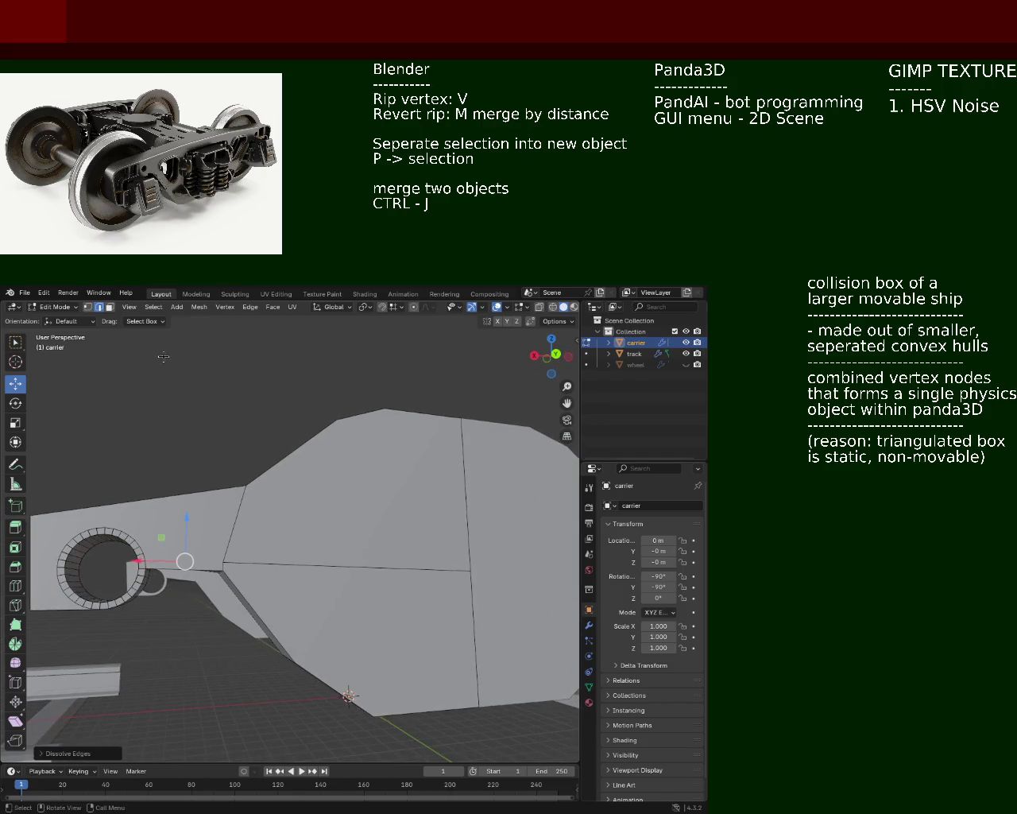
- In vertex mode, merge the leftover vertices into one and check the result
{"action": "left_click", "coordinate": [90, 307]}
{"action": "left_click", "coordinate": [223, 570], "text": "shift"}
{"action": "key", "text": "m"}
{"action": "left_click", "coordinate": [232, 574]}
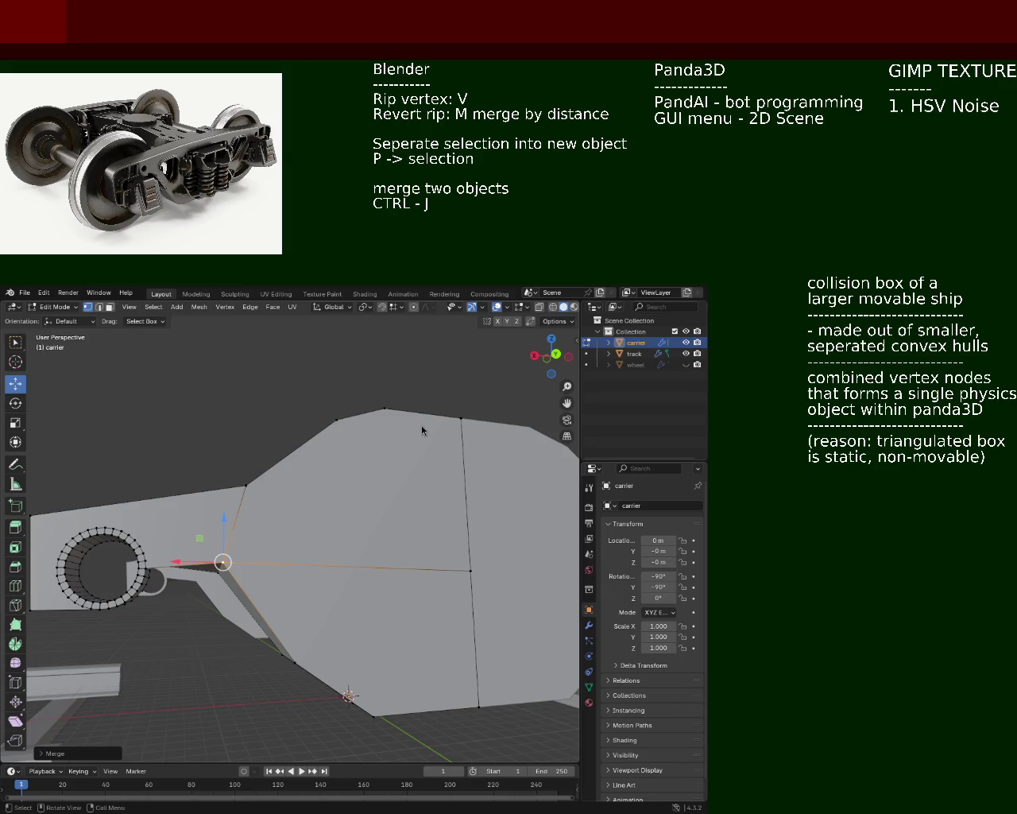
{"action": "mouse_move", "coordinate": [212, 487]}
{"action": "middle_mouse_down"}
{"action": "mouse_move", "coordinate": [347, 551]}
{"action": "mouse_move", "coordinate": [305, 538]}
{"action": "middle_mouse_up"}
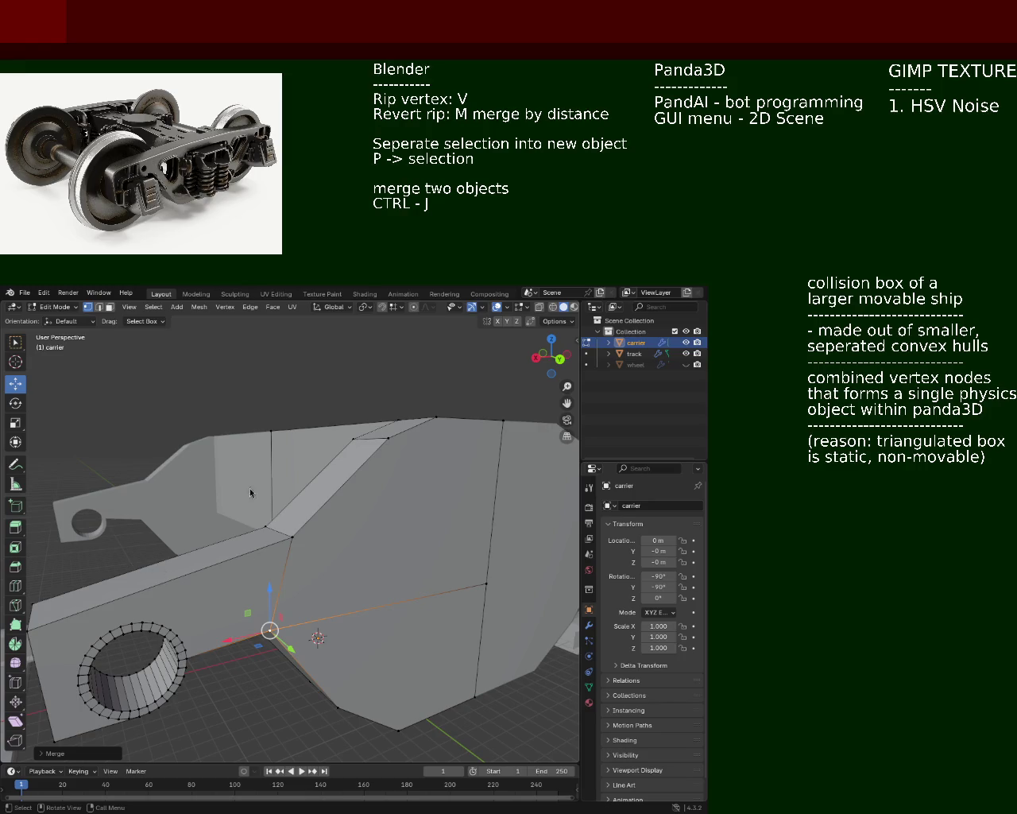
{"action": "mouse_move", "coordinate": [298, 430]}
{"action": "middle_mouse_down"}
{"action": "mouse_move", "coordinate": [301, 481]}
{"action": "mouse_move", "coordinate": [380, 445]}
{"action": "mouse_move", "coordinate": [369, 466]}
{"action": "middle_mouse_up"}
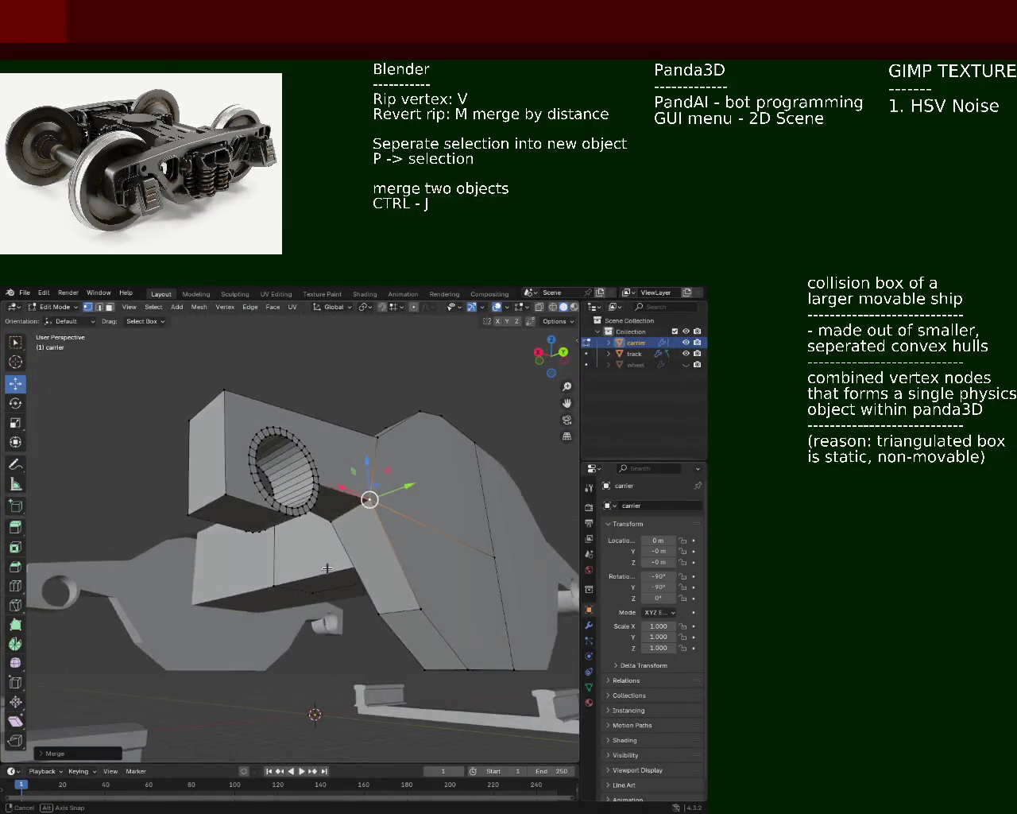
- Lower the selected vertex along Z in two moves
{"action": "key", "text": "g"}
{"action": "key", "text": "z"}
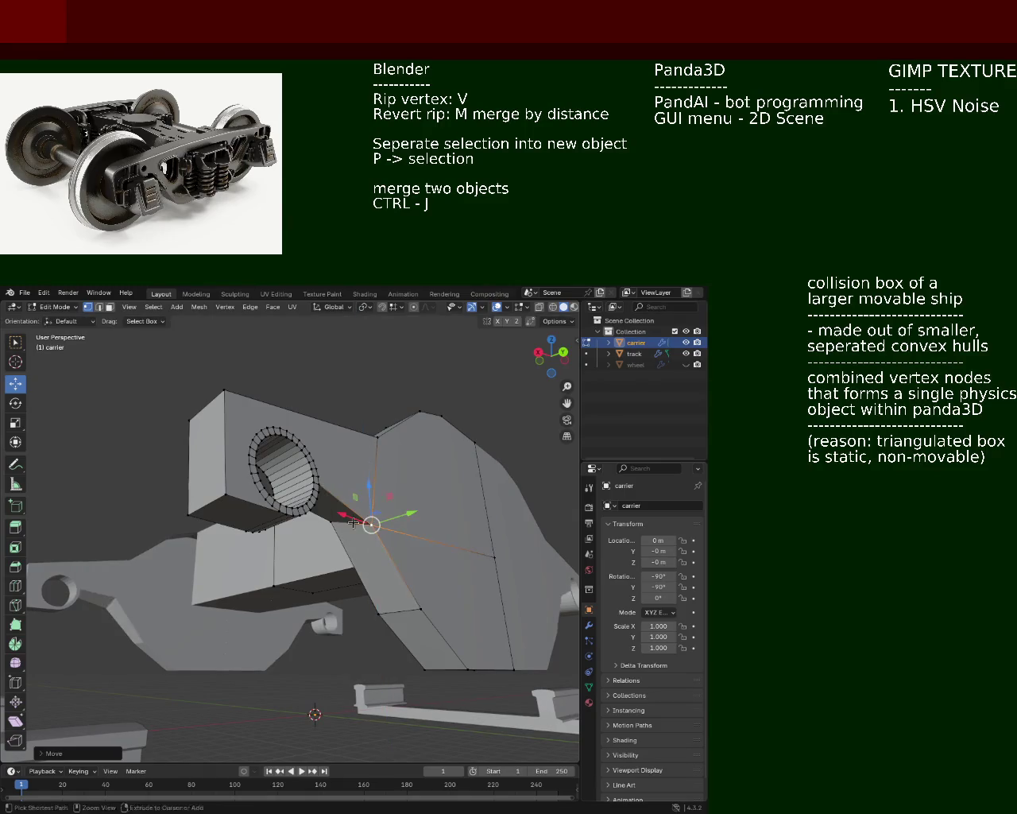
{"action": "left_click", "coordinate": [332, 519]}
{"action": "key", "text": "g"}
{"action": "key", "text": "z"}
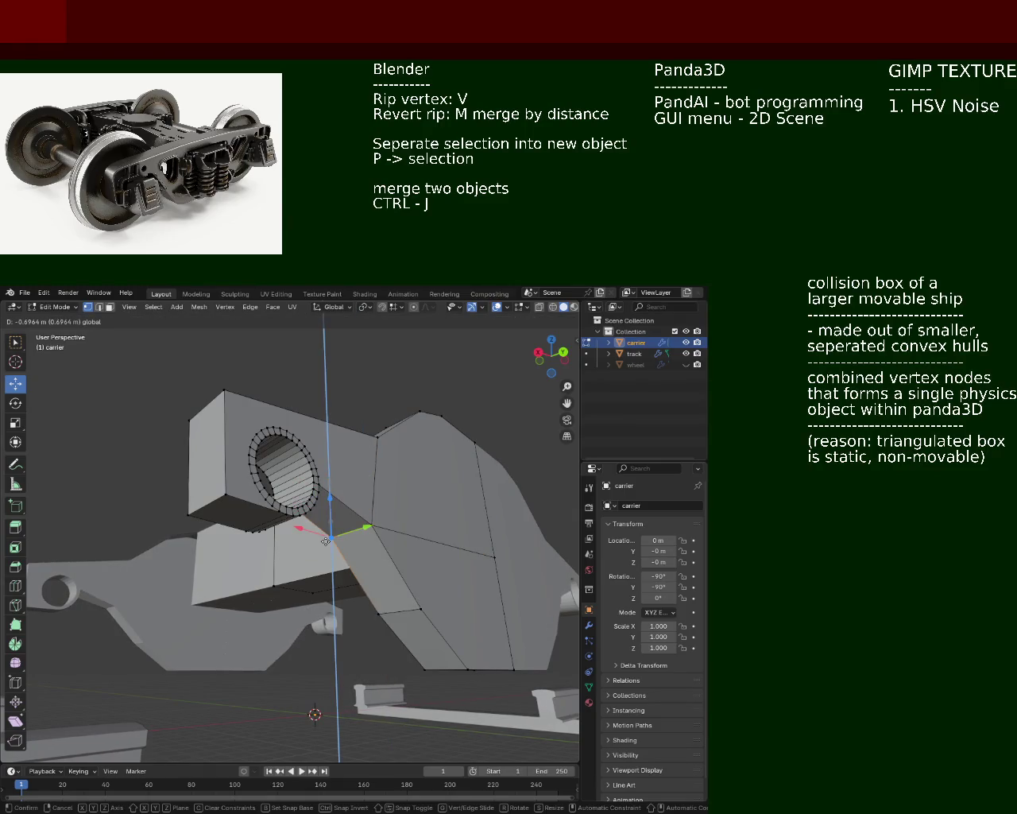
{"action": "left_click", "coordinate": [375, 519]}
{"action": "mouse_move", "coordinate": [375, 518]}
{"action": "middle_mouse_down"}
{"action": "mouse_move", "coordinate": [378, 496]}
{"action": "mouse_move", "coordinate": [391, 535]}
{"action": "mouse_move", "coordinate": [277, 548]}
{"action": "mouse_move", "coordinate": [299, 492]}
{"action": "mouse_move", "coordinate": [372, 520]}
{"action": "middle_mouse_up"}
- Save train.blend and select a vertex at the carrier's inner corner
{"action": "key", "text": "ctrl+s"}
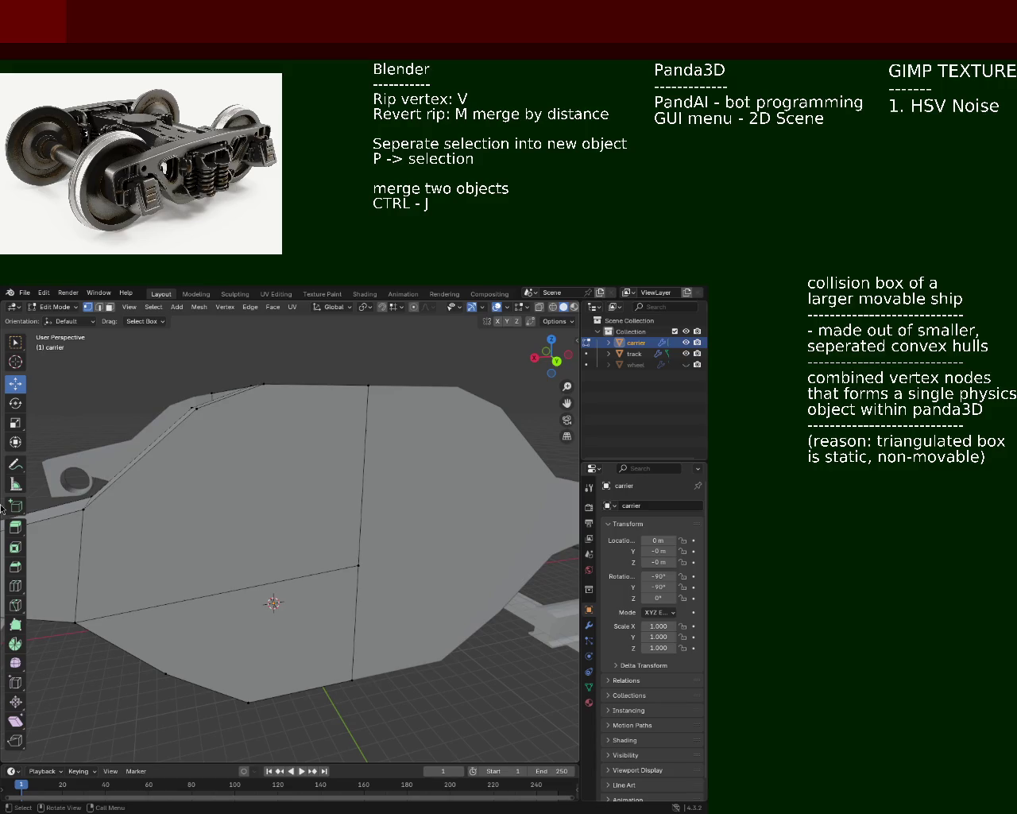
{"action": "mouse_move", "coordinate": [171, 521]}
{"action": "middle_mouse_down"}
{"action": "mouse_move", "coordinate": [289, 478]}
{"action": "mouse_move", "coordinate": [289, 507]}
{"action": "middle_mouse_up"}
{"action": "left_click", "coordinate": [291, 480]}
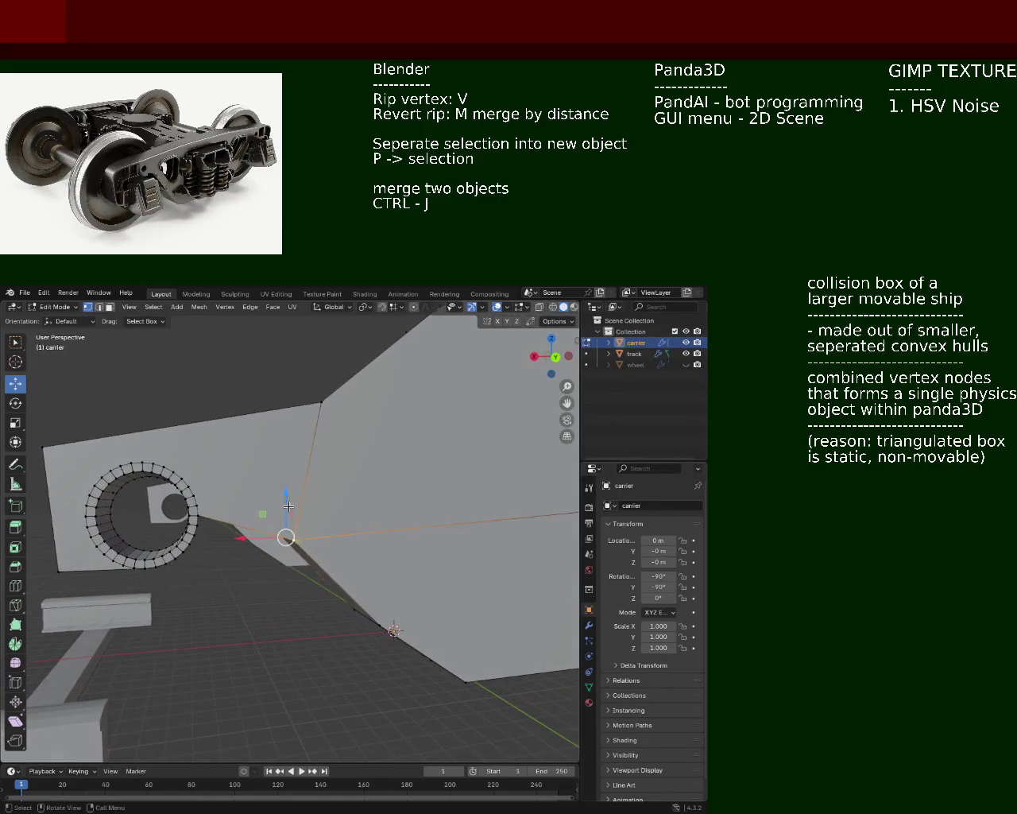
- Lower the inner corner vertex and reposition a top strip vertex vertically
{"action": "left_click_drag", "start_coordinate": [288, 507], "coordinate": [288, 517]}
{"action": "middle_click_drag", "start_coordinate": [288, 516], "coordinate": [383, 491]}
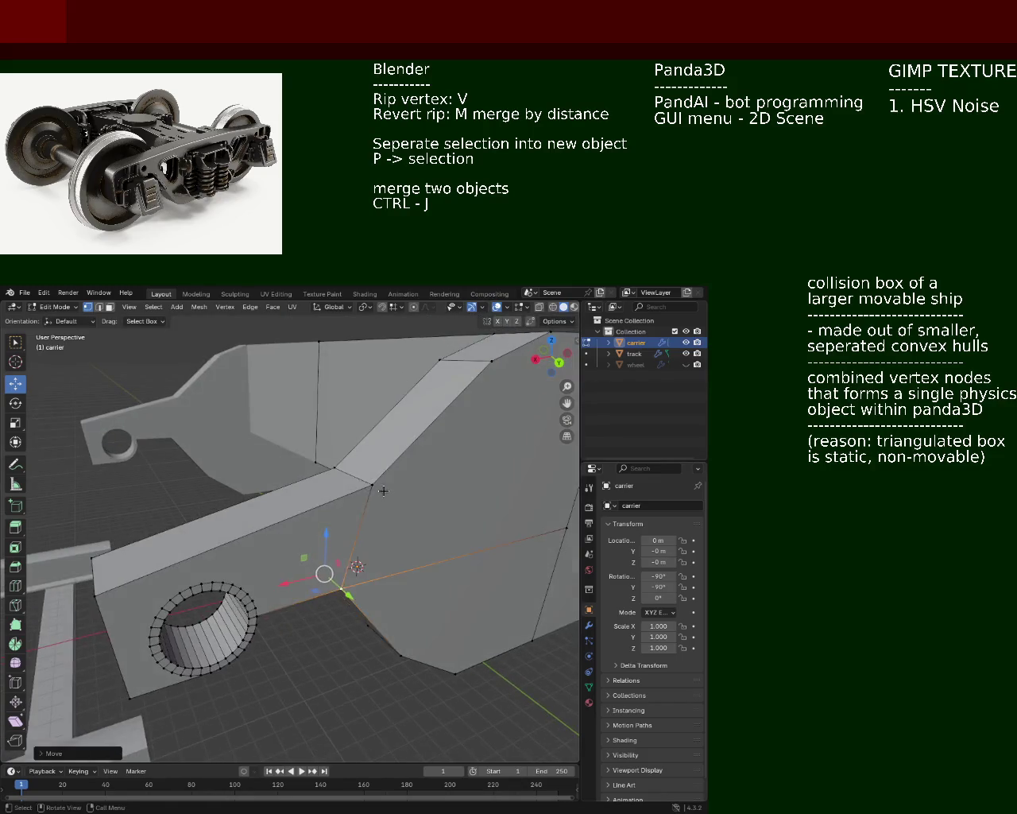
{"action": "left_click", "coordinate": [347, 469]}
{"action": "key", "text": "g"}
{"action": "key", "text": "x"}
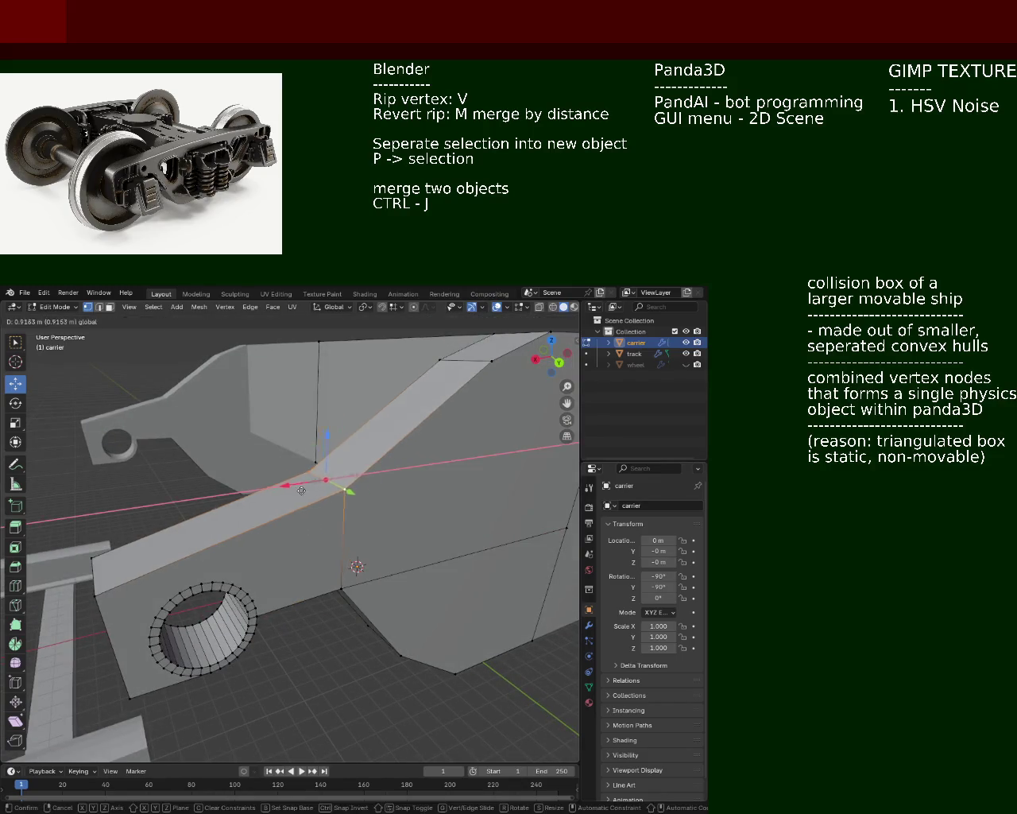
{"action": "key", "text": "z"}
{"action": "left_click", "coordinate": [302, 501]}
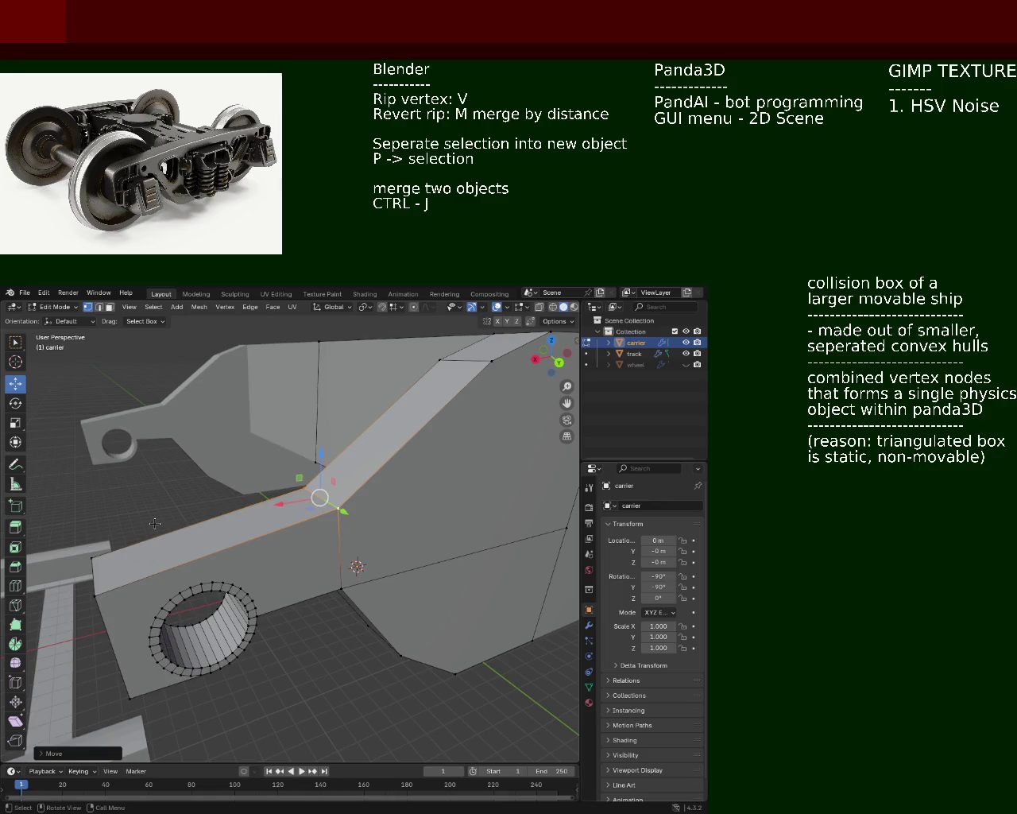
- Subdivide the front top edge and slide the new edge right along the strip
{"action": "left_click", "coordinate": [102, 556], "text": "shift"}
{"action": "key", "text": "ctrl+e"}
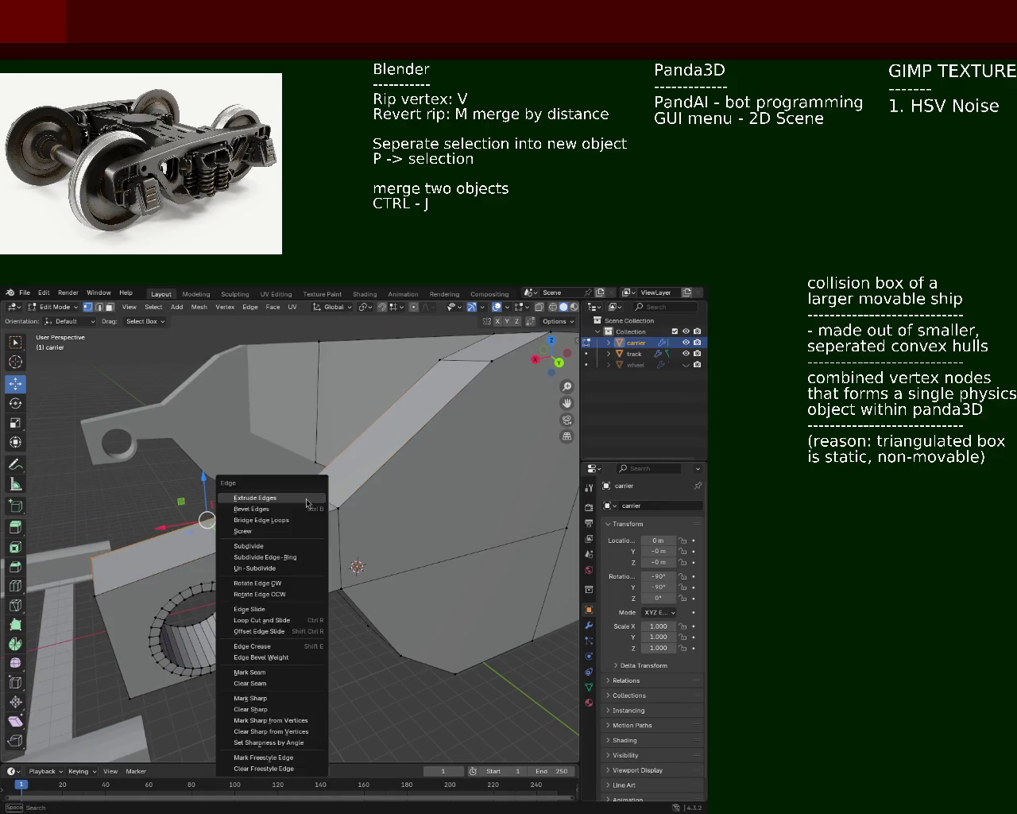
{"action": "key", "text": "Escape"}
{"action": "key", "text": "f"}
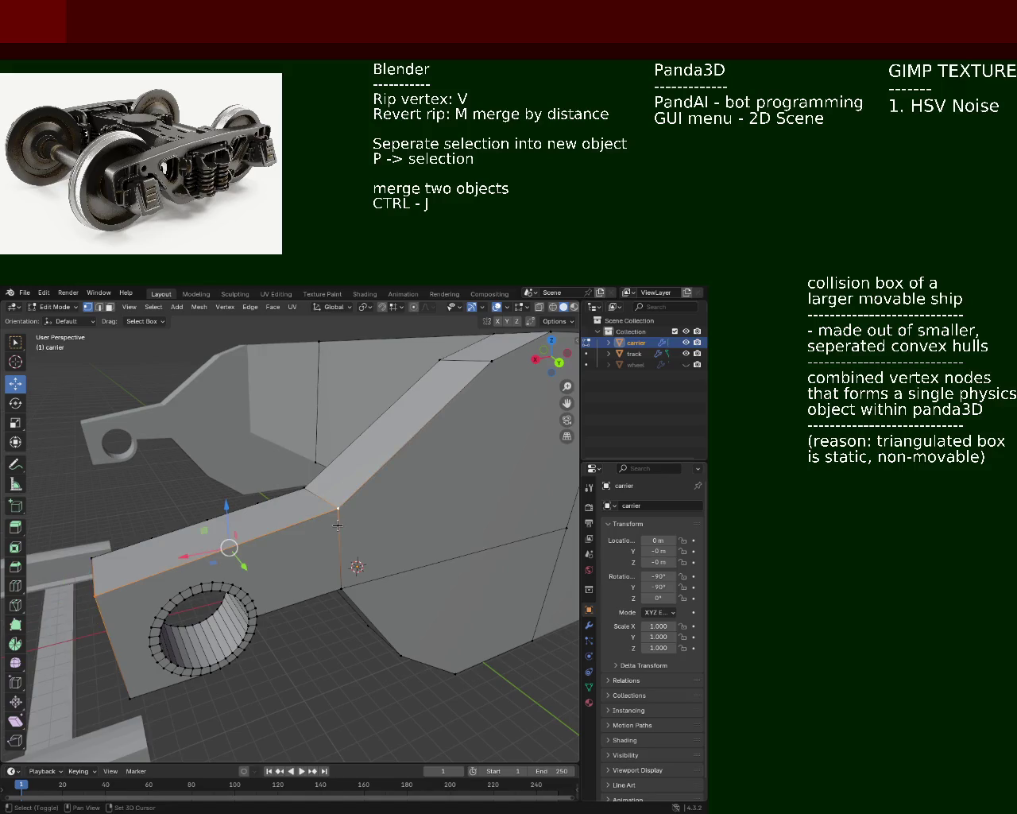
{"action": "key", "text": "ctrl+e"}
{"action": "left_click", "coordinate": [262, 556]}
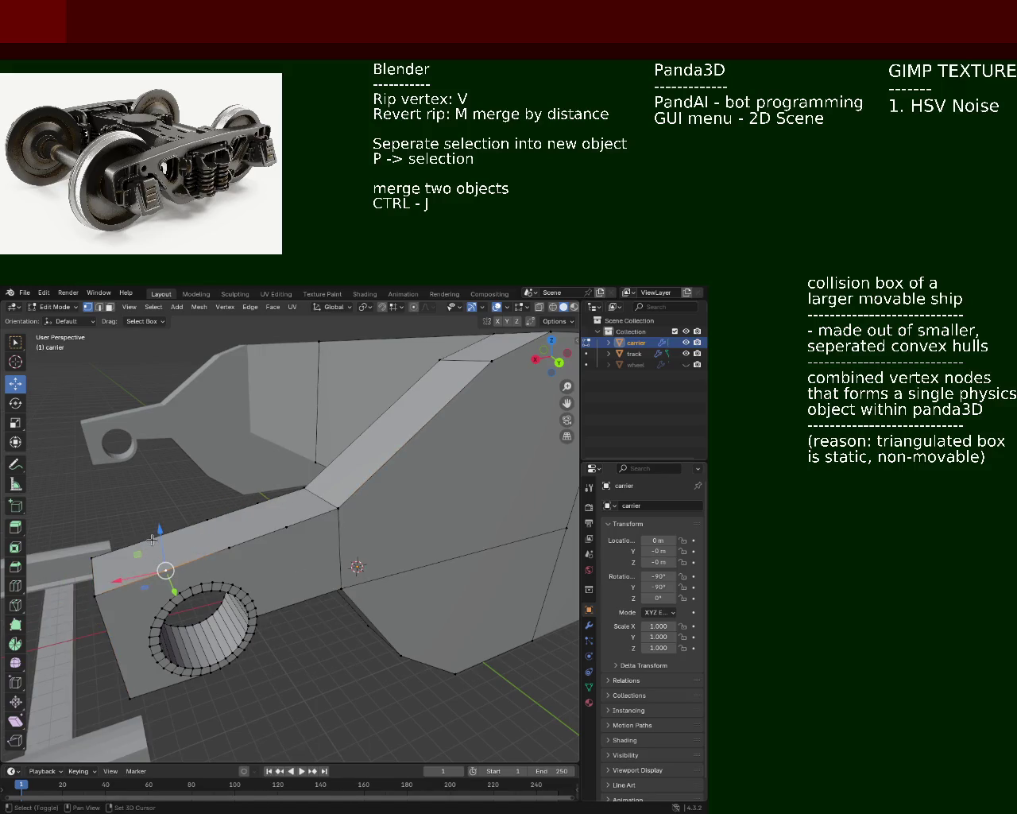
{"action": "left_click", "coordinate": [224, 542]}
{"action": "left_click_drag", "start_coordinate": [223, 542], "coordinate": [277, 527]}
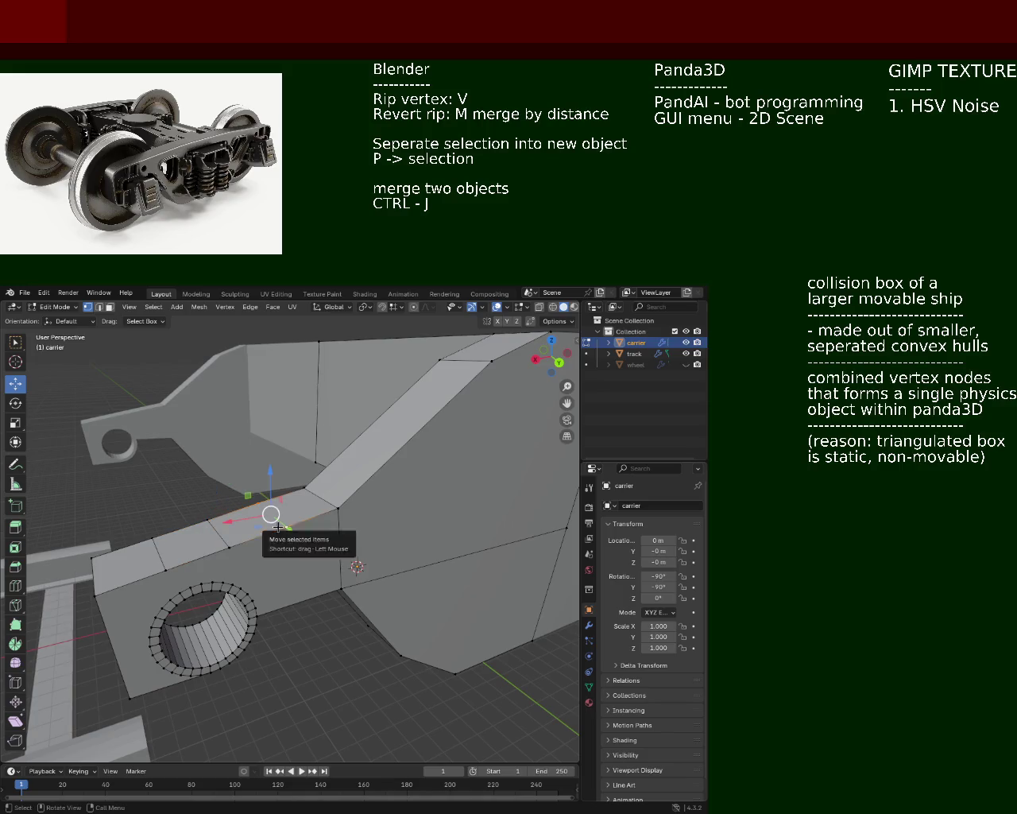
- In edge mode, lower the strip's left-end edge and the next arm-top edge along Z
{"action": "key", "text": "2"}
{"action": "left_click", "coordinate": [271, 500]}
{"action": "left_click", "coordinate": [95, 583]}
{"action": "key", "text": "g"}
{"action": "key", "text": "z"}
{"action": "left_click", "coordinate": [100, 588]}
{"action": "left_click", "coordinate": [219, 524]}
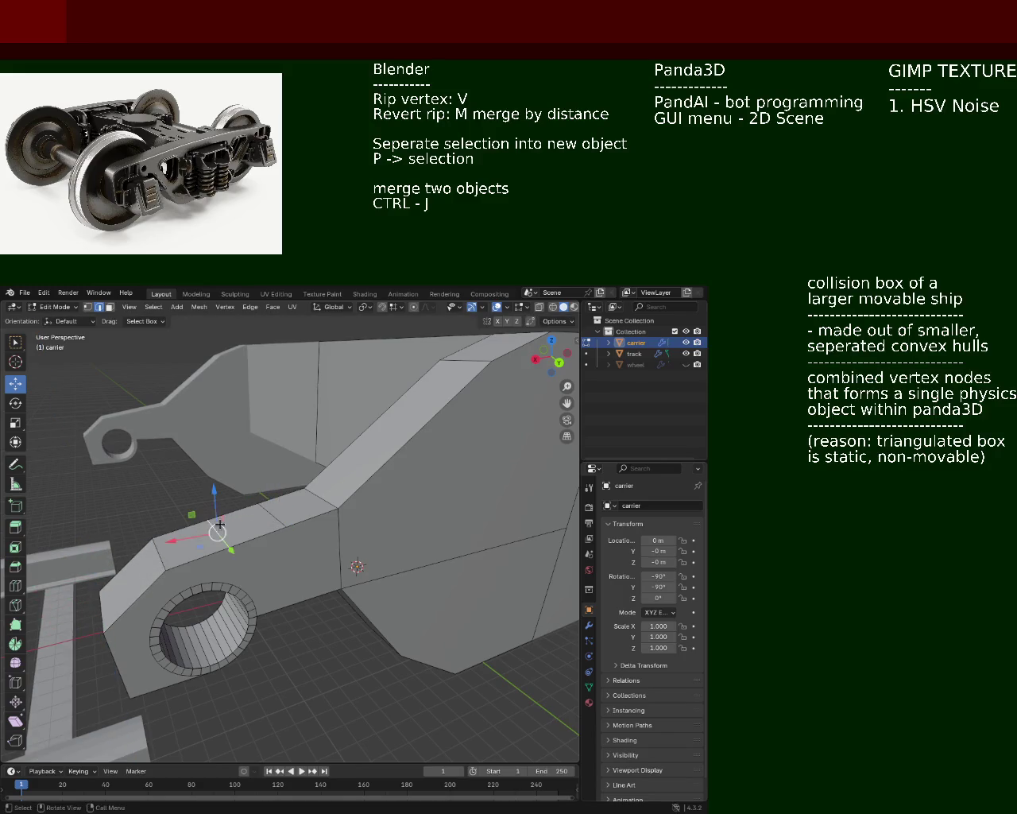
{"action": "key", "text": "g"}
{"action": "key", "text": "z"}
{"action": "left_click", "coordinate": [212, 489]}
- Move the corner vertex near the ring end along X
{"action": "left_click", "coordinate": [278, 520]}
{"action": "mouse_move", "coordinate": [277, 521]}
{"action": "middle_mouse_down"}
{"action": "mouse_move", "coordinate": [234, 469]}
{"action": "mouse_move", "coordinate": [207, 571]}
{"action": "mouse_move", "coordinate": [216, 566]}
{"action": "middle_mouse_up"}
{"action": "scroll", "coordinate": [223, 517], "scroll_direction": "down", "scroll_amount": 3}
{"action": "left_click", "coordinate": [221, 563]}
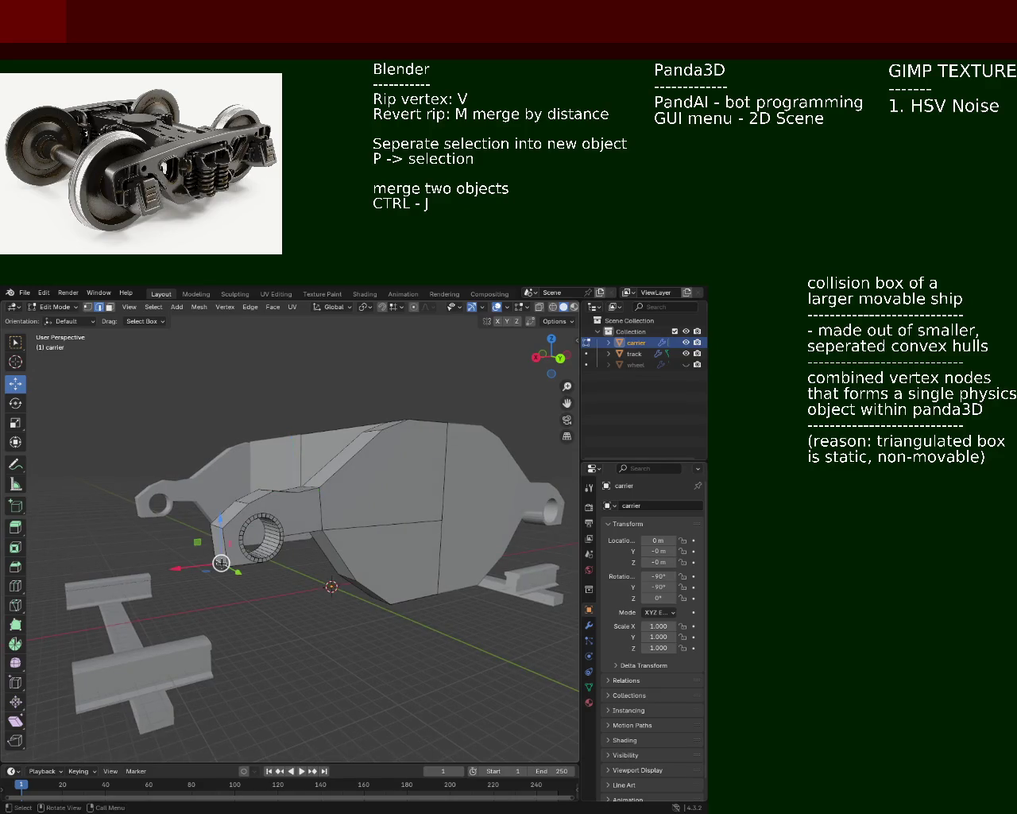
{"action": "key", "text": "g"}
{"action": "key", "text": "x"}
{"action": "left_click", "coordinate": [219, 509]}
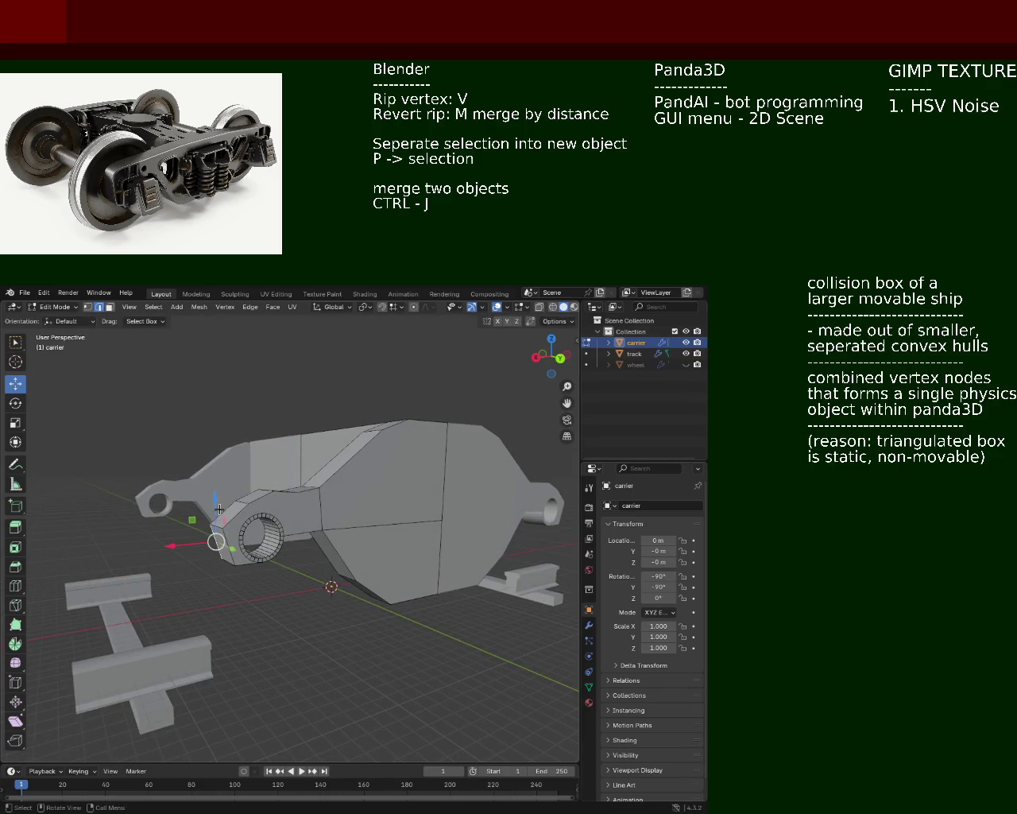
- Move the selected vertices vertically along Z and slightly raise a vertex on the arm top
{"action": "key", "text": "g"}
{"action": "key", "text": "z"}
{"action": "left_click", "coordinate": [214, 515]}
{"action": "middle_click_drag", "start_coordinate": [215, 515], "coordinate": [229, 501]}
{"action": "key", "text": "g"}
{"action": "key", "text": "z"}
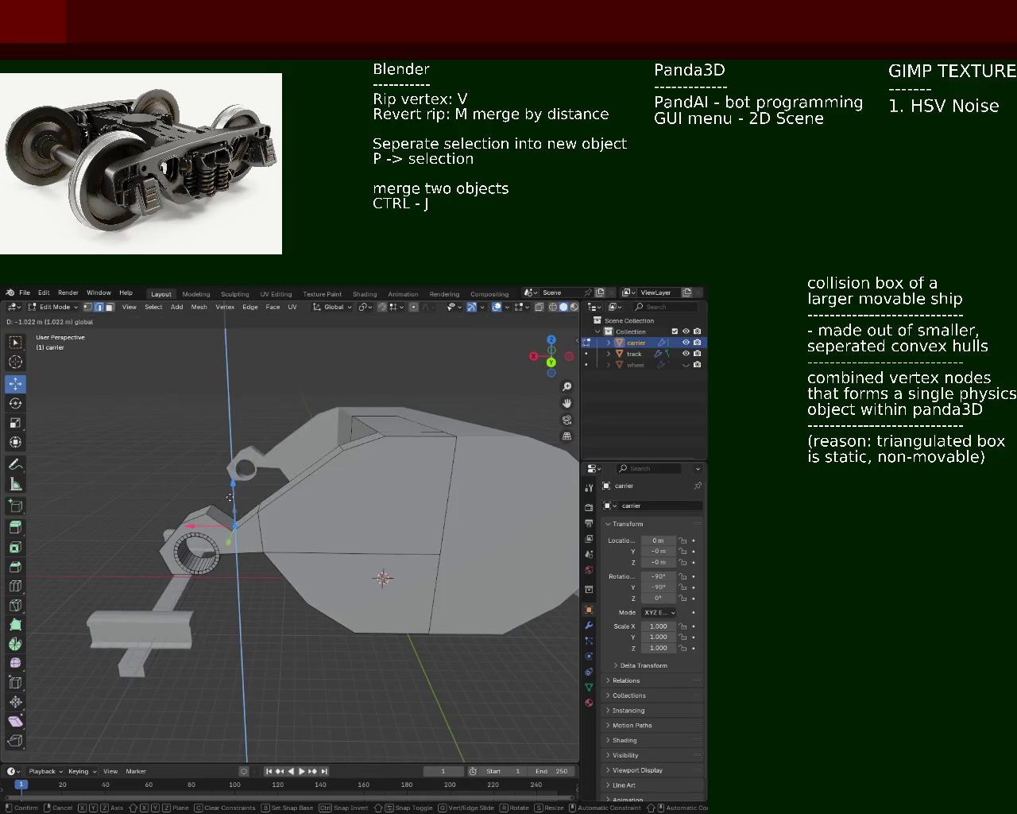
{"action": "left_click", "coordinate": [229, 498]}
{"action": "mouse_move", "coordinate": [208, 510]}
{"action": "middle_mouse_down"}
{"action": "mouse_move", "coordinate": [216, 501]}
{"action": "mouse_move", "coordinate": [275, 511]}
{"action": "middle_mouse_up"}
{"action": "left_click", "coordinate": [241, 496]}
{"action": "left_click_drag", "start_coordinate": [275, 518], "coordinate": [325, 566]}
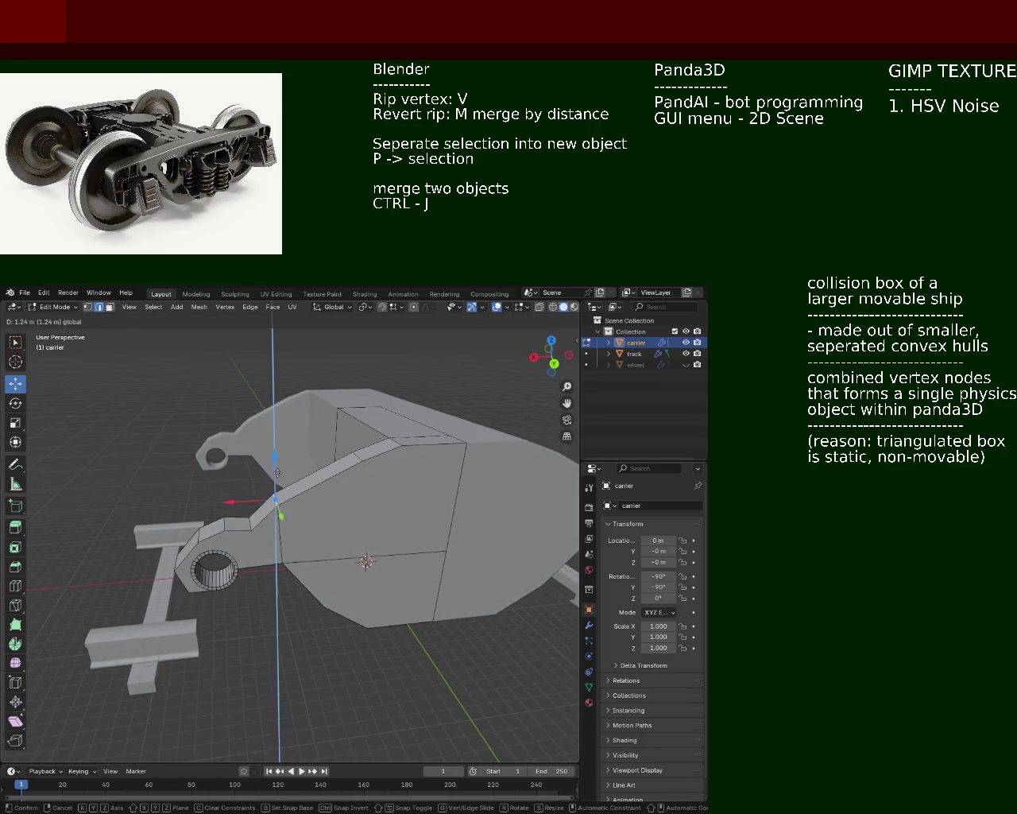
- In vertex mode, apply an Edge-menu operation to a ring vertex and the vertex beside it
{"action": "left_click", "coordinate": [325, 565]}
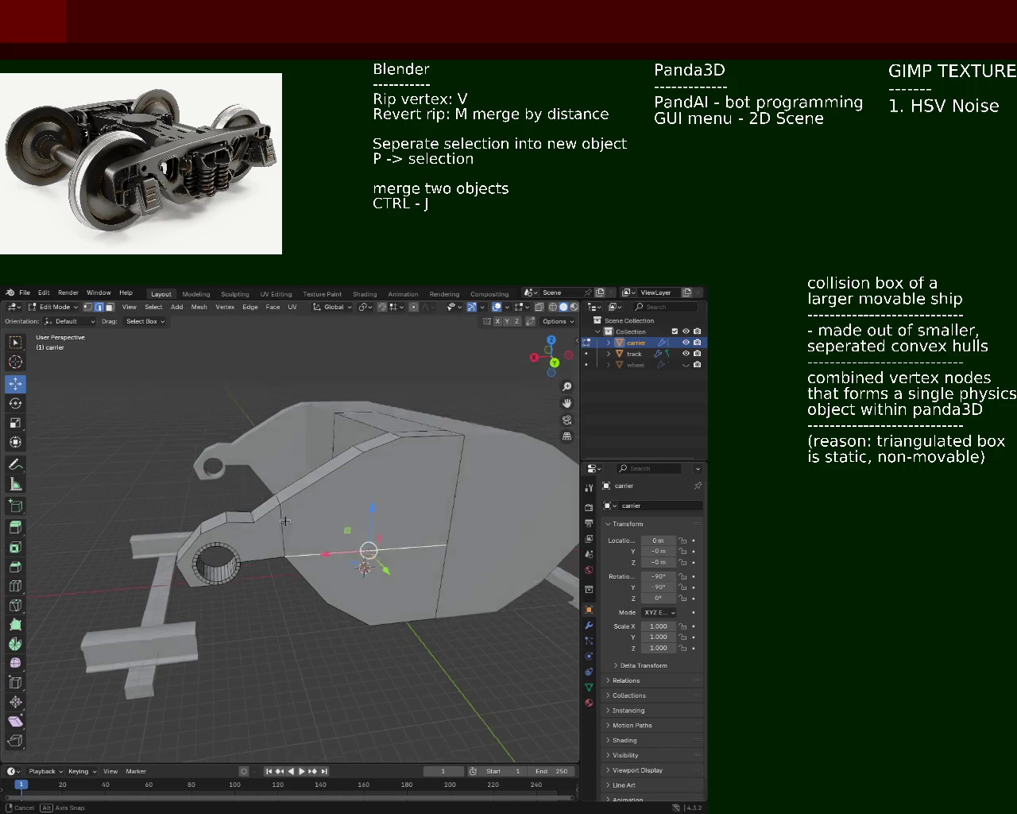
{"action": "scroll", "coordinate": [302, 548], "scroll_direction": "up", "scroll_amount": 6}
{"action": "mouse_move", "coordinate": [224, 492]}
{"action": "middle_mouse_down"}
{"action": "mouse_move", "coordinate": [304, 494]}
{"action": "mouse_move", "coordinate": [133, 504]}
{"action": "mouse_move", "coordinate": [166, 492]}
{"action": "middle_mouse_up"}
{"action": "left_click", "coordinate": [87, 307]}
{"action": "left_click", "coordinate": [197, 517]}
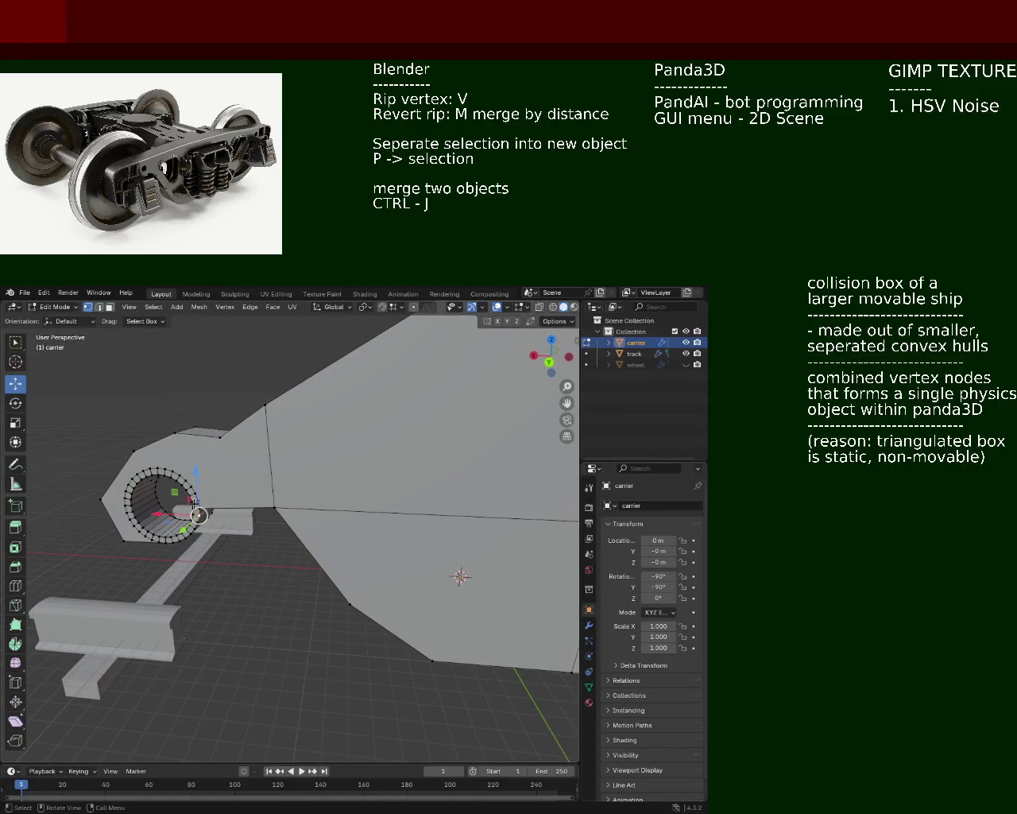
{"action": "left_click", "coordinate": [234, 510]}
{"action": "key", "text": "ctrl+e"}
{"action": "left_click", "coordinate": [206, 505]}
{"action": "left_click", "coordinate": [236, 503]}
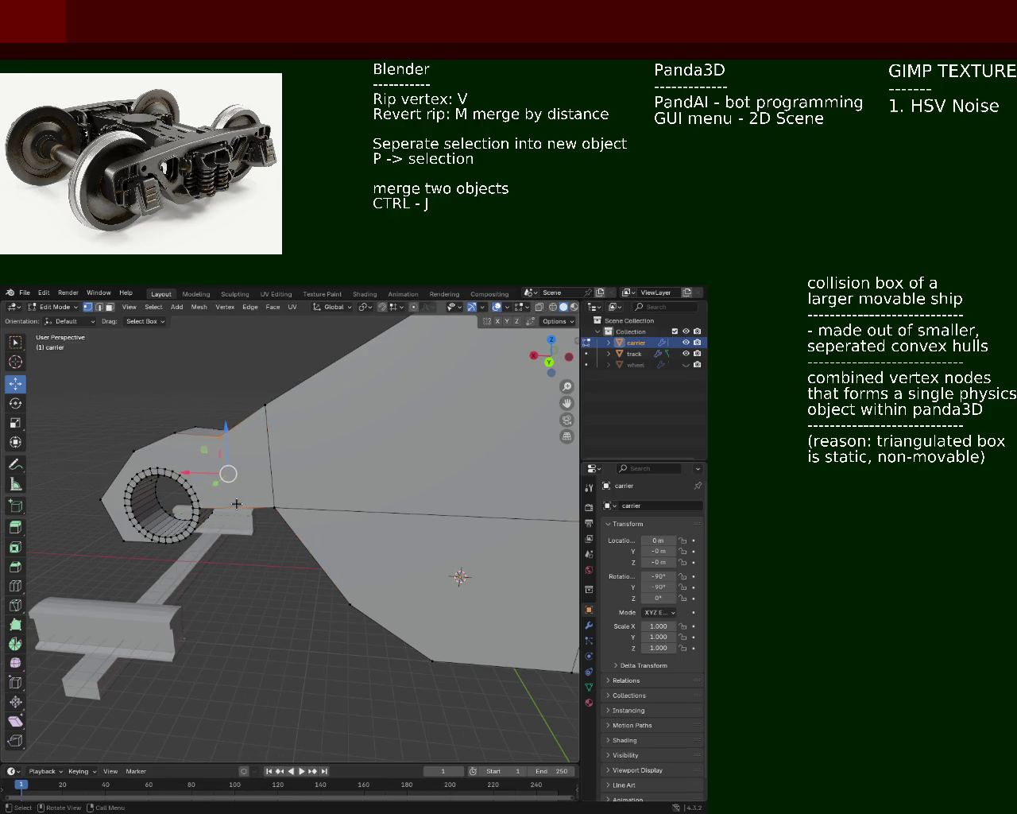
{"action": "middle_click_drag", "start_coordinate": [236, 503], "coordinate": [354, 542]}
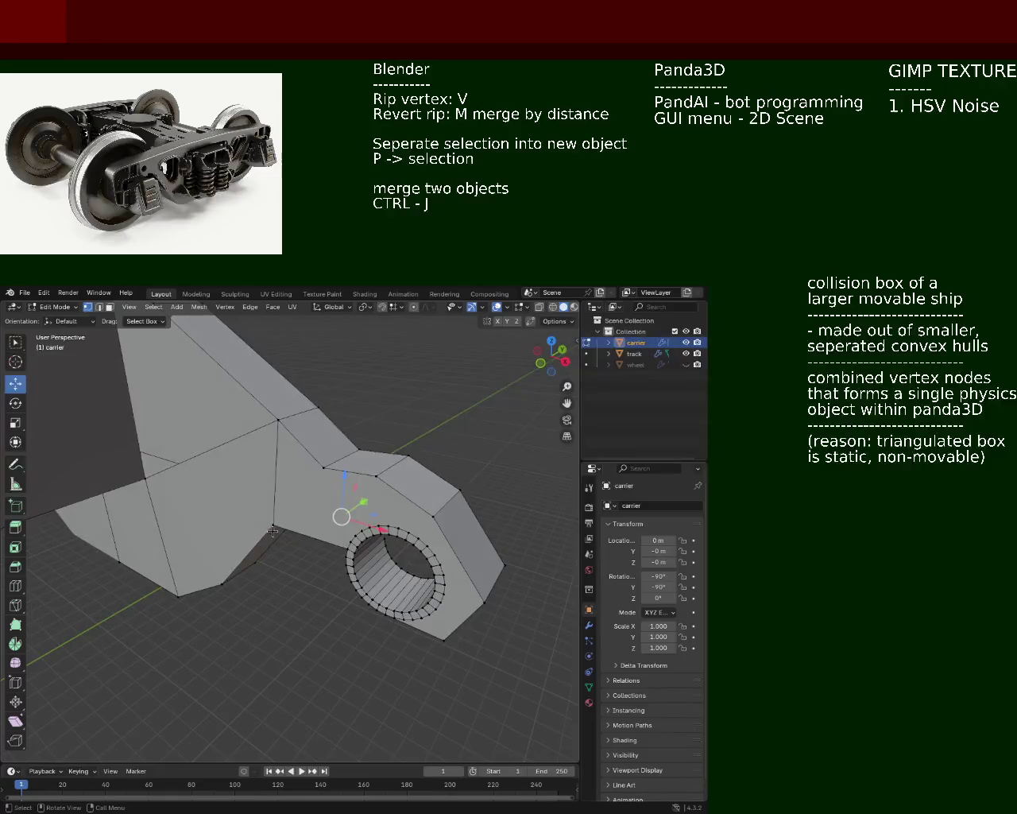
{"action": "key", "text": "ctrl+e"}
{"action": "key", "text": "Escape"}
- Select the ring head's hexagonal end face and lower it slightly
{"action": "left_click", "coordinate": [324, 469]}
{"action": "mouse_move", "coordinate": [328, 480]}
{"action": "middle_mouse_down"}
{"action": "mouse_move", "coordinate": [237, 477]}
{"action": "mouse_move", "coordinate": [227, 545]}
{"action": "middle_mouse_up"}
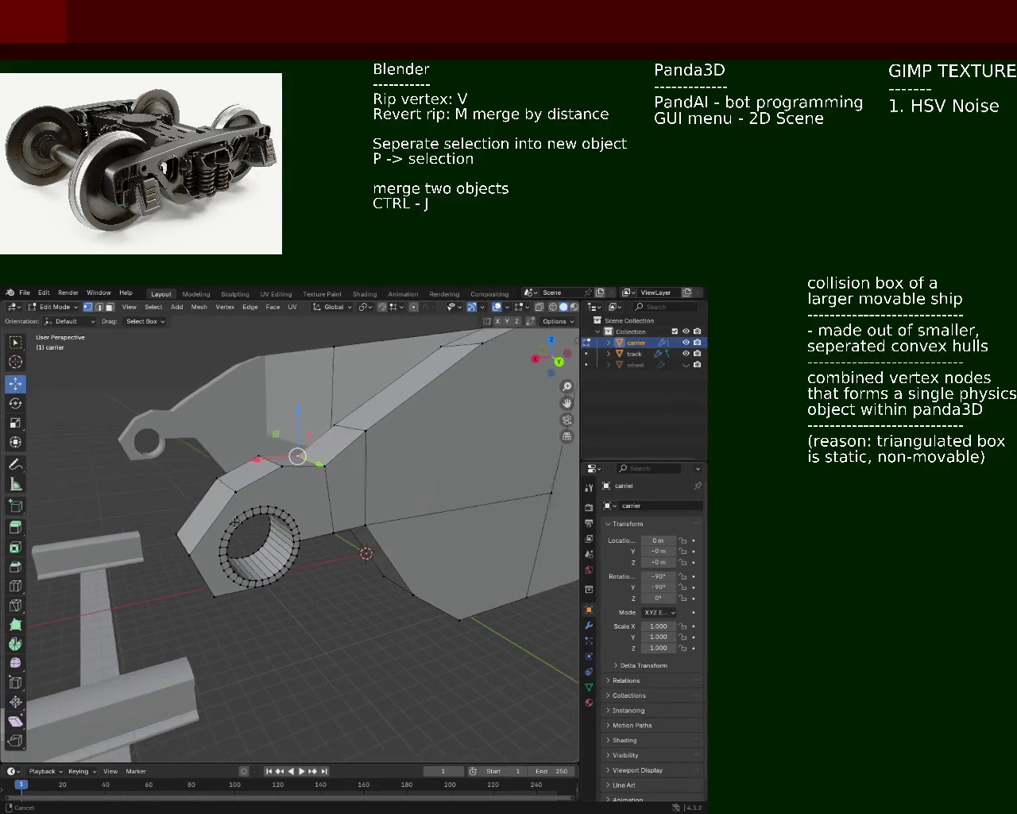
{"action": "left_click", "coordinate": [226, 545]}
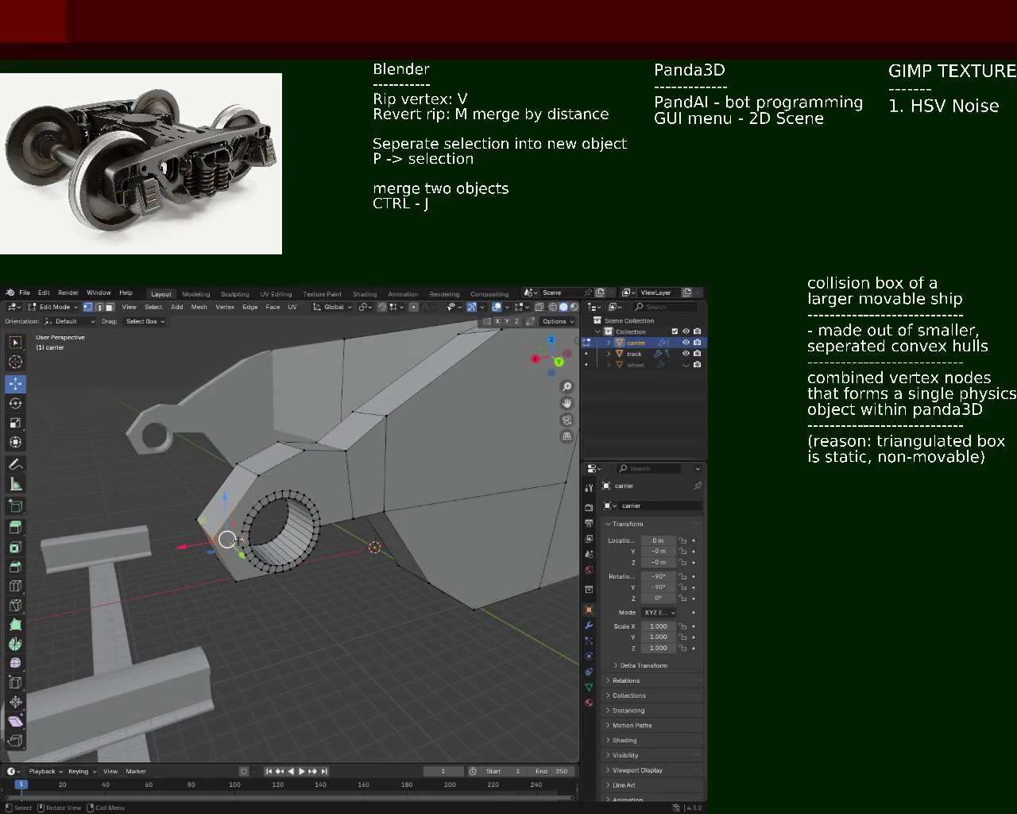
{"action": "middle_click_drag", "start_coordinate": [240, 541], "coordinate": [314, 537]}
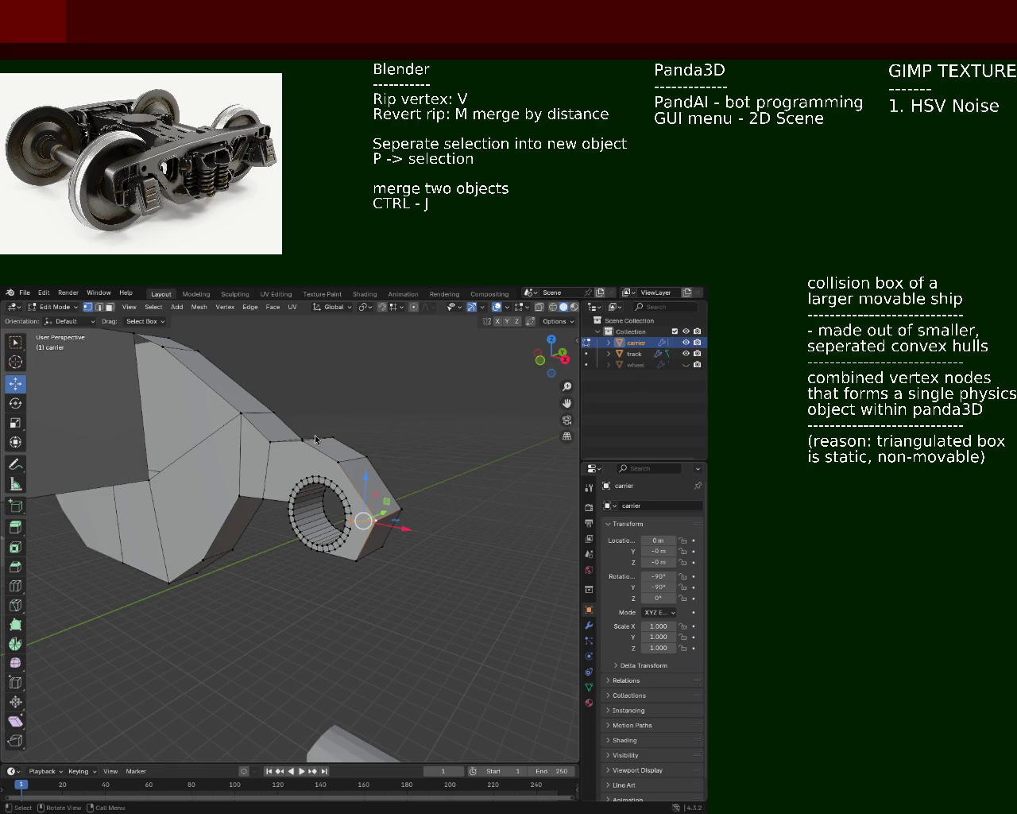
{"action": "middle_click_drag", "start_coordinate": [355, 501], "coordinate": [246, 461]}
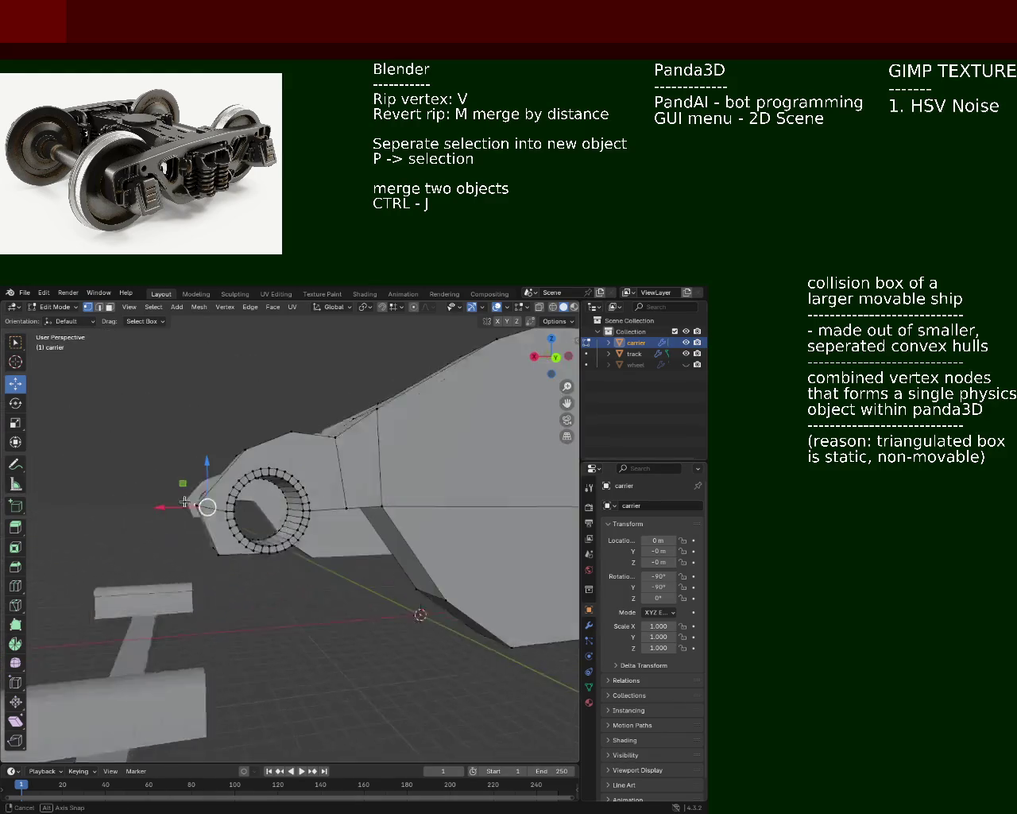
{"action": "scroll", "coordinate": [246, 462], "scroll_direction": "up", "scroll_amount": 2}
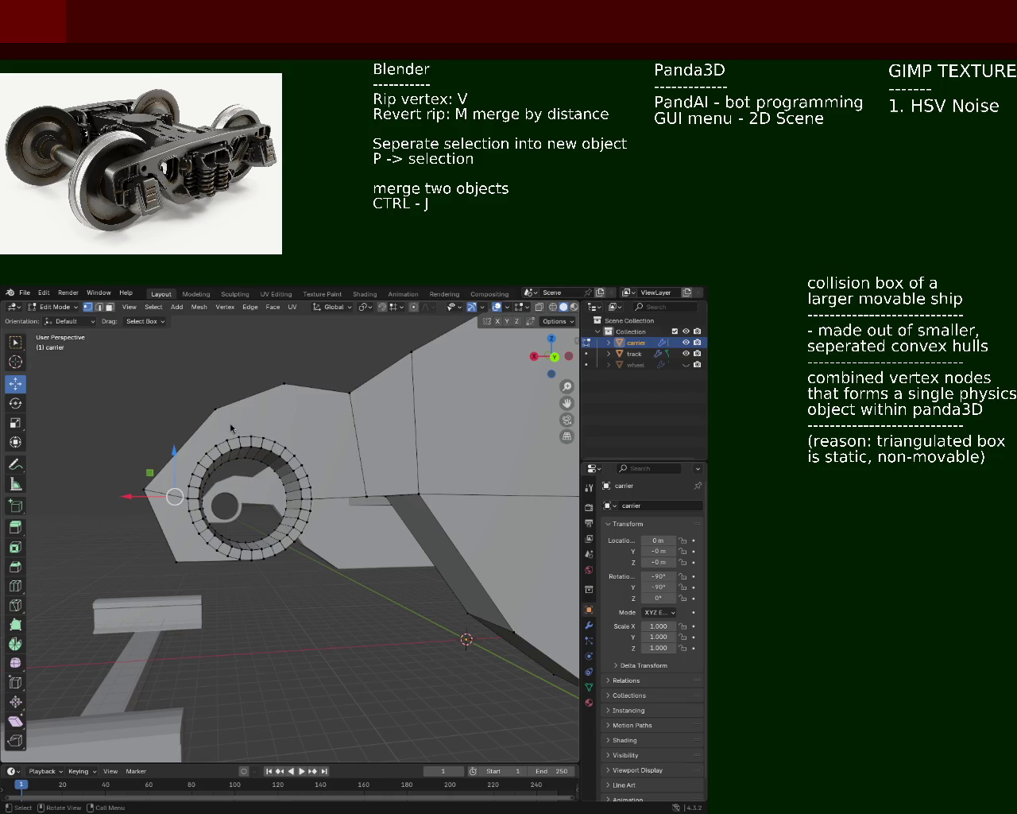
{"action": "left_click", "coordinate": [212, 415]}
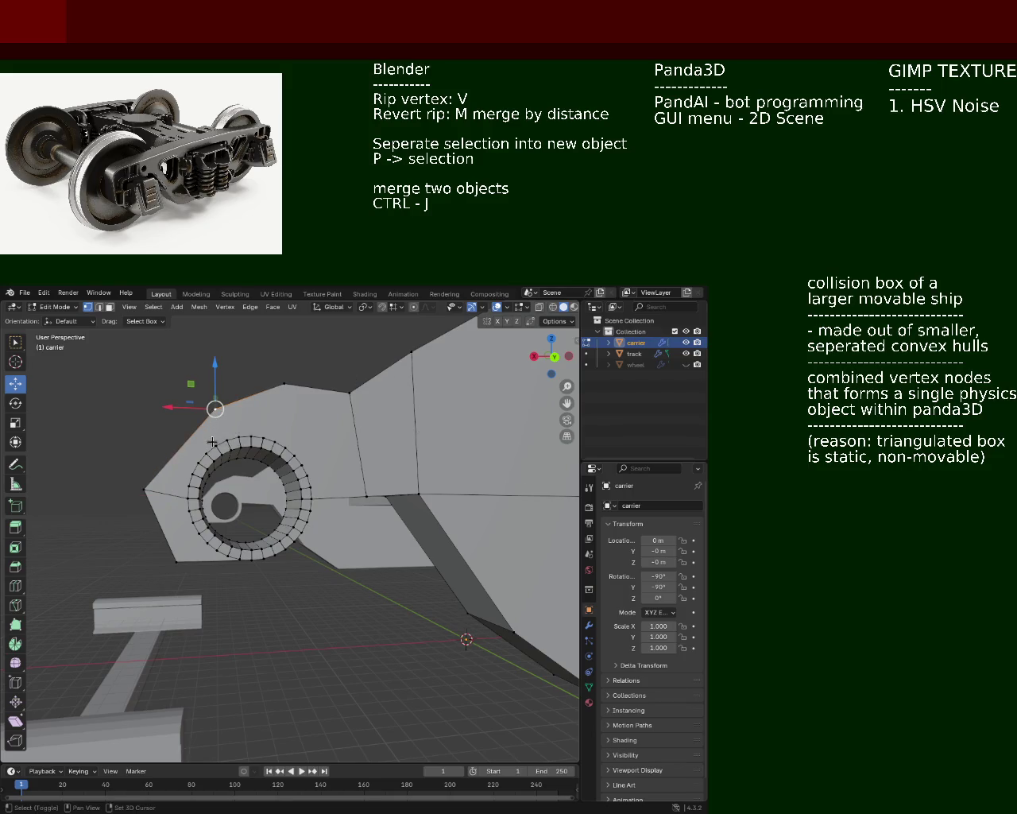
{"action": "left_click", "coordinate": [225, 439], "text": "shift"}
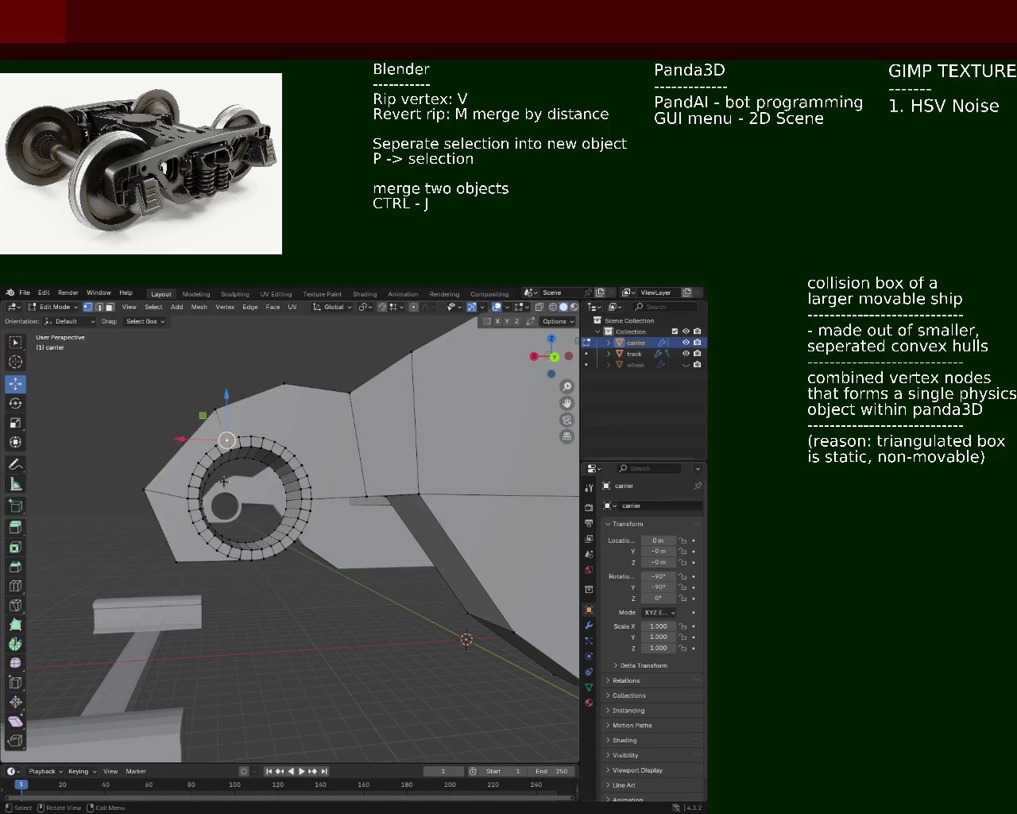
{"action": "middle_click_drag", "start_coordinate": [229, 439], "coordinate": [368, 484]}
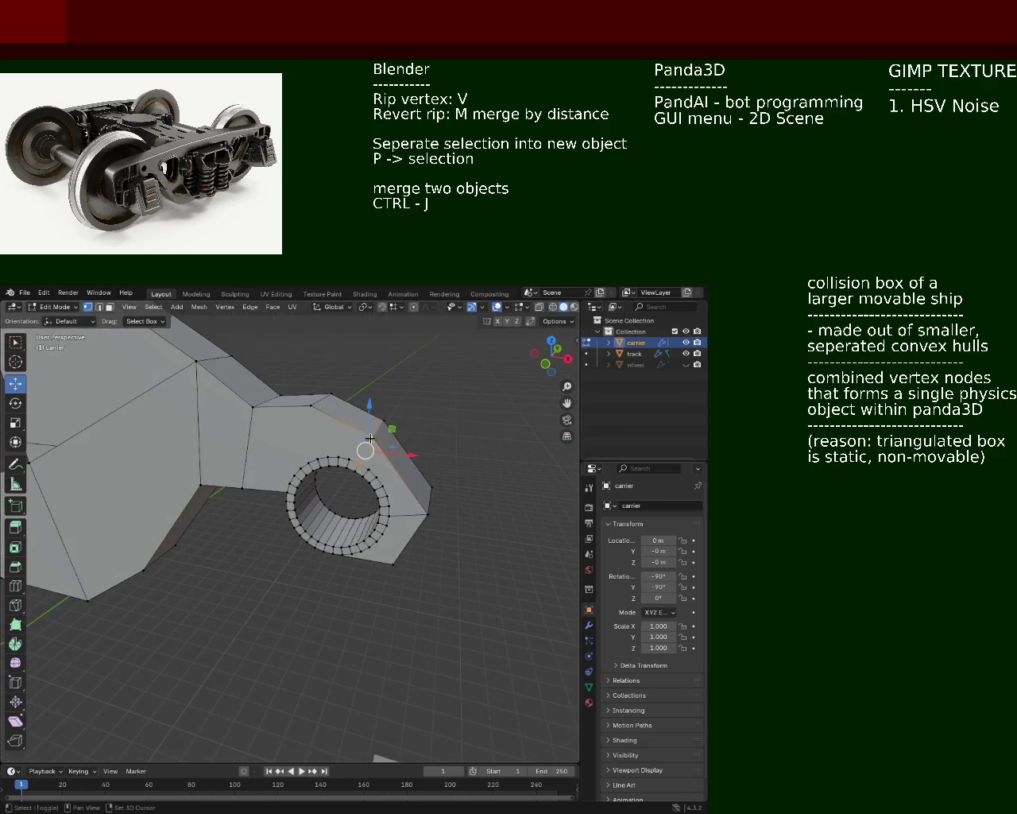
{"action": "mouse_move", "coordinate": [438, 472]}
{"action": "middle_mouse_down"}
{"action": "mouse_move", "coordinate": [288, 464]}
{"action": "mouse_move", "coordinate": [216, 500]}
{"action": "mouse_move", "coordinate": [294, 508]}
{"action": "middle_mouse_up"}
{"action": "left_click", "coordinate": [298, 510], "text": "shift"}
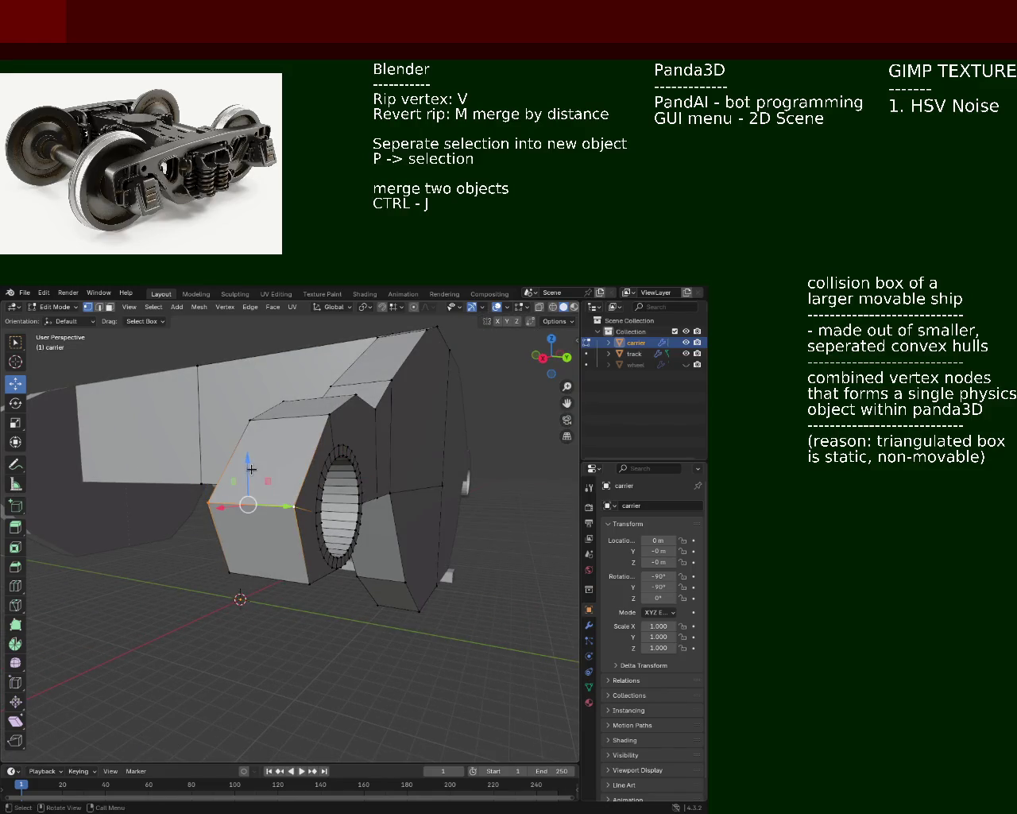
{"action": "left_click_drag", "start_coordinate": [249, 468], "coordinate": [248, 480]}
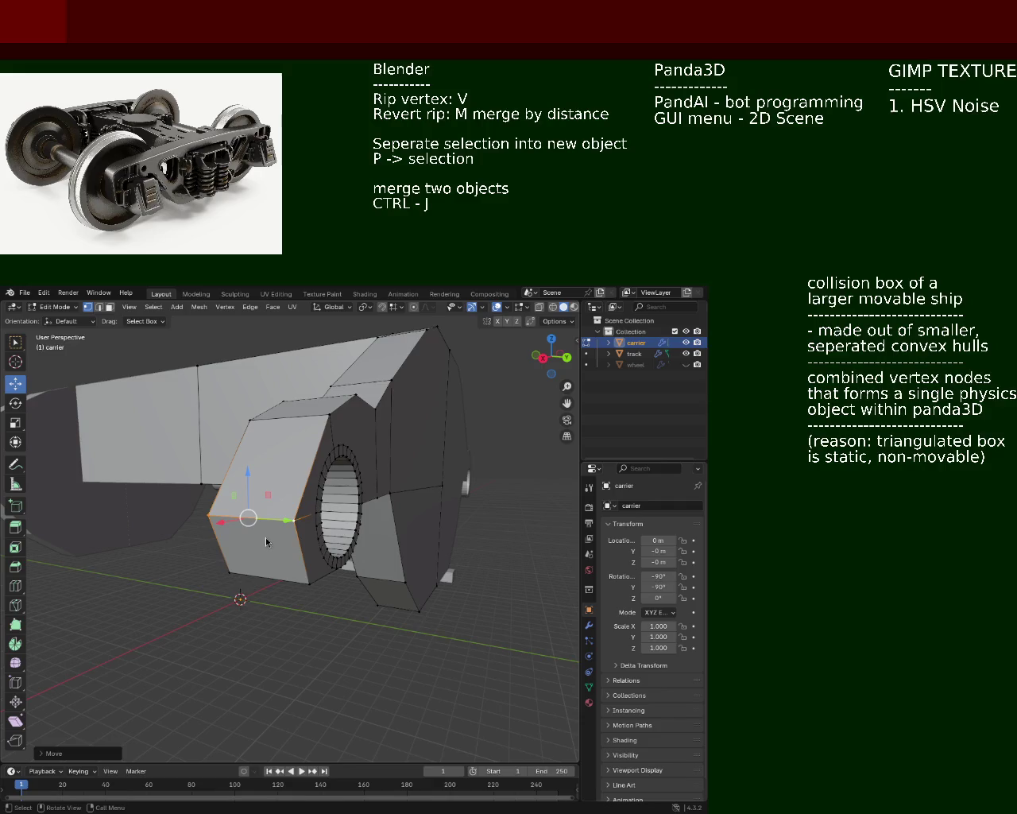
{"action": "mouse_move", "coordinate": [168, 485]}
{"action": "middle_mouse_down"}
{"action": "mouse_move", "coordinate": [175, 507]}
{"action": "mouse_move", "coordinate": [269, 468]}
{"action": "middle_mouse_up"}
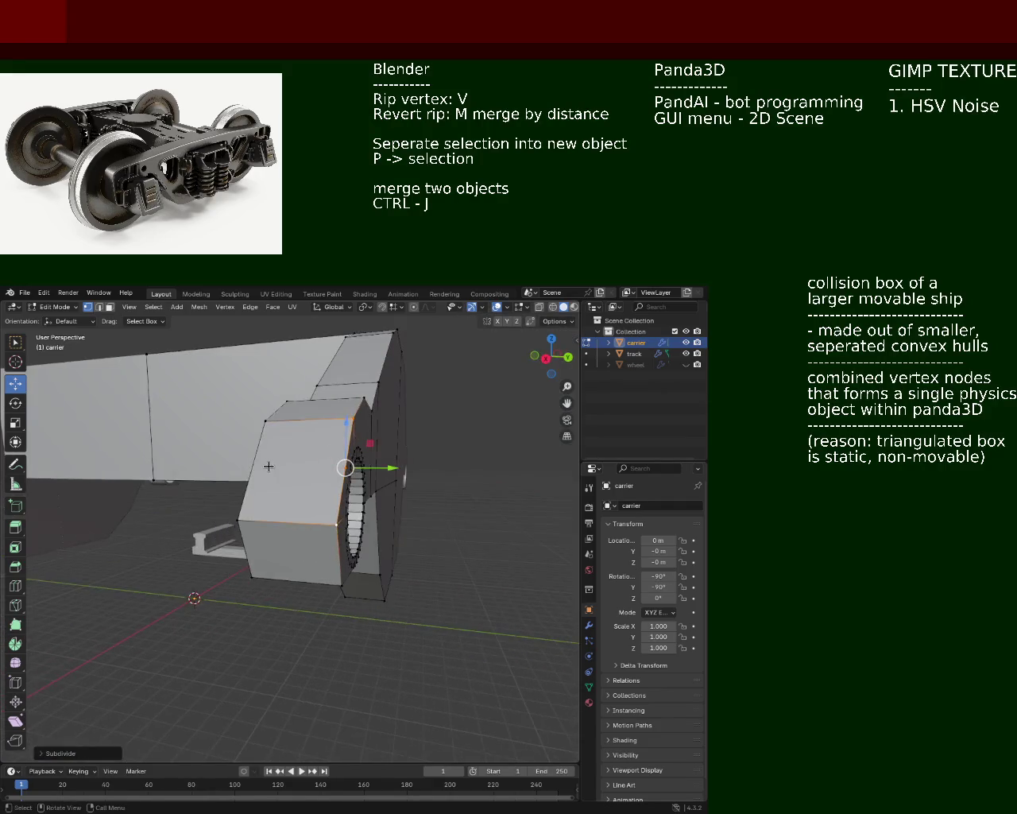
- Loop-cut the ring head face at its centre, then inspect the carrier from several angles
{"action": "key", "text": "ctrl+r"}
{"action": "left_click", "coordinate": [364, 492]}
{"action": "right_click", "coordinate": [365, 492]}
{"action": "middle_click_drag", "start_coordinate": [365, 492], "coordinate": [232, 474]}
{"action": "left_click", "coordinate": [208, 461]}
{"action": "middle_click_drag", "start_coordinate": [111, 456], "coordinate": [395, 479]}
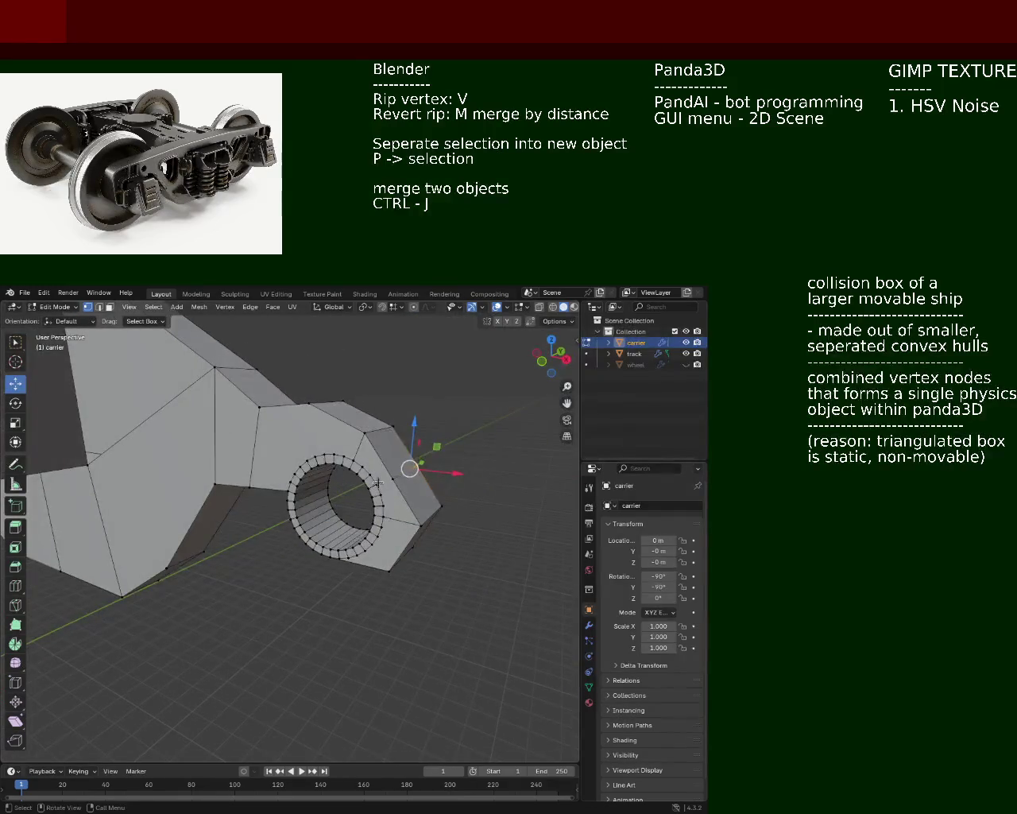
{"action": "mouse_move", "coordinate": [395, 479]}
{"action": "middle_mouse_down"}
{"action": "mouse_move", "coordinate": [135, 520]}
{"action": "mouse_move", "coordinate": [325, 460]}
{"action": "mouse_move", "coordinate": [384, 508]}
{"action": "mouse_move", "coordinate": [208, 531]}
{"action": "mouse_move", "coordinate": [254, 506]}
{"action": "mouse_move", "coordinate": [229, 524]}
{"action": "middle_mouse_up"}
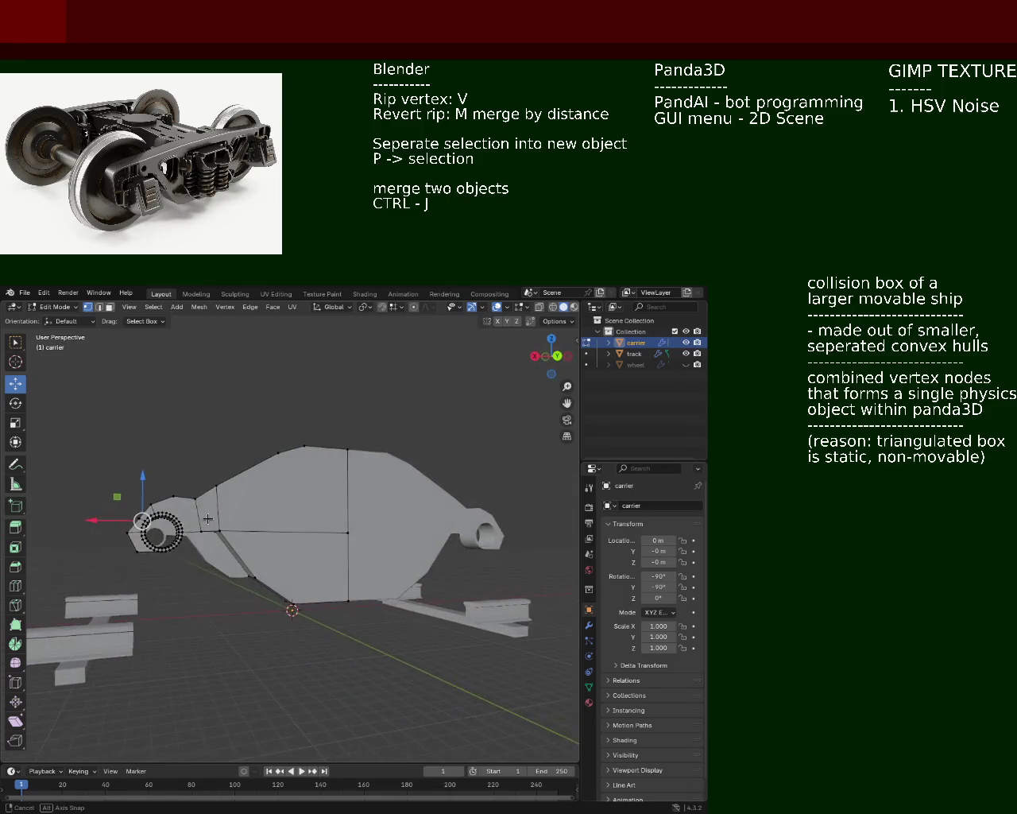
{"action": "mouse_move", "coordinate": [230, 525]}
{"action": "middle_mouse_down"}
{"action": "mouse_move", "coordinate": [196, 519]}
{"action": "mouse_move", "coordinate": [294, 594]}
{"action": "mouse_move", "coordinate": [253, 551]}
{"action": "mouse_move", "coordinate": [302, 562]}
{"action": "mouse_move", "coordinate": [268, 549]}
{"action": "mouse_move", "coordinate": [295, 615]}
{"action": "mouse_move", "coordinate": [307, 599]}
{"action": "middle_mouse_up"}
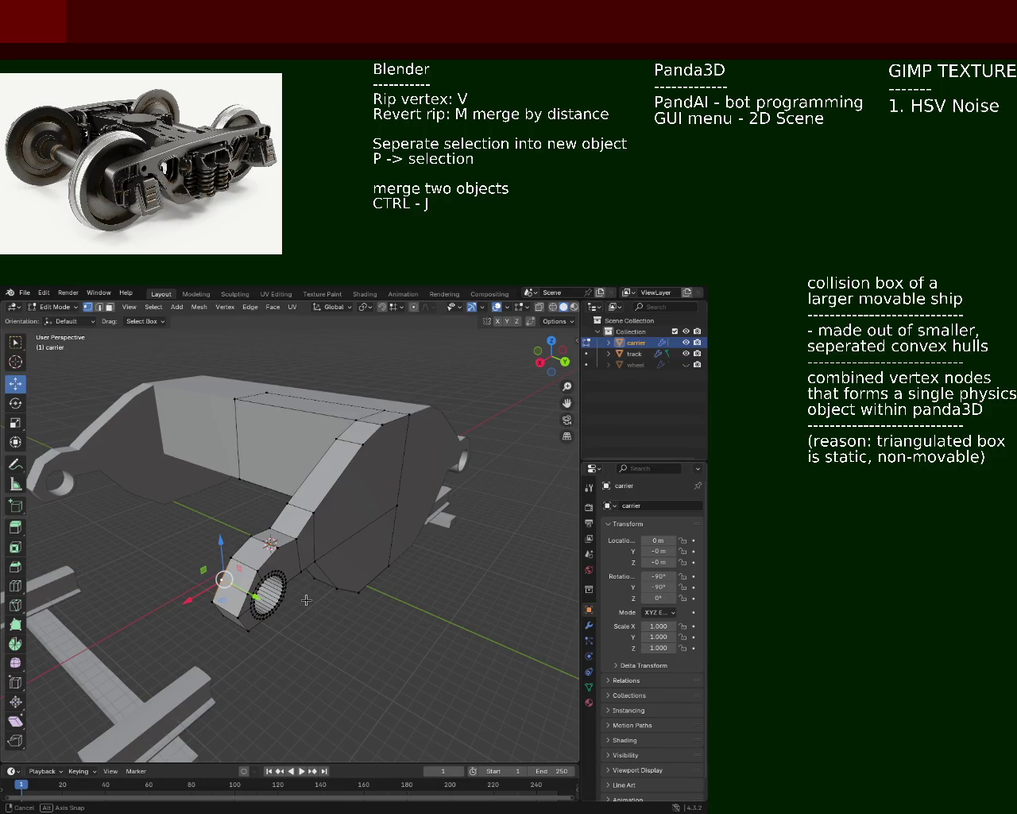
- In edge select mode, raise the upper edge near the axle ring to a new position
{"action": "mouse_move", "coordinate": [307, 599]}
{"action": "middle_mouse_down"}
{"action": "mouse_move", "coordinate": [303, 579]}
{"action": "mouse_move", "coordinate": [287, 579]}
{"action": "middle_mouse_up"}
{"action": "scroll", "coordinate": [318, 573], "scroll_direction": "up", "scroll_amount": 1}
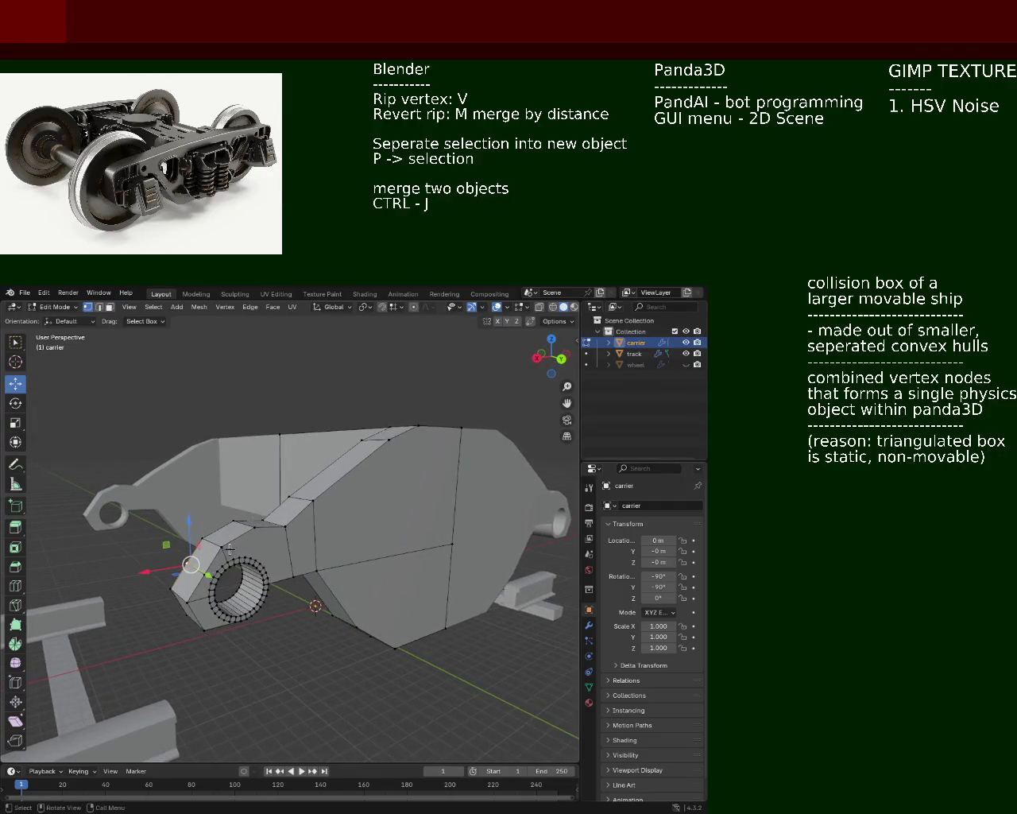
{"action": "scroll", "coordinate": [350, 568], "scroll_direction": "up", "scroll_amount": 2}
{"action": "scroll", "coordinate": [370, 564], "scroll_direction": "up", "scroll_amount": 1}
{"action": "middle_click_drag", "start_coordinate": [371, 565], "coordinate": [287, 557]}
{"action": "key", "text": "2"}
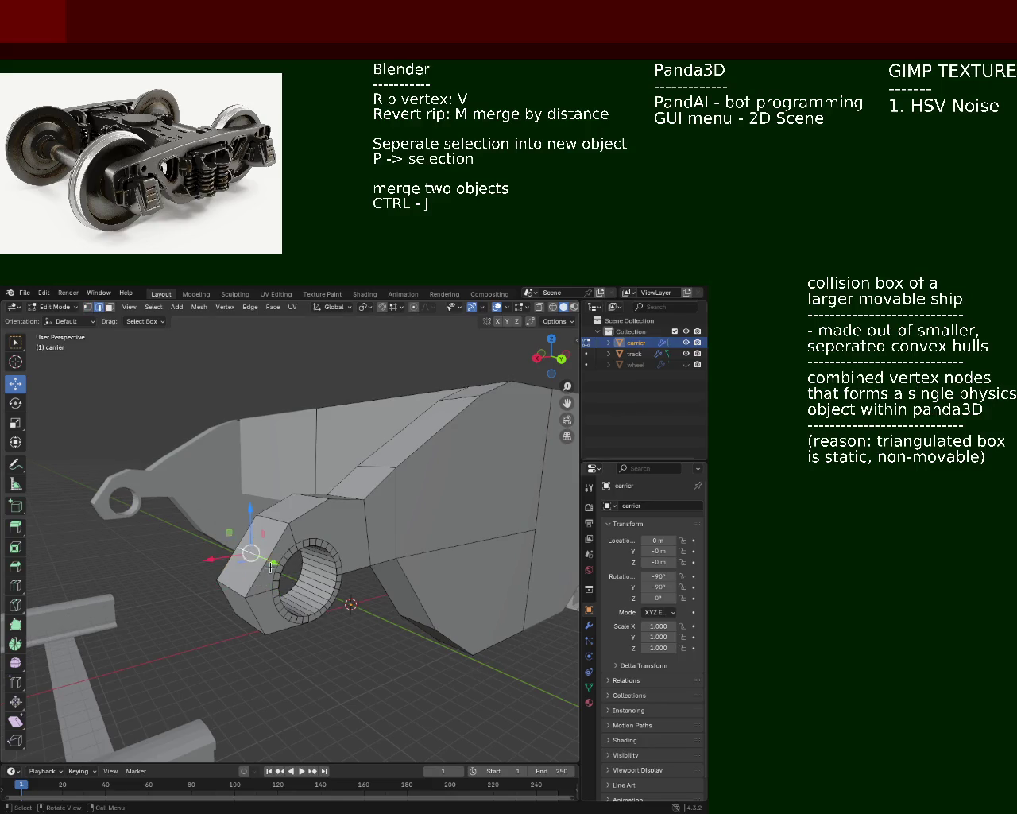
{"action": "middle_click_drag", "start_coordinate": [262, 563], "coordinate": [223, 509]}
{"action": "left_click_drag", "start_coordinate": [227, 488], "coordinate": [227, 484]}
{"action": "key", "text": "g"}
{"action": "left_click", "coordinate": [283, 532]}
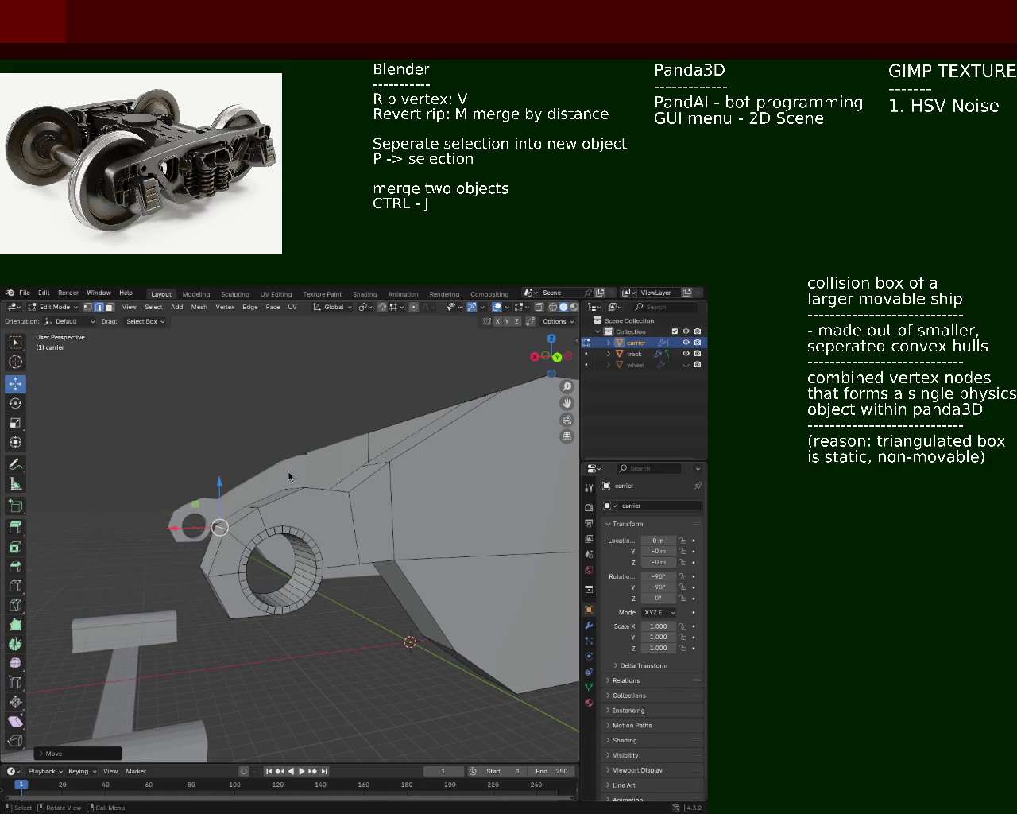
- Select an axle-ring vertex together with the top vertex above it
{"action": "mouse_move", "coordinate": [239, 478]}
{"action": "middle_mouse_down"}
{"action": "mouse_move", "coordinate": [342, 510]}
{"action": "mouse_move", "coordinate": [336, 549]}
{"action": "mouse_move", "coordinate": [321, 515]}
{"action": "middle_mouse_up"}
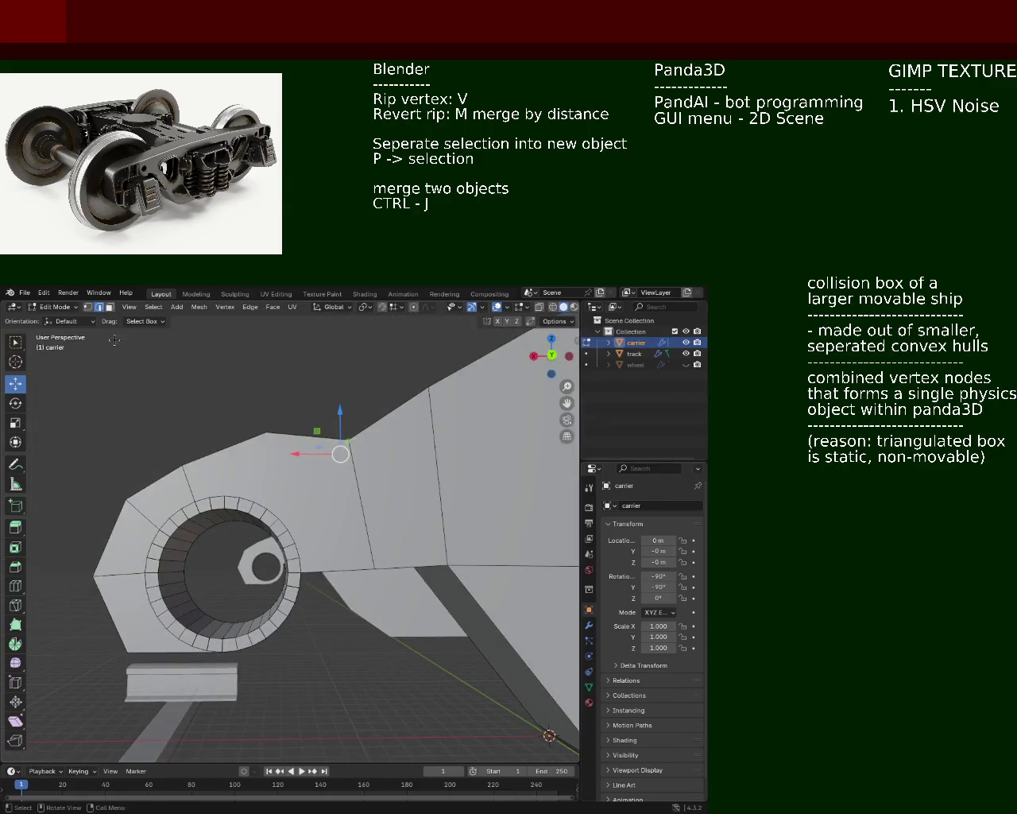
{"action": "left_click", "coordinate": [255, 502]}
{"action": "left_click", "coordinate": [266, 434], "text": "shift"}
{"action": "mouse_move", "coordinate": [266, 434]}
{"action": "middle_mouse_down"}
{"action": "mouse_move", "coordinate": [99, 501]}
{"action": "mouse_move", "coordinate": [342, 507]}
{"action": "mouse_move", "coordinate": [347, 523]}
{"action": "mouse_move", "coordinate": [182, 505]}
{"action": "mouse_move", "coordinate": [361, 513]}
{"action": "middle_mouse_up"}
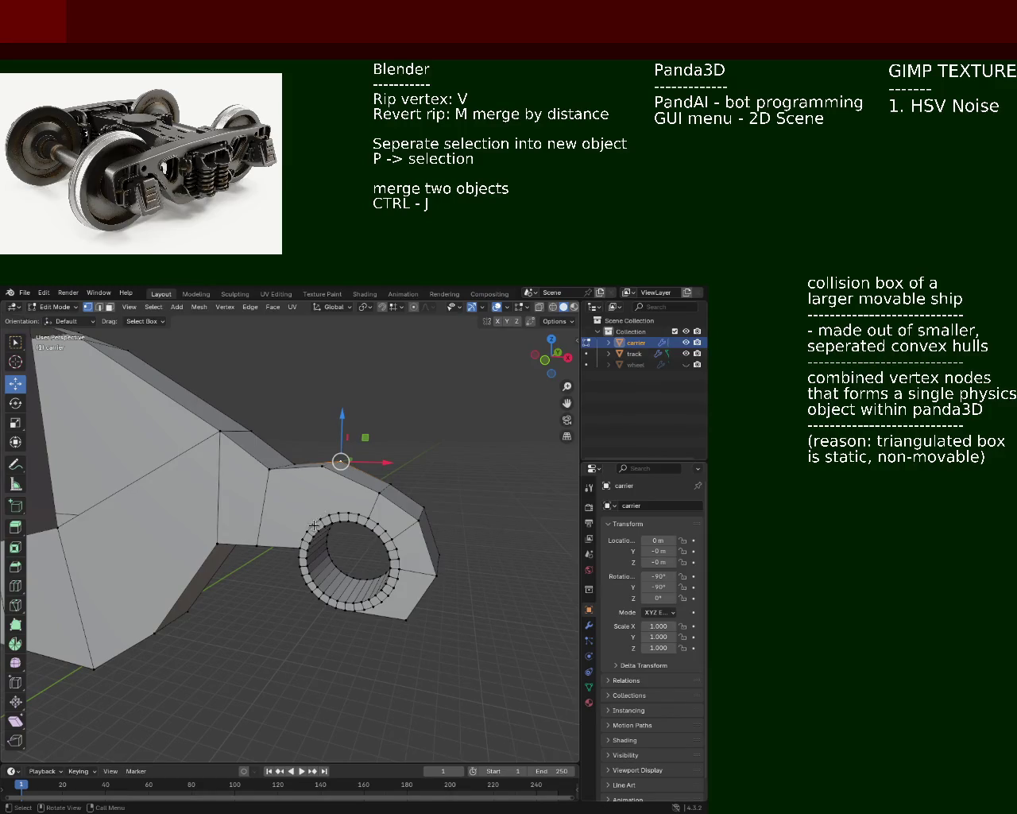
{"action": "mouse_move", "coordinate": [321, 526]}
{"action": "middle_mouse_down"}
{"action": "mouse_move", "coordinate": [225, 529]}
{"action": "mouse_move", "coordinate": [267, 534]}
{"action": "mouse_move", "coordinate": [244, 512]}
{"action": "middle_mouse_up"}
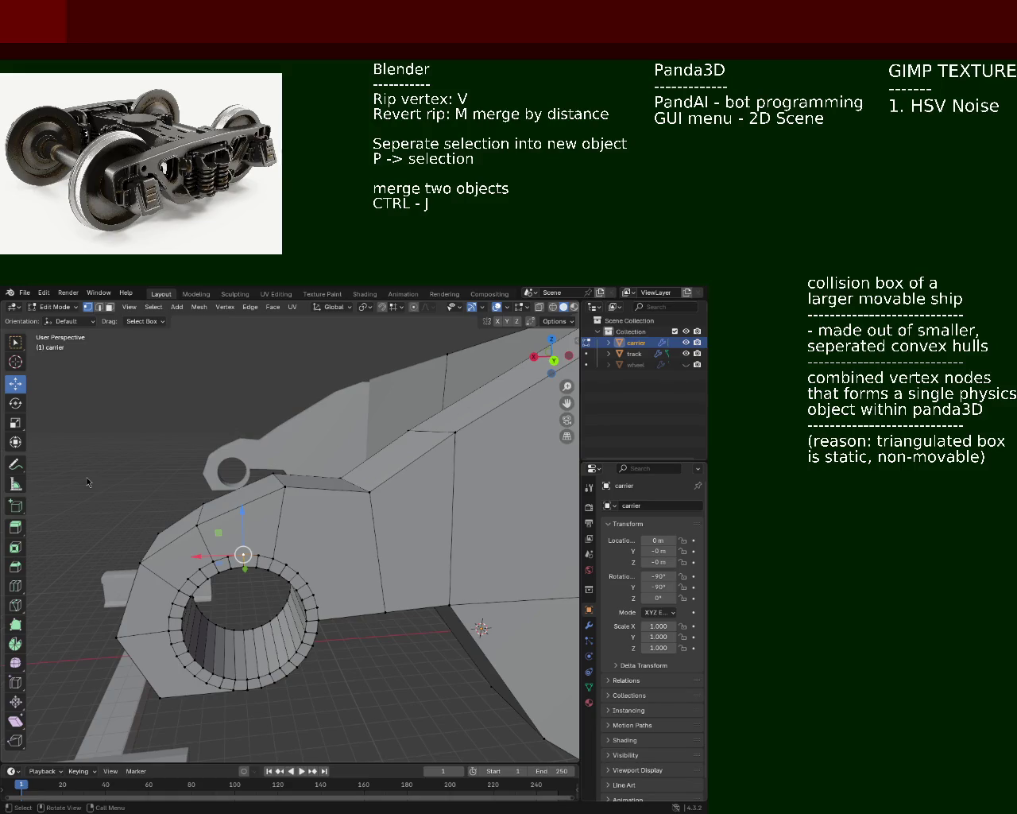
{"action": "mouse_move", "coordinate": [245, 527]}
{"action": "middle_mouse_down"}
{"action": "mouse_move", "coordinate": [362, 513]}
{"action": "mouse_move", "coordinate": [125, 509]}
{"action": "mouse_move", "coordinate": [338, 512]}
{"action": "middle_mouse_up"}
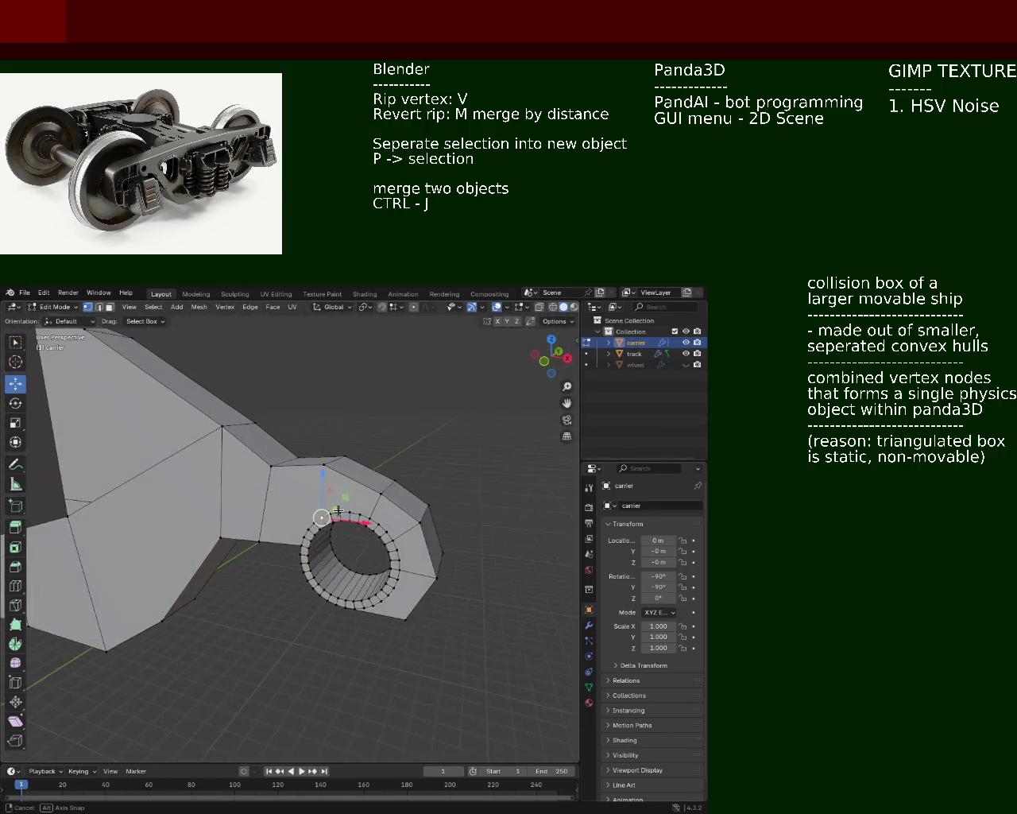
{"action": "left_click", "coordinate": [324, 465]}
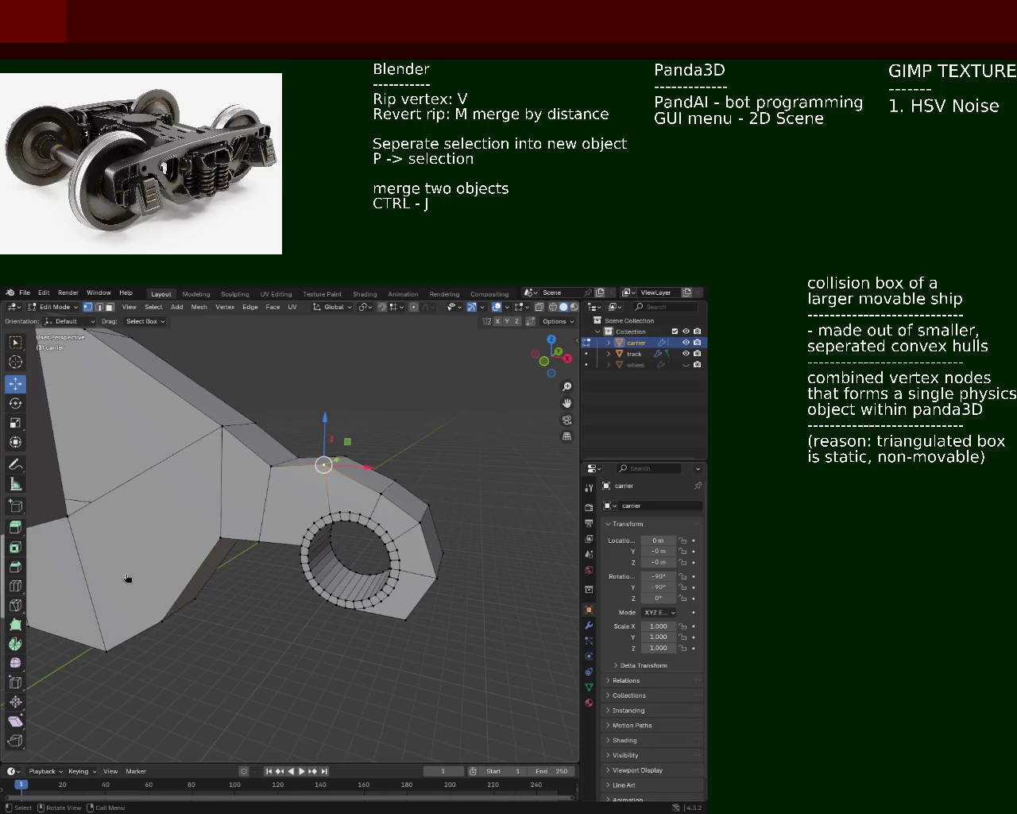
{"action": "mouse_move", "coordinate": [368, 433]}
{"action": "middle_mouse_down"}
{"action": "mouse_move", "coordinate": [263, 482]}
{"action": "mouse_move", "coordinate": [328, 564]}
{"action": "mouse_move", "coordinate": [381, 481]}
{"action": "middle_mouse_up"}
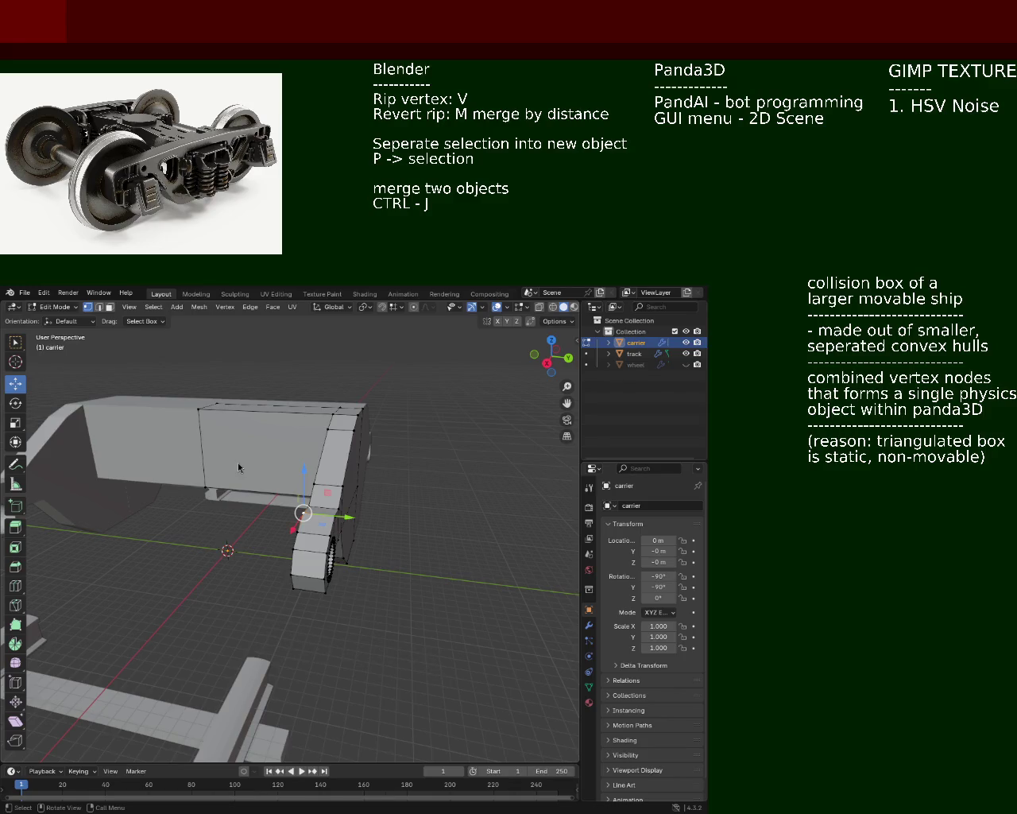
- Raise the selected vertex straight up along Z
{"action": "mouse_move", "coordinate": [343, 524]}
{"action": "middle_mouse_down"}
{"action": "mouse_move", "coordinate": [244, 512]}
{"action": "mouse_move", "coordinate": [287, 516]}
{"action": "middle_mouse_up"}
{"action": "key", "text": "g"}
{"action": "key", "text": "z"}
{"action": "left_click", "coordinate": [332, 475]}
{"action": "mouse_move", "coordinate": [332, 475]}
{"action": "middle_mouse_down"}
{"action": "mouse_move", "coordinate": [266, 507]}
{"action": "mouse_move", "coordinate": [294, 491]}
{"action": "mouse_move", "coordinate": [297, 500]}
{"action": "middle_mouse_up"}
- Select a second vertex and lower it along Z
{"action": "left_click", "coordinate": [318, 502], "text": "shift"}
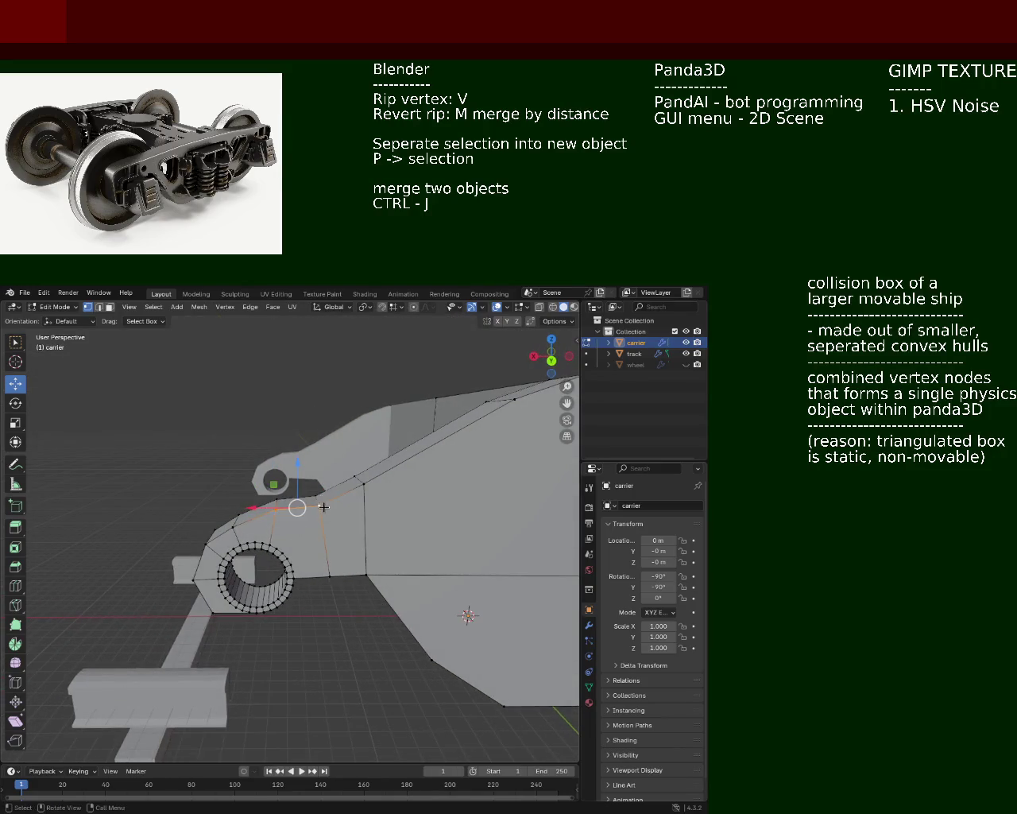
{"action": "key", "text": "b"}
{"action": "key", "text": "g"}
{"action": "key", "text": "z"}
{"action": "left_click", "coordinate": [319, 493]}
{"action": "mouse_move", "coordinate": [318, 493]}
{"action": "middle_mouse_down"}
{"action": "mouse_move", "coordinate": [255, 541]}
{"action": "mouse_move", "coordinate": [233, 543]}
{"action": "middle_mouse_up"}
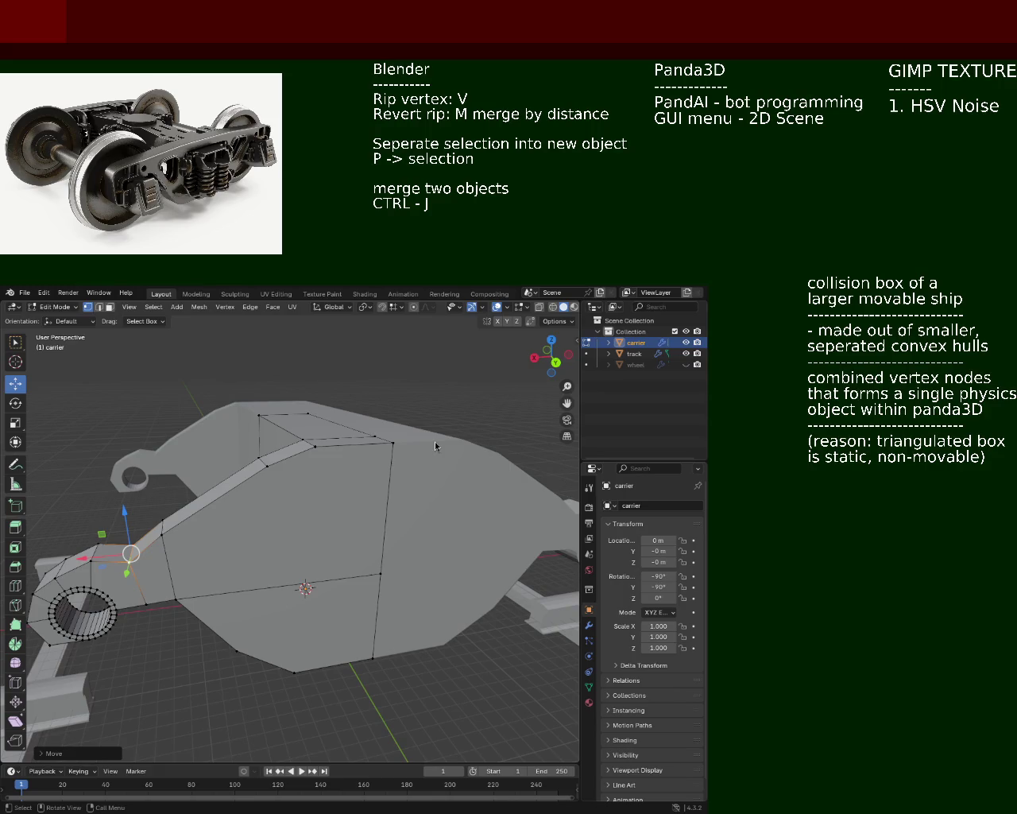
{"action": "mouse_move", "coordinate": [162, 367]}
{"action": "middle_mouse_down"}
{"action": "mouse_move", "coordinate": [192, 495]}
{"action": "mouse_move", "coordinate": [374, 470]}
{"action": "mouse_move", "coordinate": [438, 497]}
{"action": "mouse_move", "coordinate": [336, 527]}
{"action": "mouse_move", "coordinate": [300, 524]}
{"action": "mouse_move", "coordinate": [311, 538]}
{"action": "mouse_move", "coordinate": [334, 517]}
{"action": "mouse_move", "coordinate": [318, 513]}
{"action": "mouse_move", "coordinate": [295, 482]}
{"action": "middle_mouse_up"}
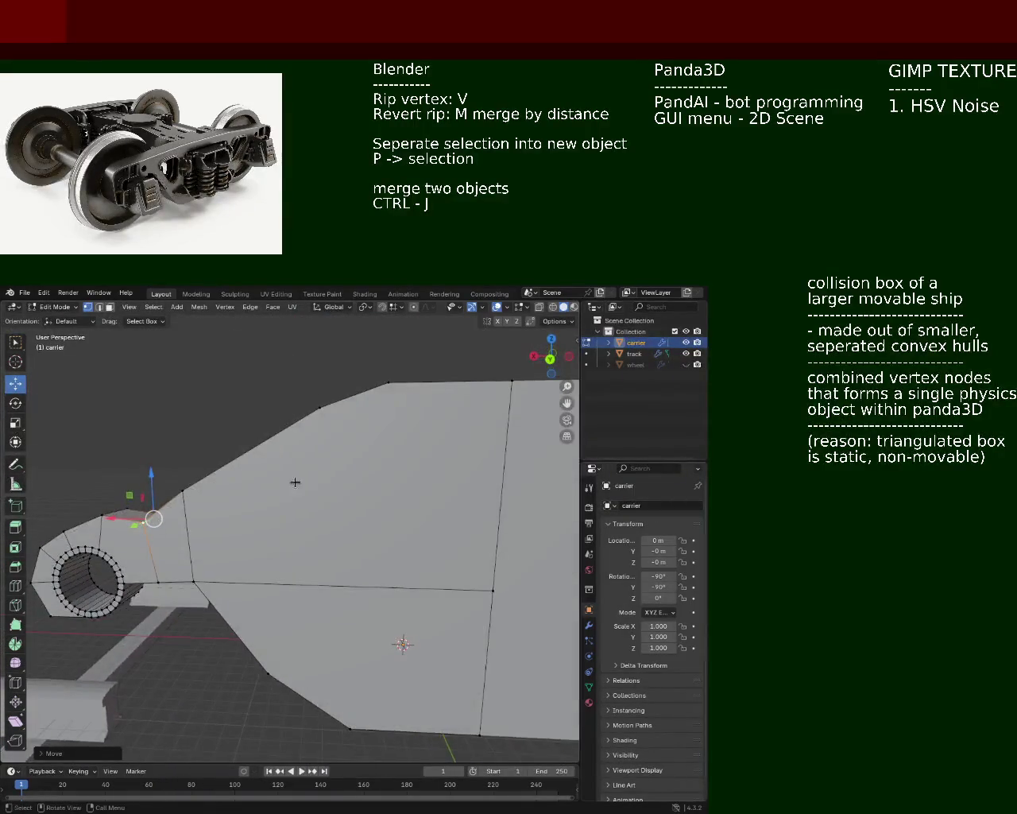
- Subdivide the side face's long lower edge, adding a midpoint vertex
{"action": "left_click", "coordinate": [193, 582]}
{"action": "left_click", "coordinate": [493, 591], "text": "shift"}
{"action": "right_click", "coordinate": [348, 581]}
{"action": "left_click", "coordinate": [348, 581]}
{"action": "left_click", "coordinate": [349, 582]}
{"action": "mouse_move", "coordinate": [304, 428]}
{"action": "middle_mouse_down"}
{"action": "mouse_move", "coordinate": [336, 450]}
{"action": "mouse_move", "coordinate": [250, 537]}
{"action": "middle_mouse_up"}
- Fill a triangular face between the new midpoint and two corner vertices
{"action": "left_click", "coordinate": [230, 530]}
{"action": "left_click", "coordinate": [210, 393], "text": "shift"}
{"action": "left_click", "coordinate": [266, 414], "text": "shift"}
{"action": "left_click", "coordinate": [267, 418]}
{"action": "left_click", "coordinate": [230, 530], "text": "shift"}
{"action": "left_click", "coordinate": [382, 488], "text": "shift"}
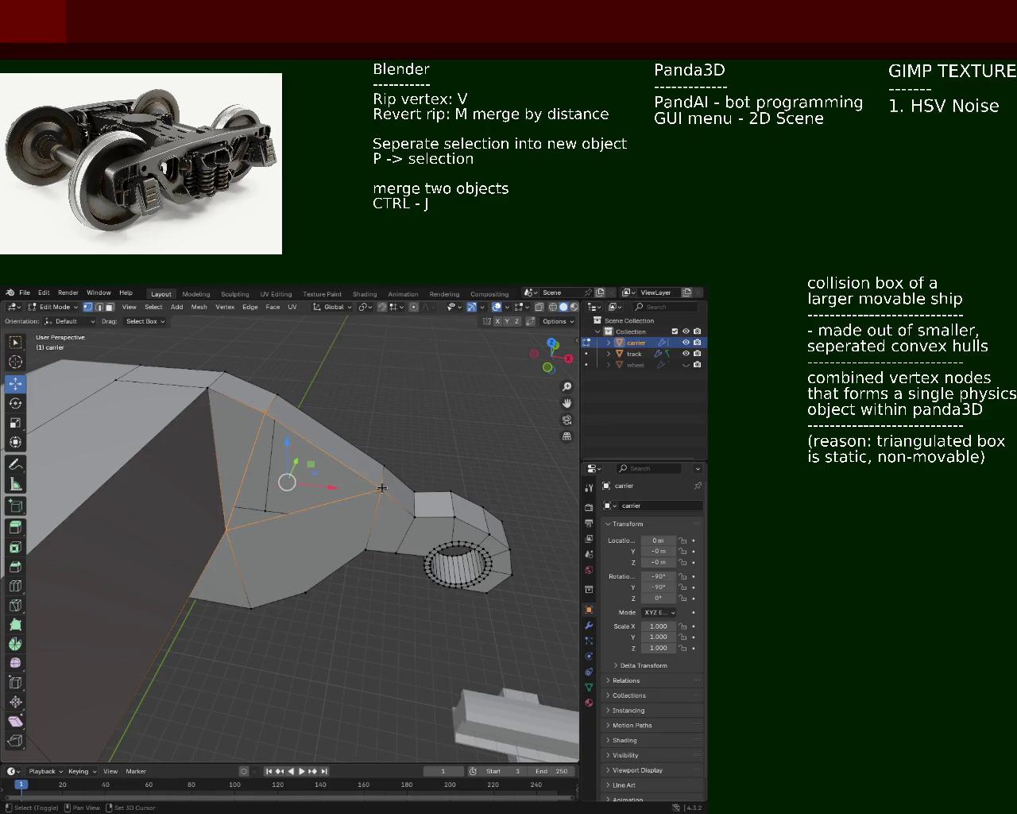
{"action": "key", "text": "f"}
{"action": "middle_click_drag", "start_coordinate": [345, 464], "coordinate": [323, 426]}
- Connect the upper and lower side-face vertices with an edge and dissolve the vertical edge
{"action": "left_click", "coordinate": [325, 423]}
{"action": "left_click", "coordinate": [476, 584], "text": "shift"}
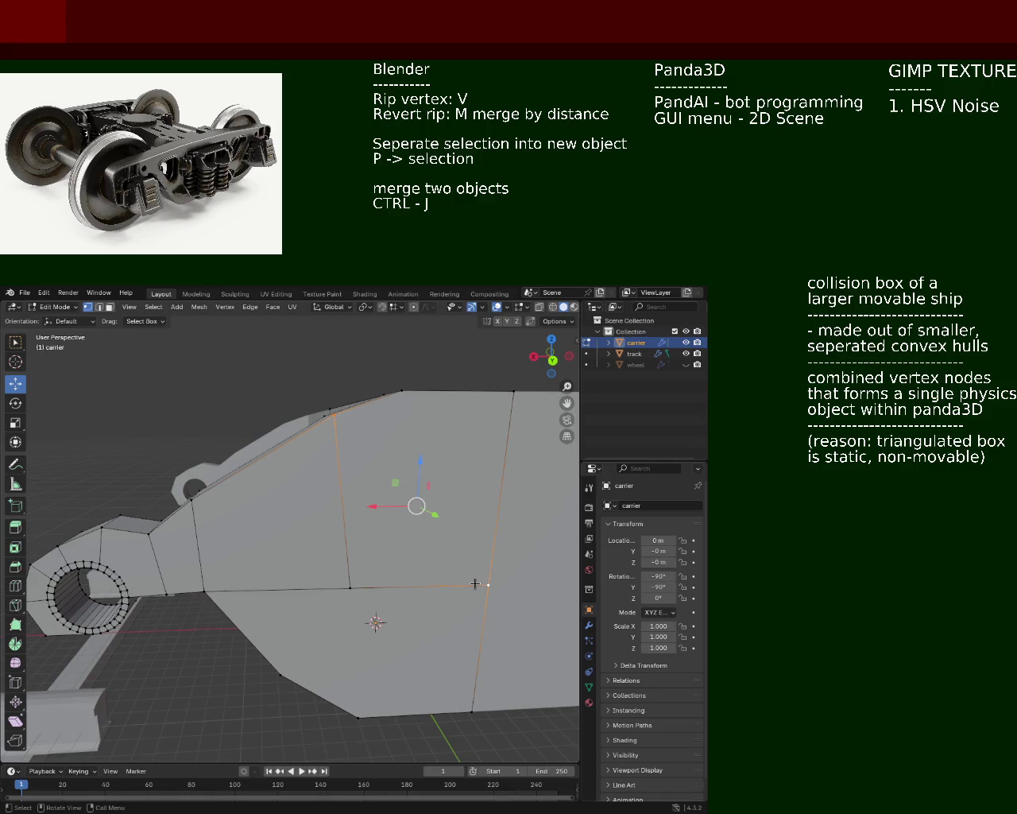
{"action": "key", "text": "j"}
{"action": "key", "text": "b"}
{"action": "left_click_drag", "start_coordinate": [321, 504], "coordinate": [335, 512]}
{"action": "key", "text": "x"}
{"action": "left_click", "coordinate": [335, 512]}
{"action": "mouse_move", "coordinate": [335, 513]}
{"action": "middle_mouse_down"}
{"action": "mouse_move", "coordinate": [445, 544]}
{"action": "mouse_move", "coordinate": [152, 485]}
{"action": "mouse_move", "coordinate": [279, 485]}
{"action": "mouse_move", "coordinate": [397, 544]}
{"action": "mouse_move", "coordinate": [341, 557]}
{"action": "middle_mouse_up"}
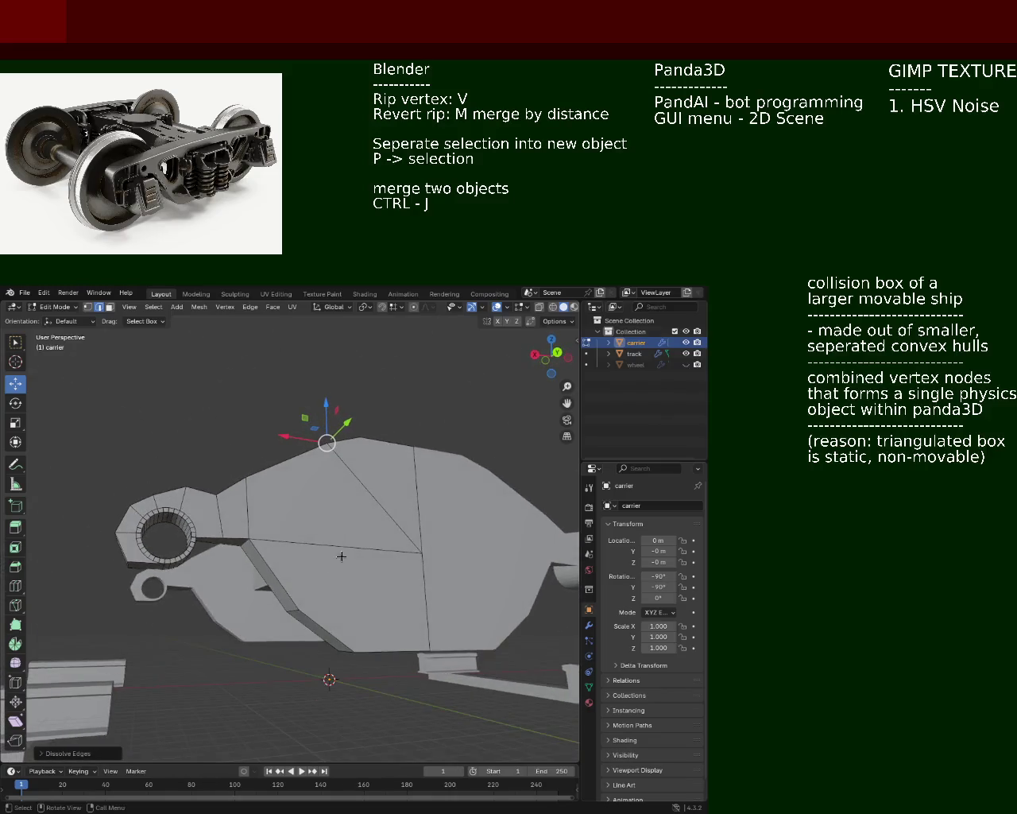
{"action": "mouse_move", "coordinate": [200, 527]}
{"action": "middle_mouse_down"}
{"action": "mouse_move", "coordinate": [321, 542]}
{"action": "mouse_move", "coordinate": [300, 532]}
{"action": "mouse_move", "coordinate": [221, 372]}
{"action": "middle_mouse_up"}
{"action": "left_click", "coordinate": [324, 614]}
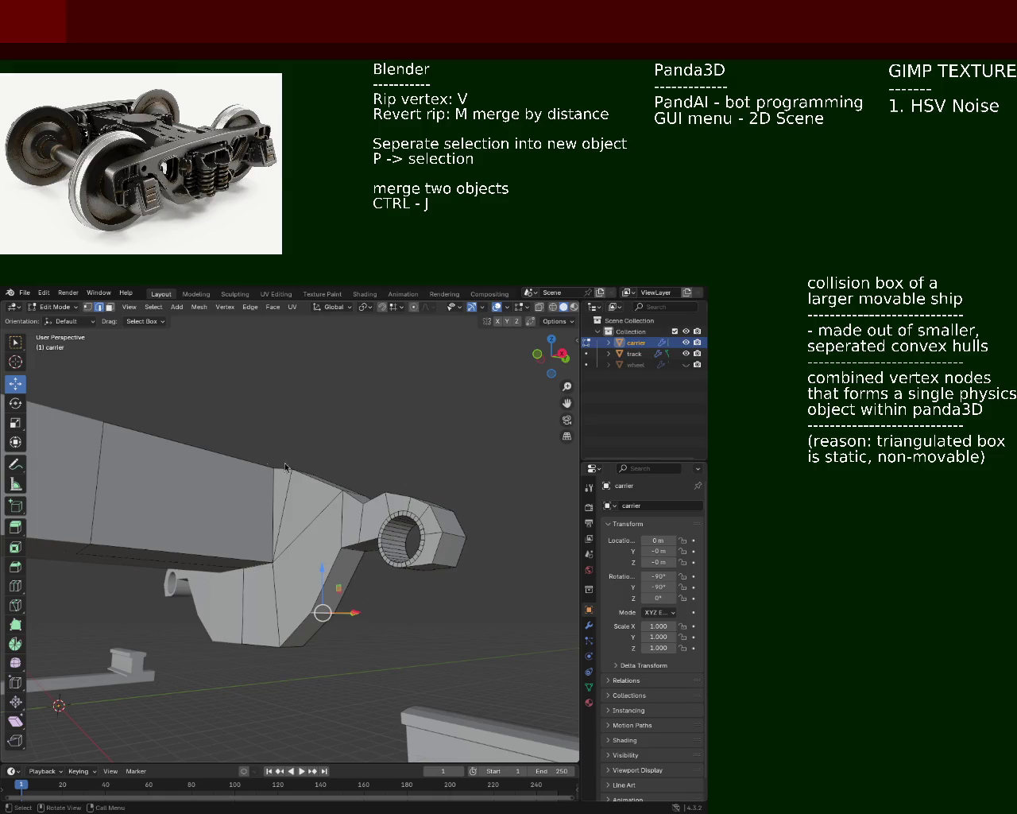
{"action": "mouse_move", "coordinate": [333, 558]}
{"action": "middle_mouse_down"}
{"action": "mouse_move", "coordinate": [396, 560]}
{"action": "mouse_move", "coordinate": [289, 529]}
{"action": "mouse_move", "coordinate": [285, 487]}
{"action": "middle_mouse_up"}
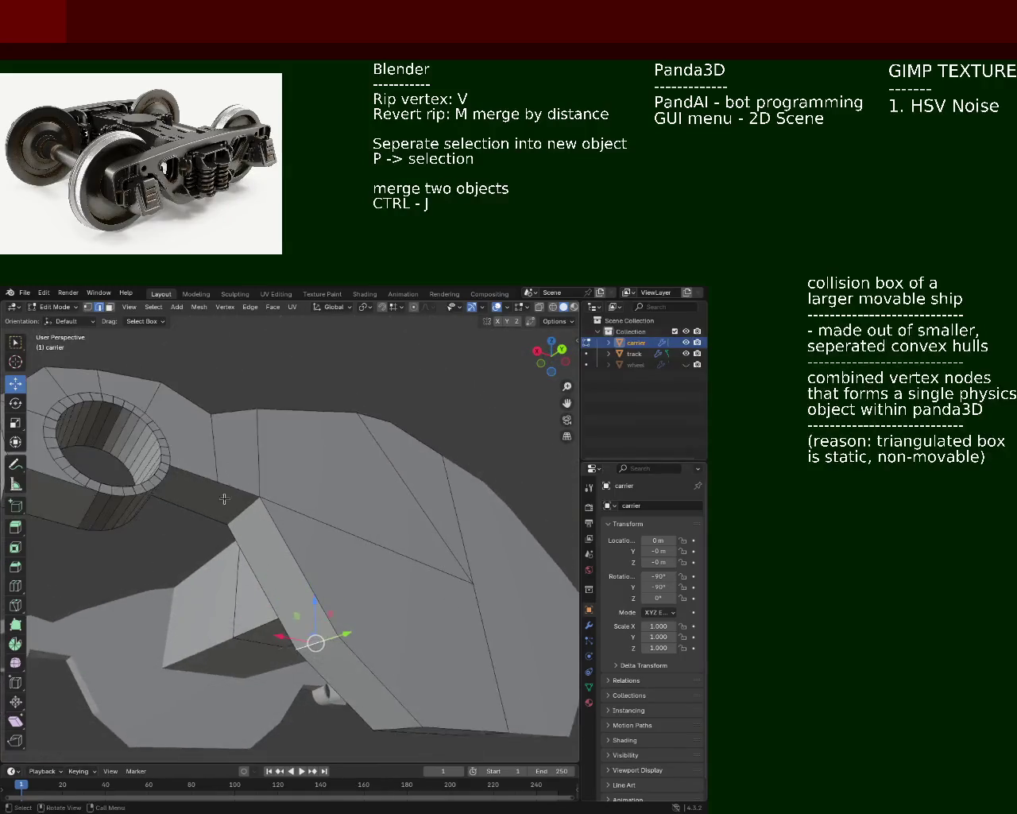
{"action": "middle_click_drag", "start_coordinate": [285, 487], "coordinate": [195, 449]}
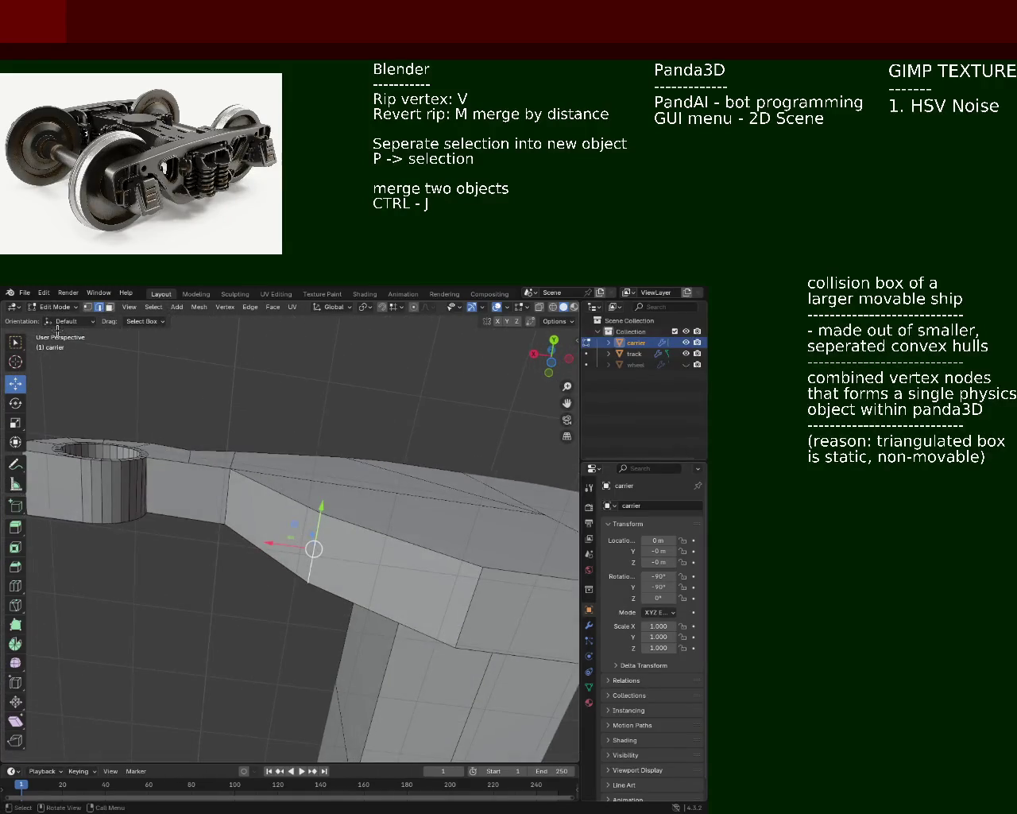
- Switch to vertex selection and pick vertices near the lug
{"action": "left_click", "coordinate": [87, 307]}
{"action": "left_click", "coordinate": [192, 460]}
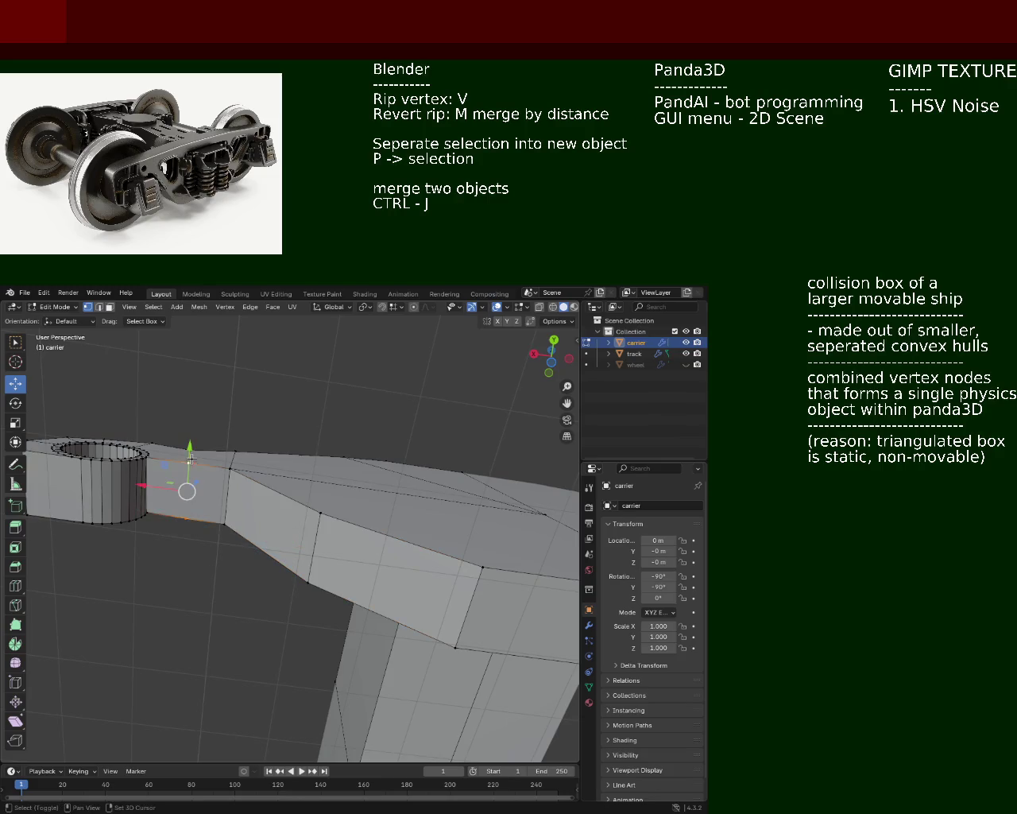
{"action": "mouse_move", "coordinate": [191, 460]}
{"action": "middle_mouse_down"}
{"action": "mouse_move", "coordinate": [326, 536]}
{"action": "mouse_move", "coordinate": [360, 604]}
{"action": "mouse_move", "coordinate": [252, 549]}
{"action": "mouse_move", "coordinate": [230, 516]}
{"action": "middle_mouse_up"}
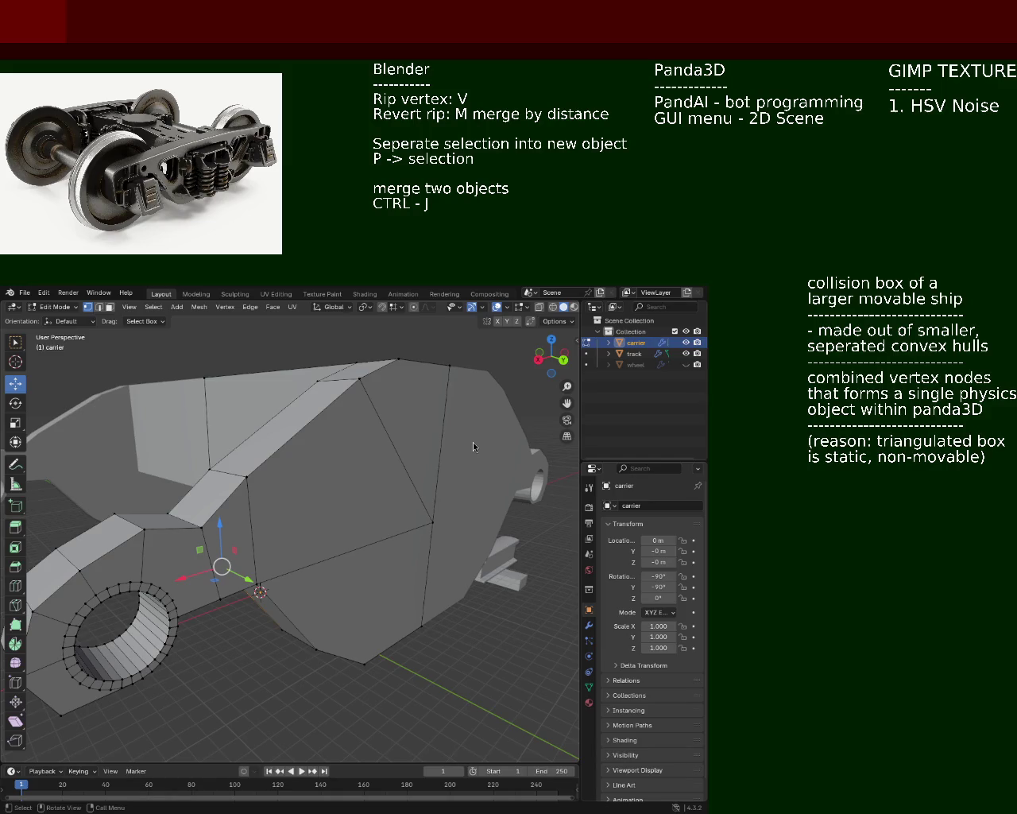
- Dissolve the diagonal edge through the lower vertex so its neighbouring side faces merge
{"action": "mouse_move", "coordinate": [231, 440]}
{"action": "middle_mouse_down"}
{"action": "mouse_move", "coordinate": [314, 548]}
{"action": "mouse_move", "coordinate": [303, 540]}
{"action": "middle_mouse_up"}
{"action": "left_click", "coordinate": [198, 537], "text": "shift"}
{"action": "left_click", "coordinate": [198, 537]}
{"action": "left_click", "coordinate": [99, 308]}
{"action": "left_click", "coordinate": [273, 489]}
{"action": "middle_click_drag", "start_coordinate": [273, 488], "coordinate": [247, 554]}
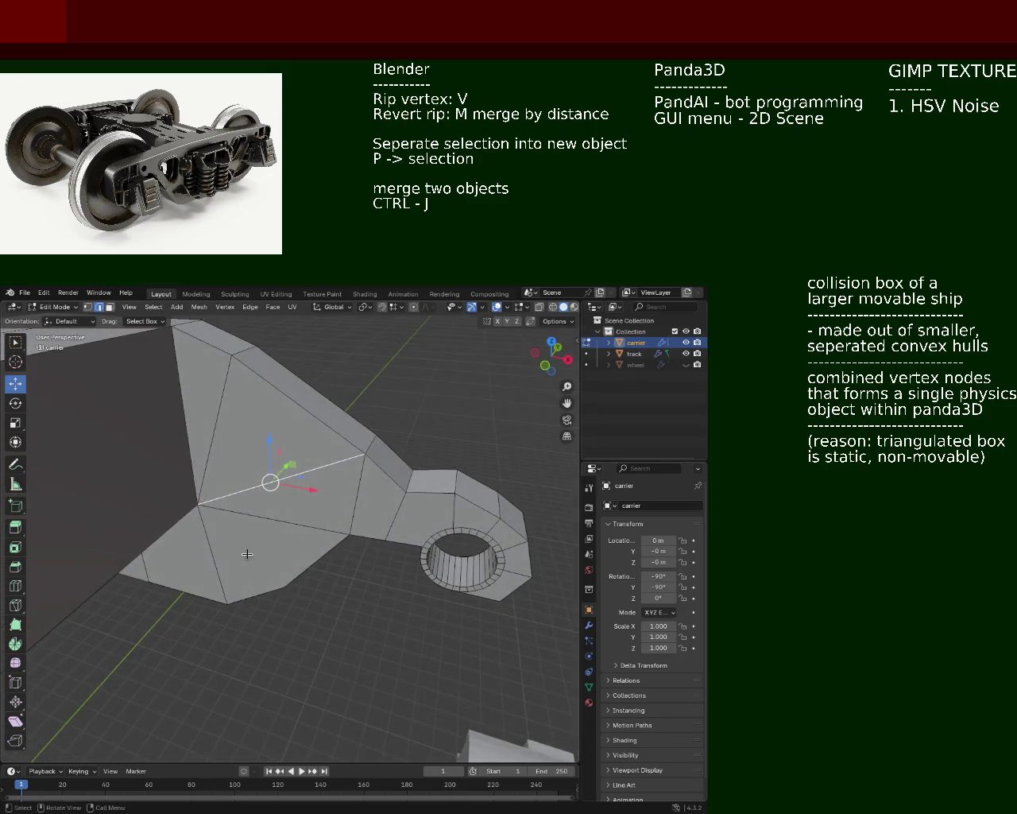
{"action": "key", "text": "x"}
{"action": "left_click", "coordinate": [269, 495]}
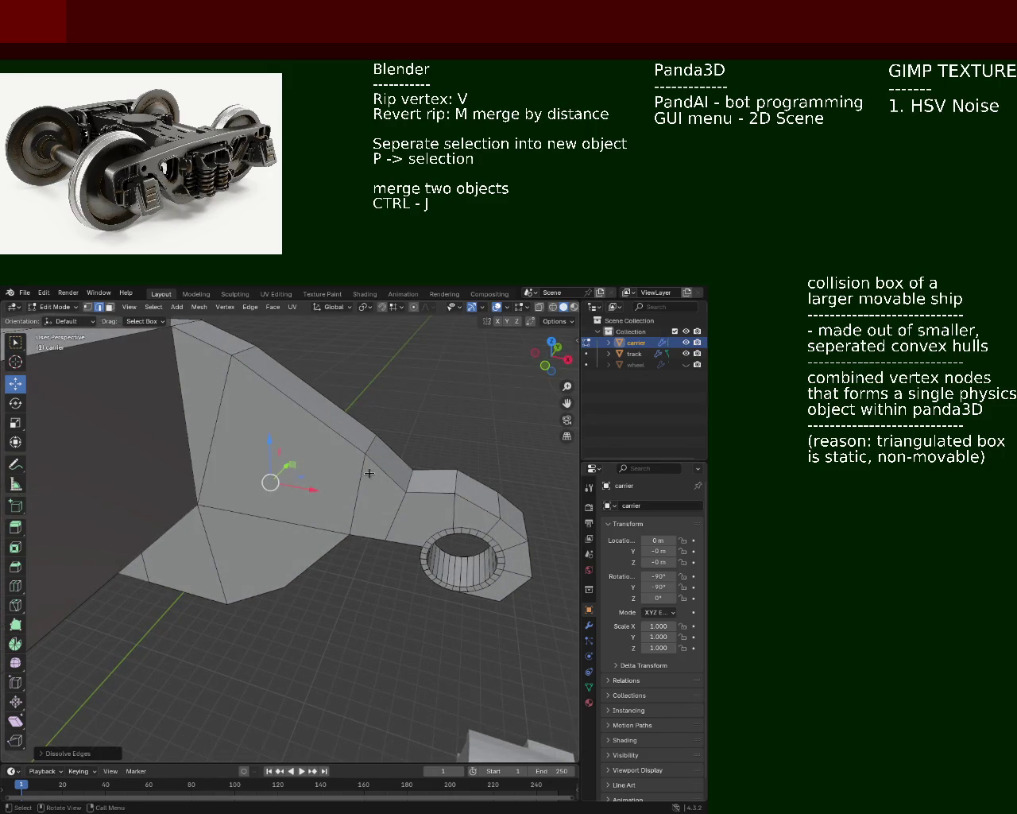
{"action": "mouse_move", "coordinate": [368, 474]}
{"action": "middle_mouse_down"}
{"action": "mouse_move", "coordinate": [169, 457]}
{"action": "mouse_move", "coordinate": [360, 478]}
{"action": "middle_mouse_up"}
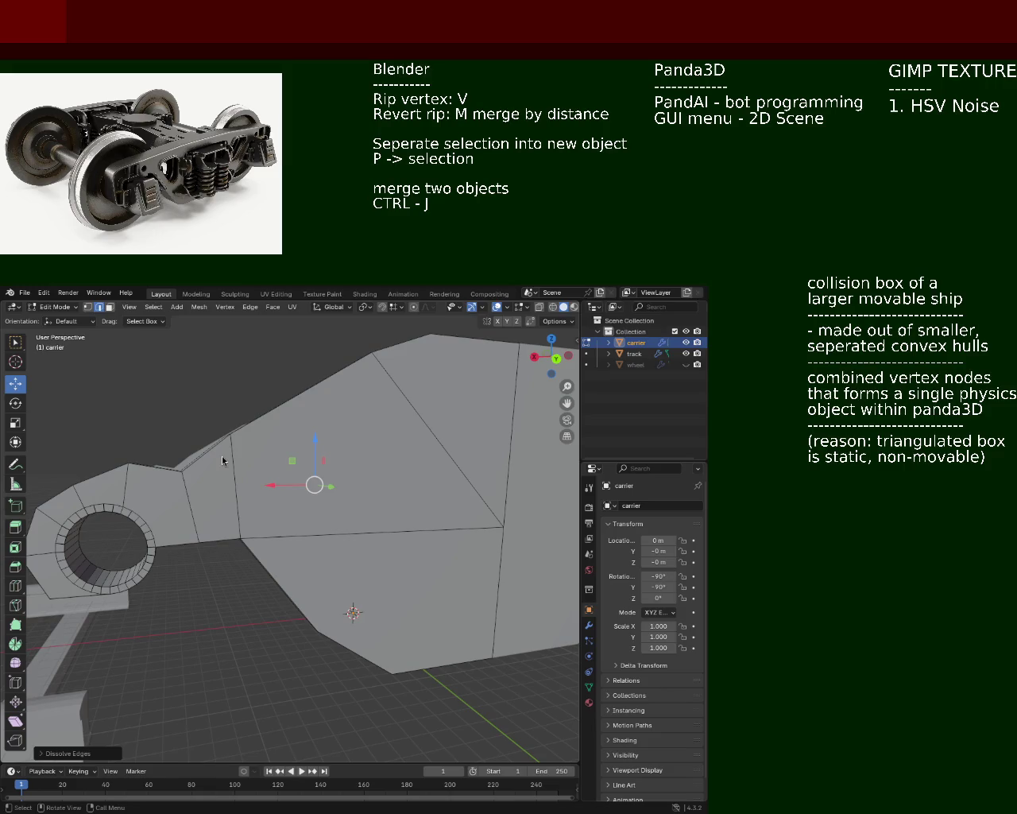
{"action": "mouse_move", "coordinate": [244, 461]}
{"action": "middle_mouse_down"}
{"action": "mouse_move", "coordinate": [257, 501]}
{"action": "mouse_move", "coordinate": [352, 484]}
{"action": "mouse_move", "coordinate": [351, 530]}
{"action": "mouse_move", "coordinate": [132, 346]}
{"action": "middle_mouse_up"}
{"action": "left_click", "coordinate": [227, 552]}
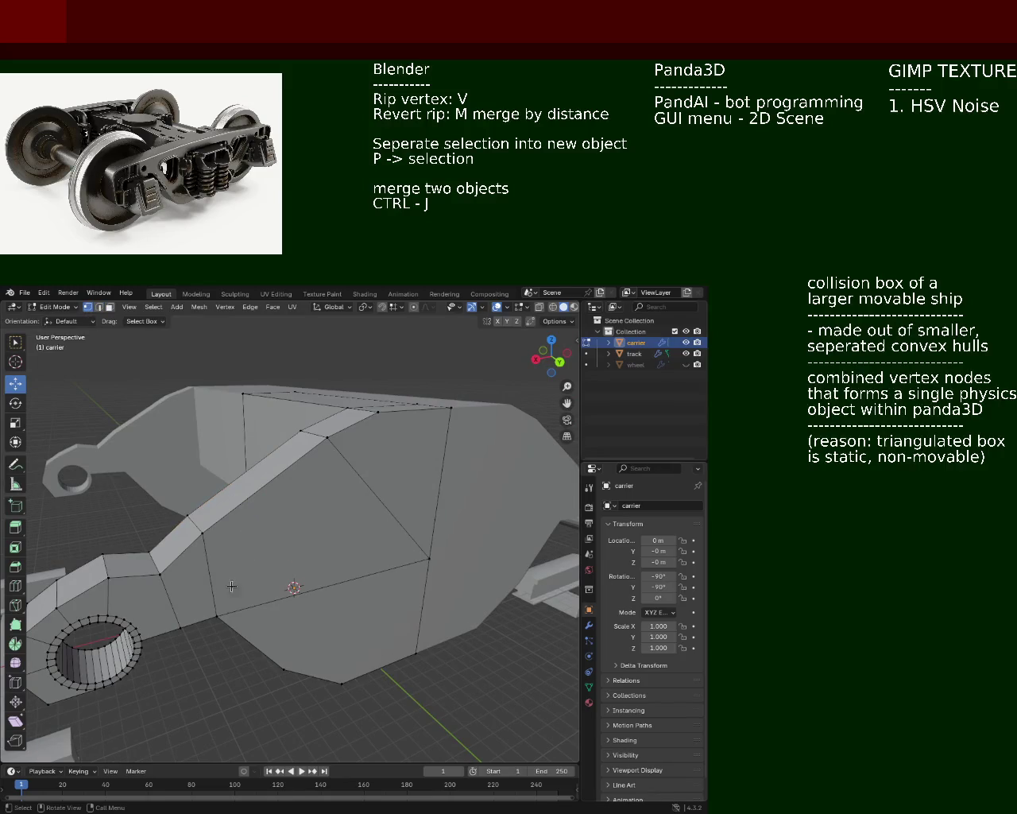
- Subdivide the long edge of the side face via Ctrl+E
{"action": "left_click", "coordinate": [429, 559]}
{"action": "left_click", "coordinate": [218, 615], "text": "shift"}
{"action": "key", "text": "ctrl+e"}
{"action": "left_click", "coordinate": [183, 577]}
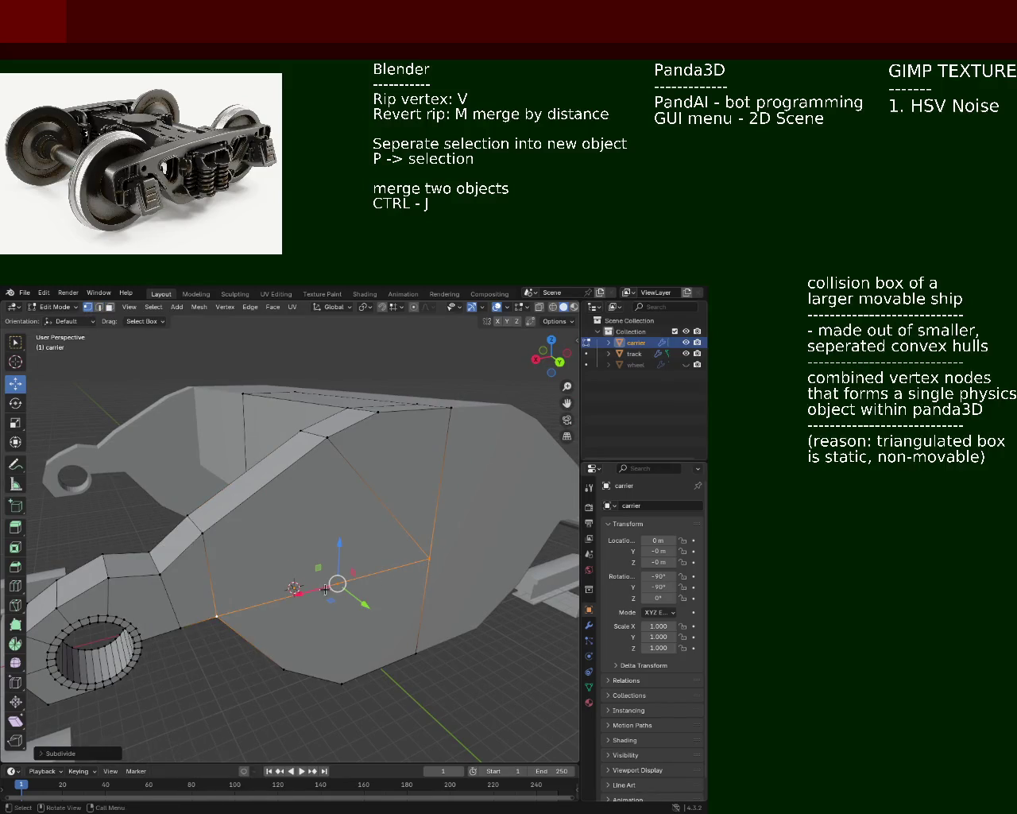
- Join the new midpoint vertex to the upper vertex and the lower corner vertex
{"action": "left_click", "coordinate": [327, 438], "text": "shift"}
{"action": "left_click", "coordinate": [327, 438]}
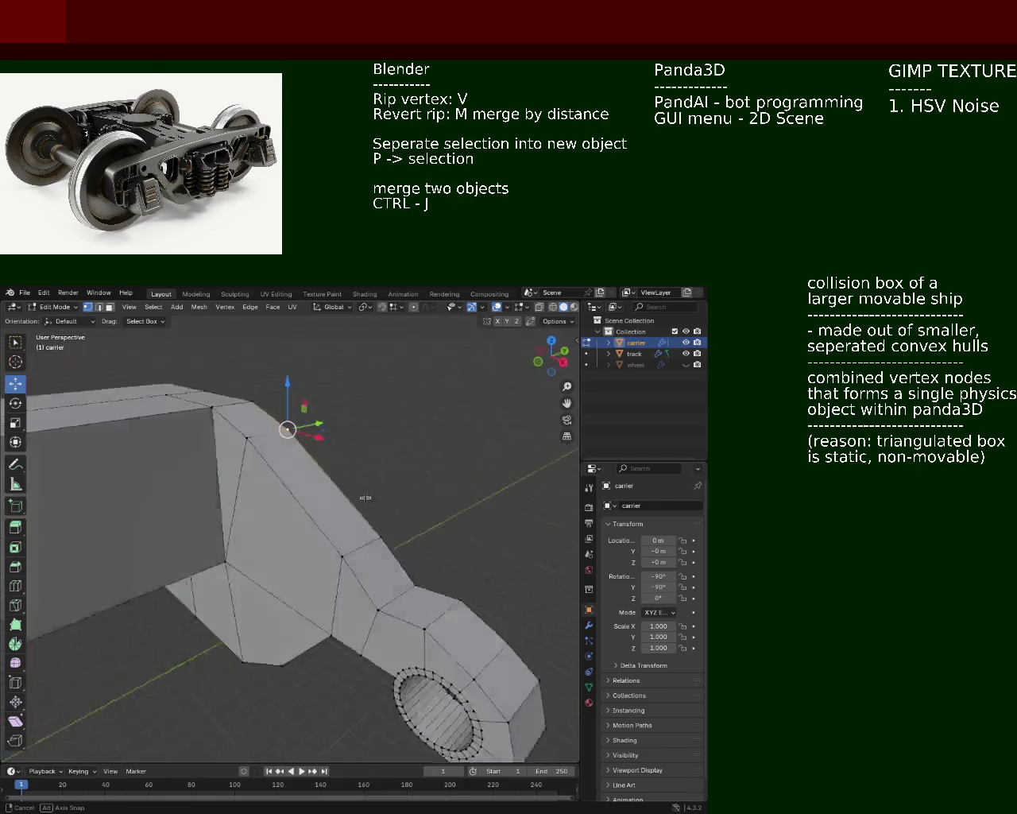
{"action": "middle_click_drag", "start_coordinate": [323, 450], "coordinate": [310, 595]}
{"action": "left_click", "coordinate": [369, 611], "text": "shift"}
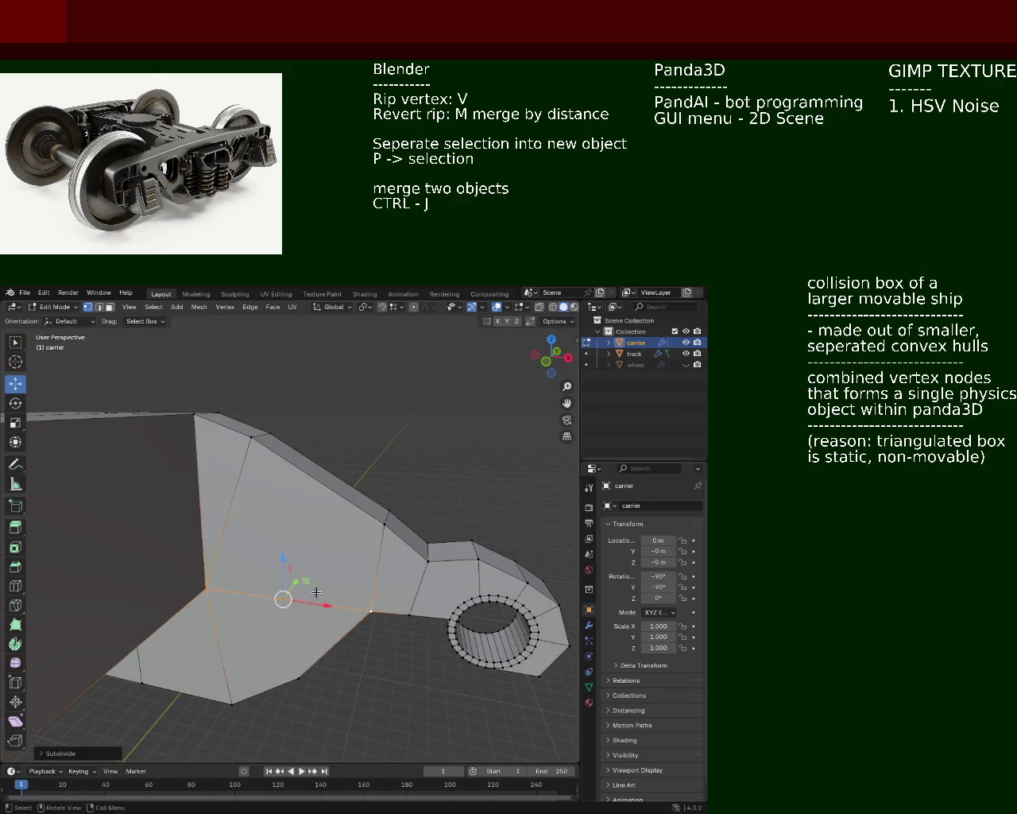
{"action": "left_click", "coordinate": [258, 452], "text": "shift"}
{"action": "mouse_move", "coordinate": [258, 452]}
{"action": "middle_mouse_down"}
{"action": "mouse_move", "coordinate": [329, 500]}
{"action": "mouse_move", "coordinate": [357, 475]}
{"action": "middle_mouse_up"}
{"action": "left_click", "coordinate": [443, 576], "text": "shift"}
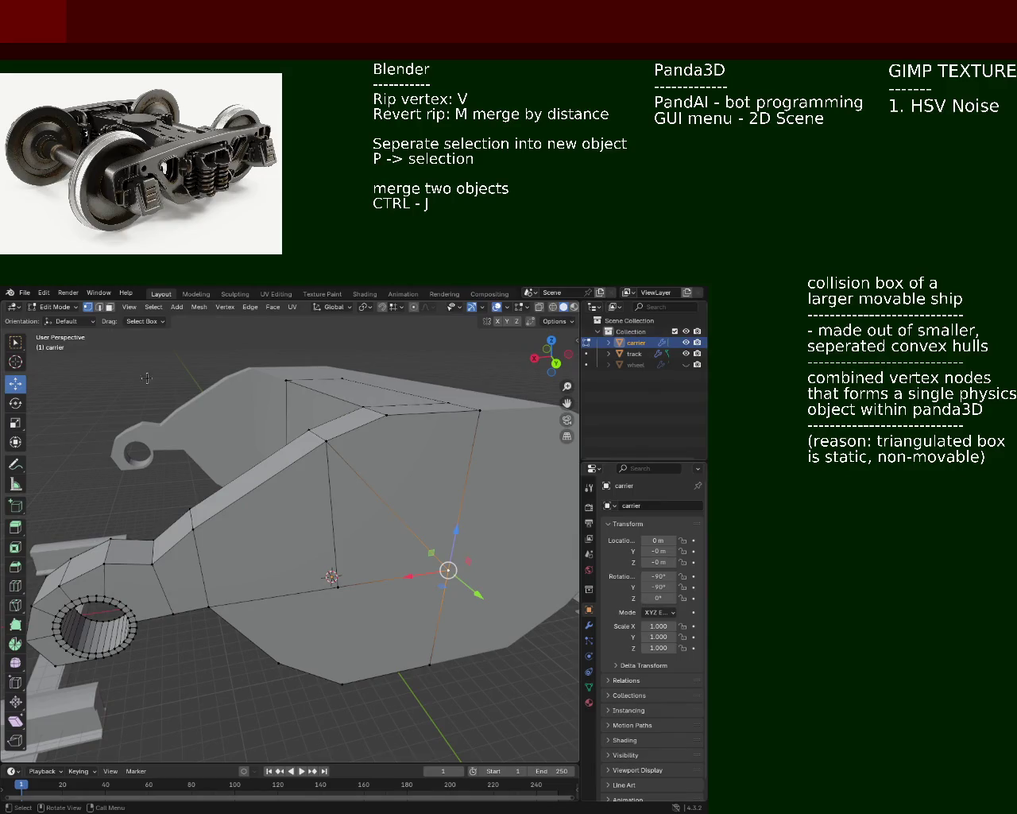
{"action": "key", "text": "j"}
{"action": "mouse_move", "coordinate": [265, 470]}
{"action": "middle_mouse_down"}
{"action": "mouse_move", "coordinate": [238, 512]}
{"action": "mouse_move", "coordinate": [216, 501]}
{"action": "mouse_move", "coordinate": [235, 506]}
{"action": "mouse_move", "coordinate": [215, 513]}
{"action": "middle_mouse_up"}
- Dissolve the leftover side-plate edge, leaving four-sided panels, and save train.blend
{"action": "key", "text": "x"}
{"action": "left_click", "coordinate": [214, 513]}
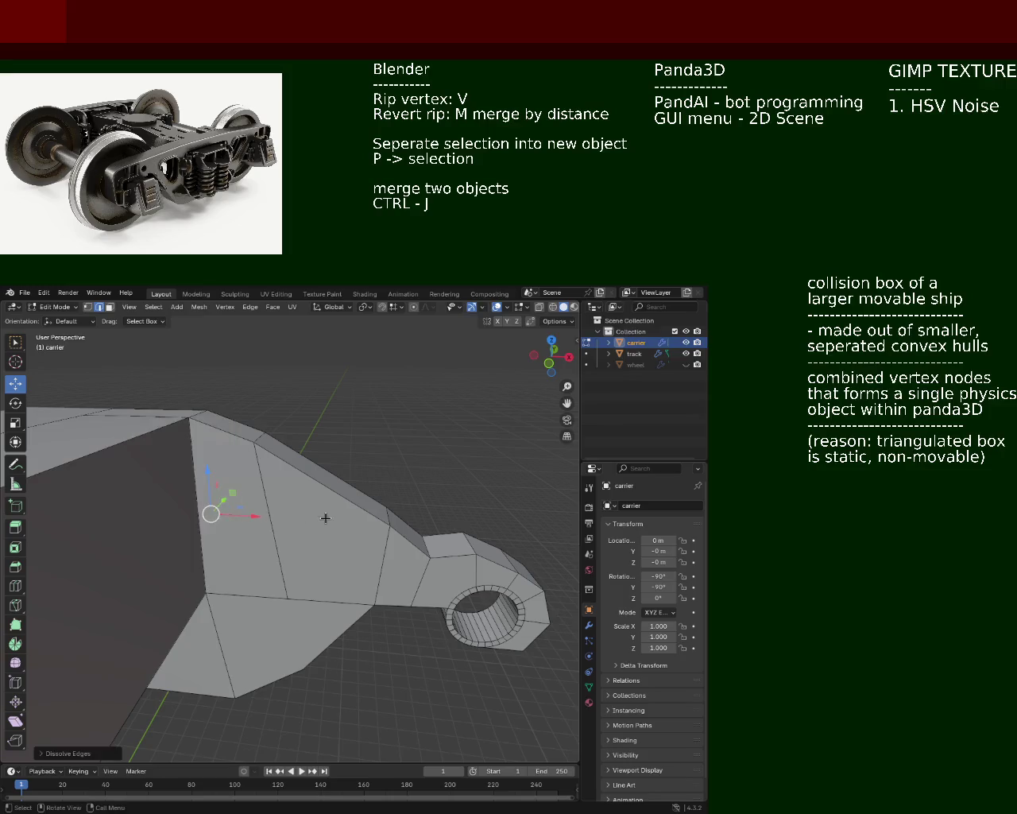
{"action": "mouse_move", "coordinate": [325, 518]}
{"action": "middle_mouse_down"}
{"action": "mouse_move", "coordinate": [264, 531]}
{"action": "mouse_move", "coordinate": [260, 492]}
{"action": "mouse_move", "coordinate": [368, 480]}
{"action": "mouse_move", "coordinate": [374, 457]}
{"action": "mouse_move", "coordinate": [200, 481]}
{"action": "mouse_move", "coordinate": [399, 467]}
{"action": "middle_mouse_up"}
{"action": "key", "text": "ctrl+s"}
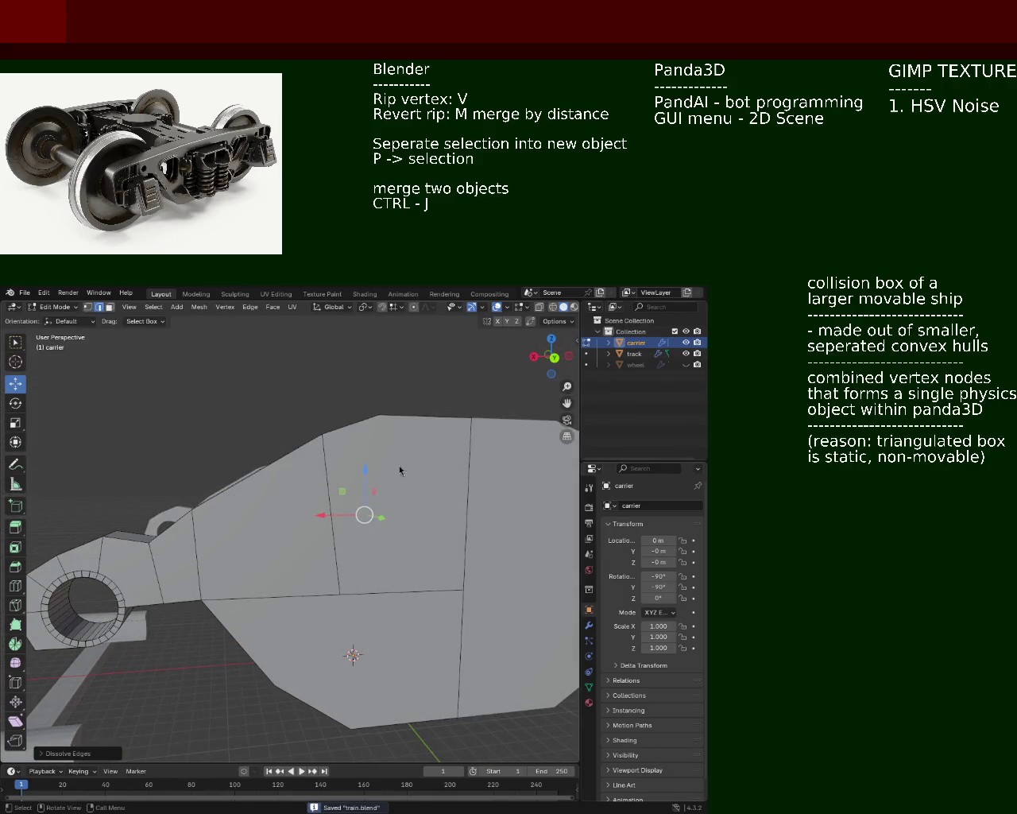
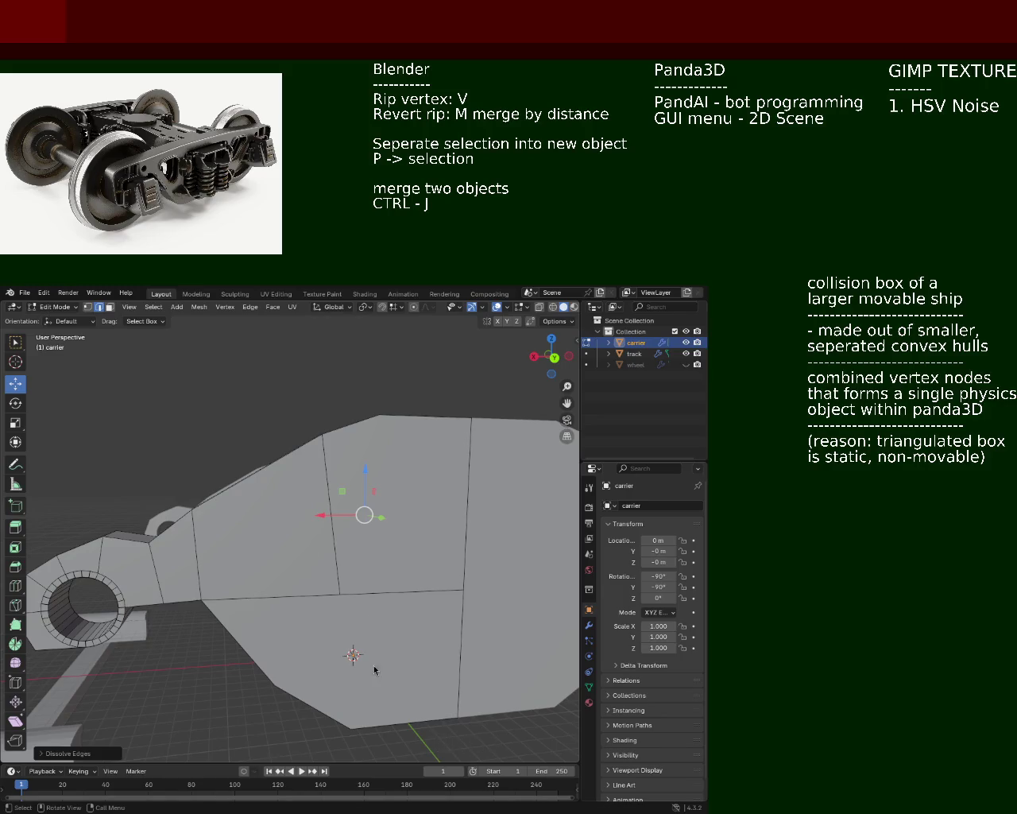
- Orbit around the carrier to inspect its faces and save the train file
{"action": "mouse_move", "coordinate": [203, 440]}
{"action": "middle_mouse_down"}
{"action": "mouse_move", "coordinate": [313, 511]}
{"action": "mouse_move", "coordinate": [278, 489]}
{"action": "middle_mouse_up"}
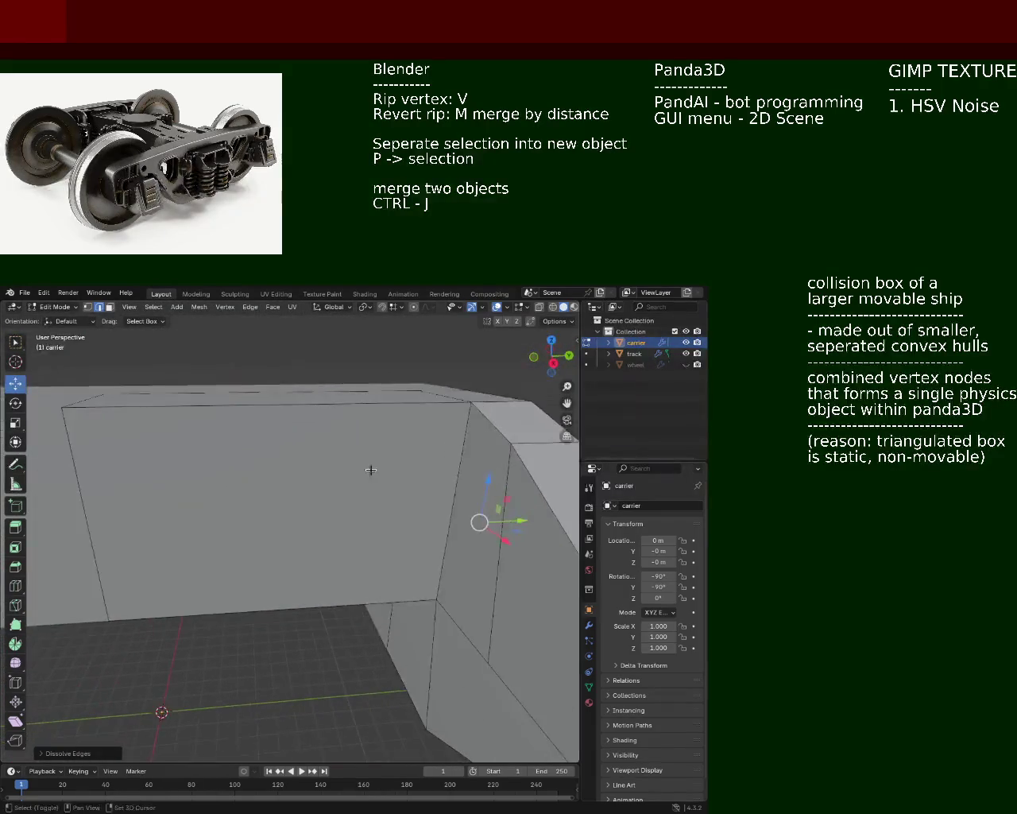
{"action": "mouse_move", "coordinate": [278, 489]}
{"action": "middle_mouse_down"}
{"action": "mouse_move", "coordinate": [259, 558]}
{"action": "mouse_move", "coordinate": [286, 518]}
{"action": "middle_mouse_up"}
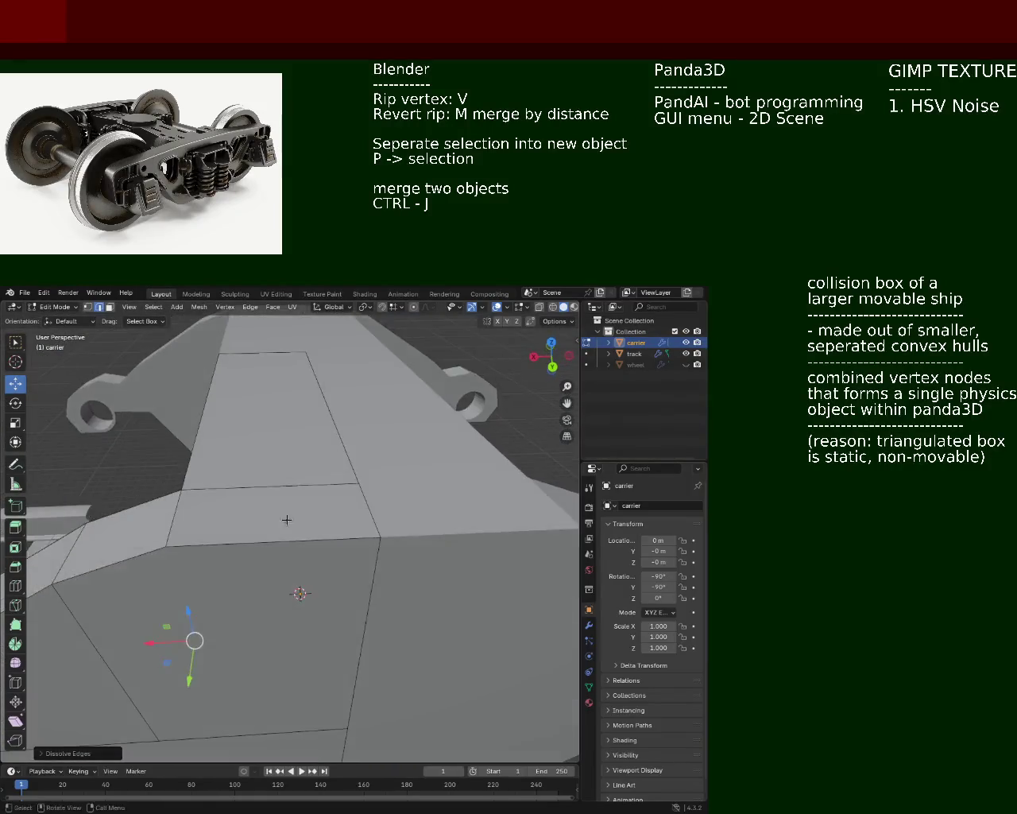
{"action": "scroll", "coordinate": [286, 517], "scroll_direction": "down", "scroll_amount": 5}
{"action": "mouse_move", "coordinate": [257, 565]}
{"action": "middle_mouse_down"}
{"action": "mouse_move", "coordinate": [291, 507]}
{"action": "mouse_move", "coordinate": [232, 492]}
{"action": "mouse_move", "coordinate": [470, 479]}
{"action": "middle_mouse_up"}
{"action": "key", "text": "ctrl+s"}
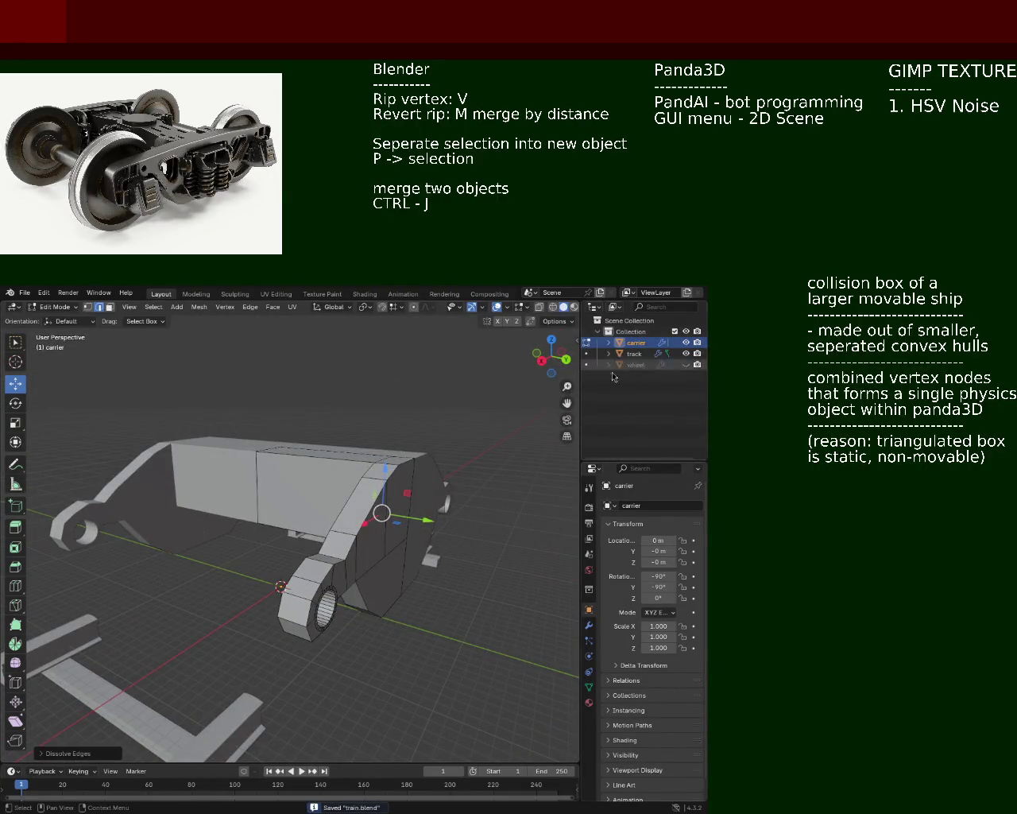
- Unhide the wheel object in the Outliner and view the bogie from above and low
{"action": "left_click", "coordinate": [686, 365]}
{"action": "mouse_move", "coordinate": [477, 517]}
{"action": "middle_mouse_down"}
{"action": "mouse_move", "coordinate": [422, 588]}
{"action": "mouse_move", "coordinate": [312, 538]}
{"action": "mouse_move", "coordinate": [256, 572]}
{"action": "middle_mouse_up"}
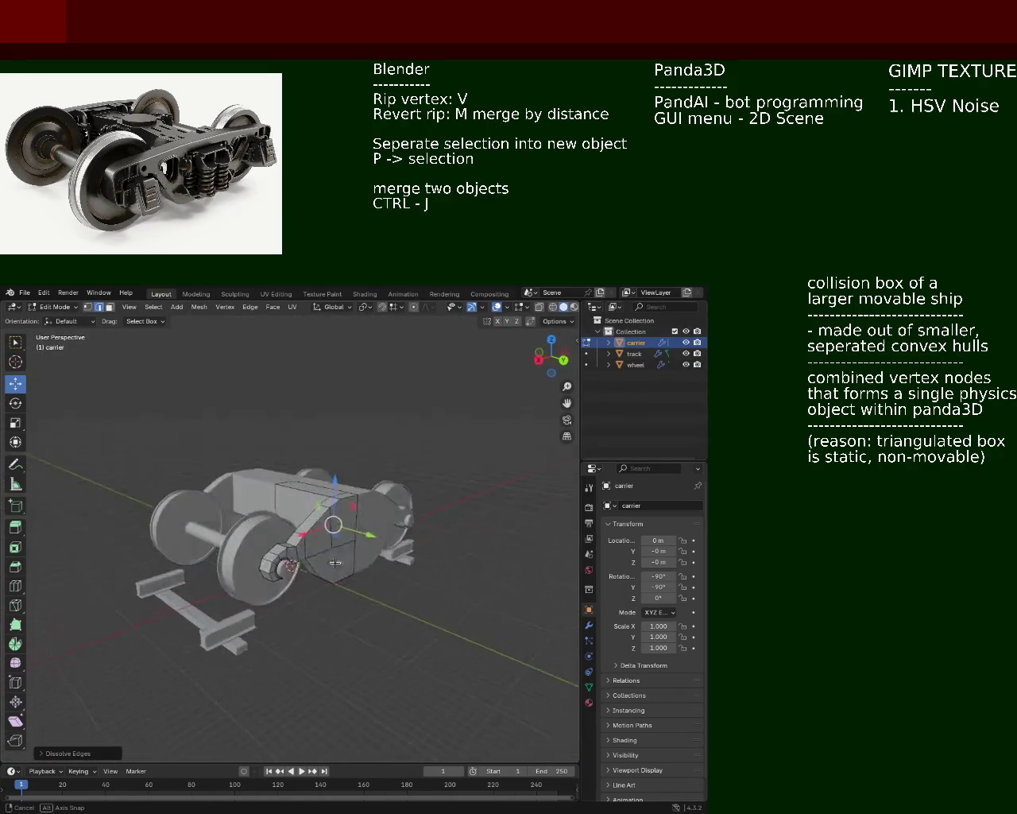
{"action": "scroll", "coordinate": [257, 571], "scroll_direction": "up", "scroll_amount": 3}
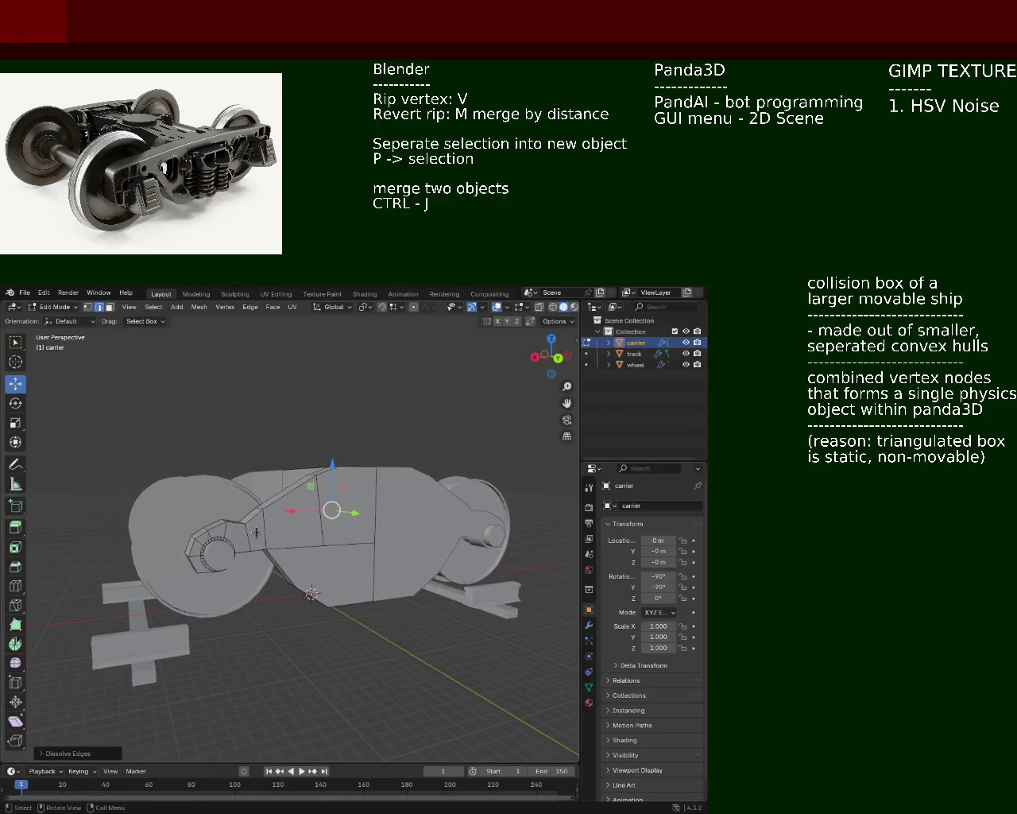
{"action": "mouse_move", "coordinate": [256, 571]}
{"action": "middle_mouse_down"}
{"action": "mouse_move", "coordinate": [375, 555]}
{"action": "mouse_move", "coordinate": [277, 538]}
{"action": "mouse_move", "coordinate": [351, 588]}
{"action": "middle_mouse_up"}
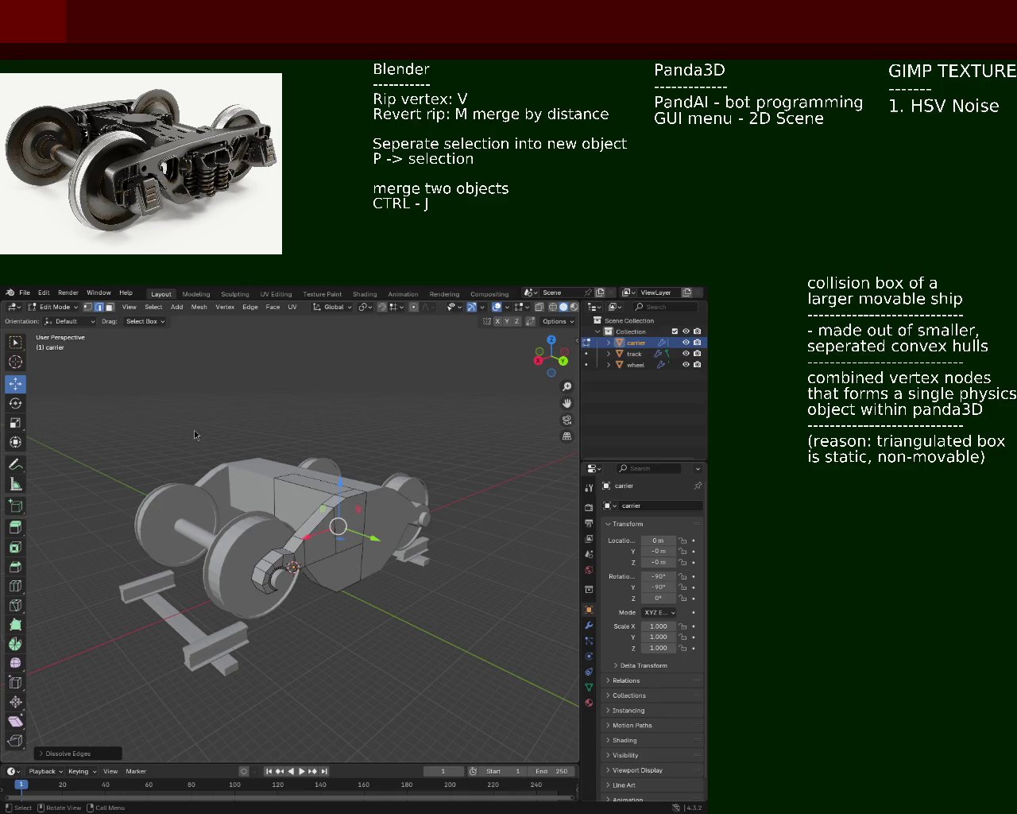
{"action": "mouse_move", "coordinate": [295, 524]}
{"action": "middle_mouse_down"}
{"action": "mouse_move", "coordinate": [266, 504]}
{"action": "mouse_move", "coordinate": [144, 324]}
{"action": "middle_mouse_up"}
- In face select, pick the carrier's top centre face and move it along Z
{"action": "key", "text": "3"}
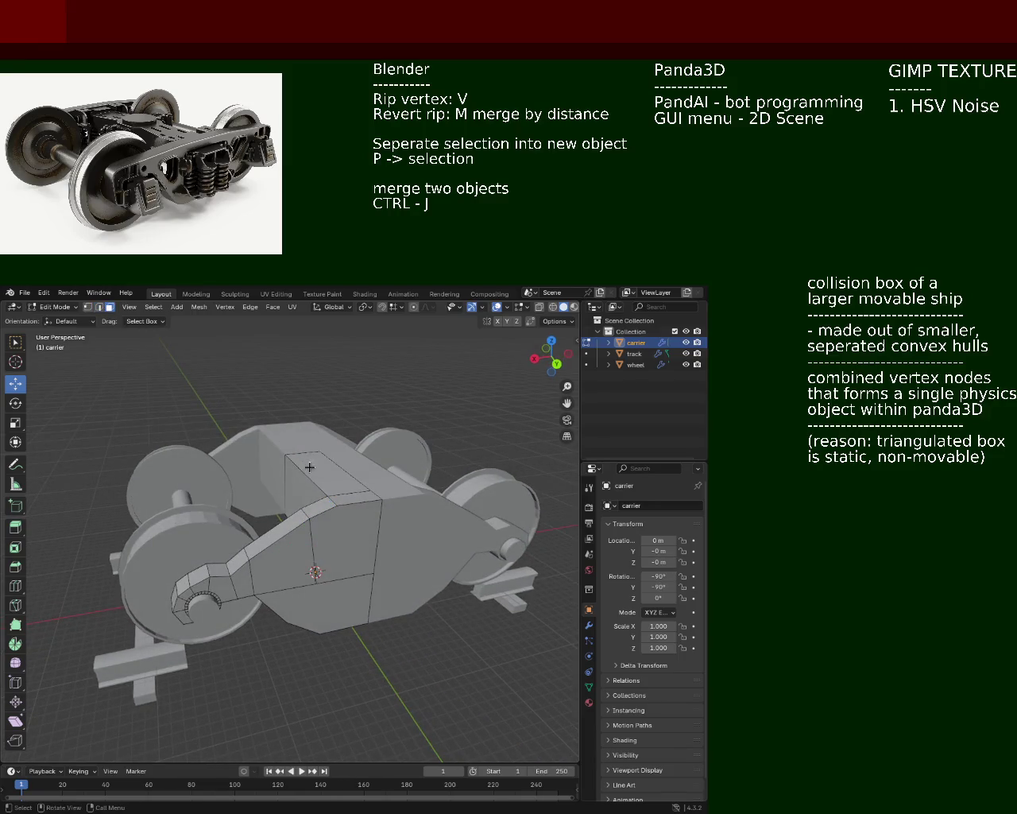
{"action": "left_click", "coordinate": [316, 498]}
{"action": "left_click_drag", "start_coordinate": [333, 450], "coordinate": [327, 481]}
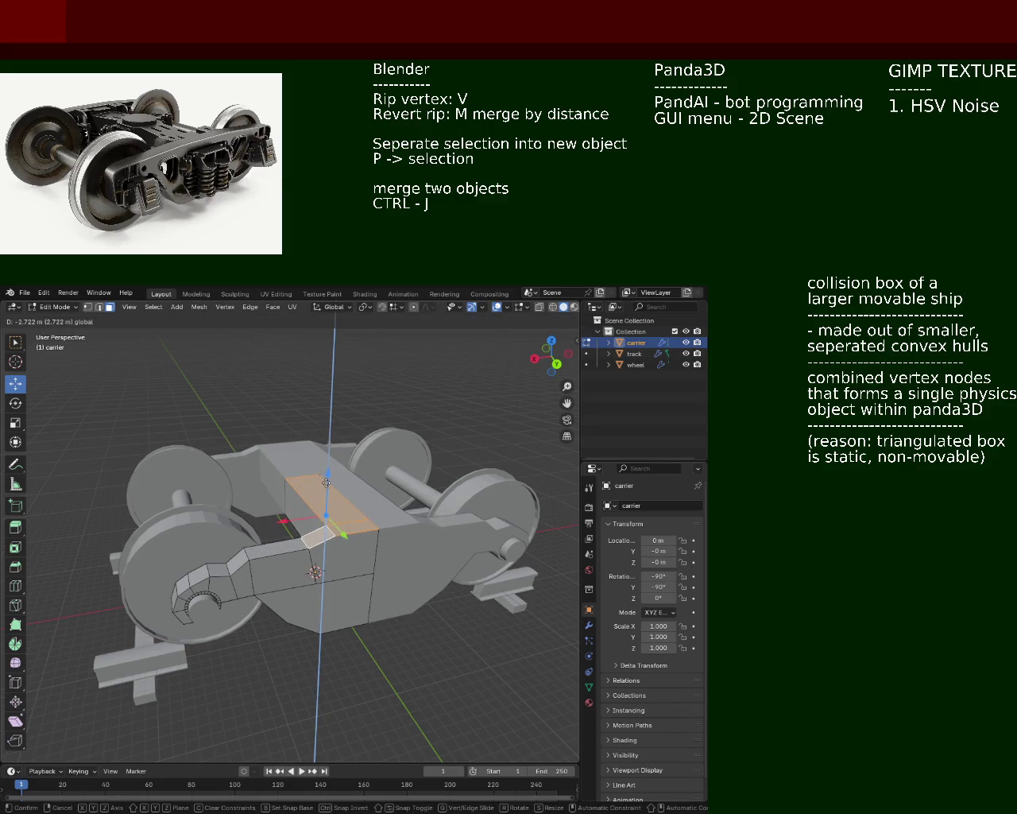
{"action": "mouse_move", "coordinate": [327, 481]}
{"action": "middle_mouse_down"}
{"action": "mouse_move", "coordinate": [279, 509]}
{"action": "mouse_move", "coordinate": [321, 504]}
{"action": "mouse_move", "coordinate": [392, 521]}
{"action": "mouse_move", "coordinate": [492, 444]}
{"action": "middle_mouse_up"}
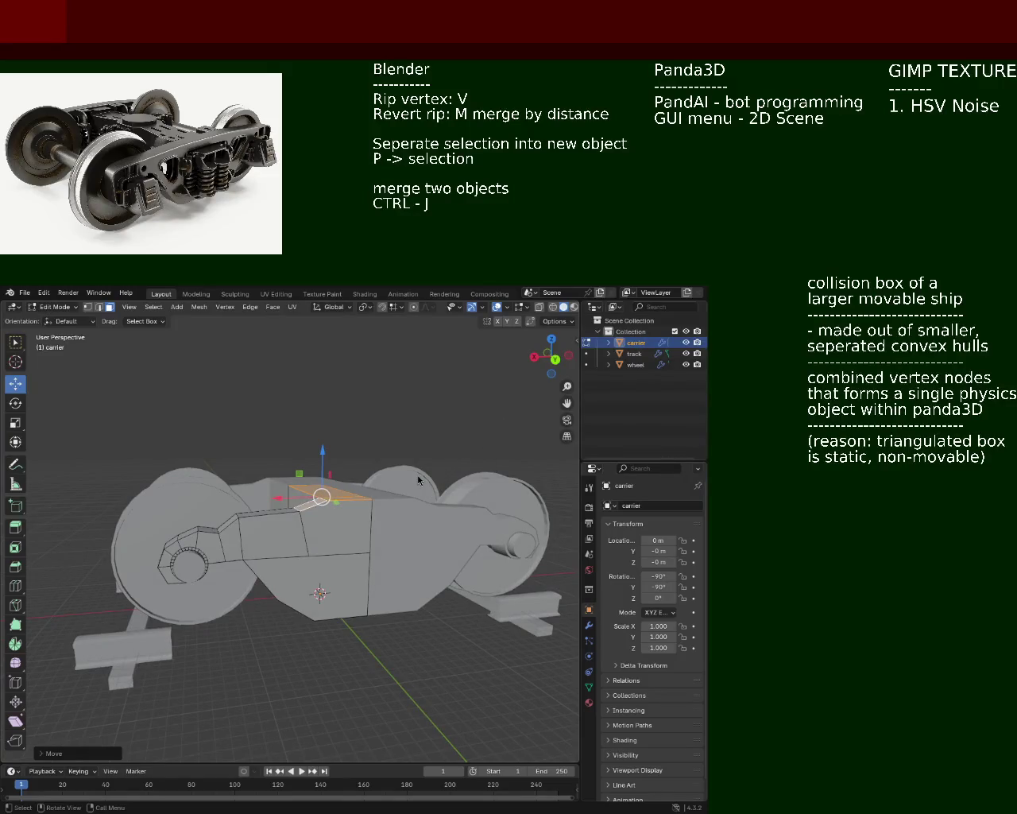
{"action": "mouse_move", "coordinate": [245, 491]}
{"action": "middle_mouse_down"}
{"action": "mouse_move", "coordinate": [372, 519]}
{"action": "mouse_move", "coordinate": [310, 579]}
{"action": "middle_mouse_up"}
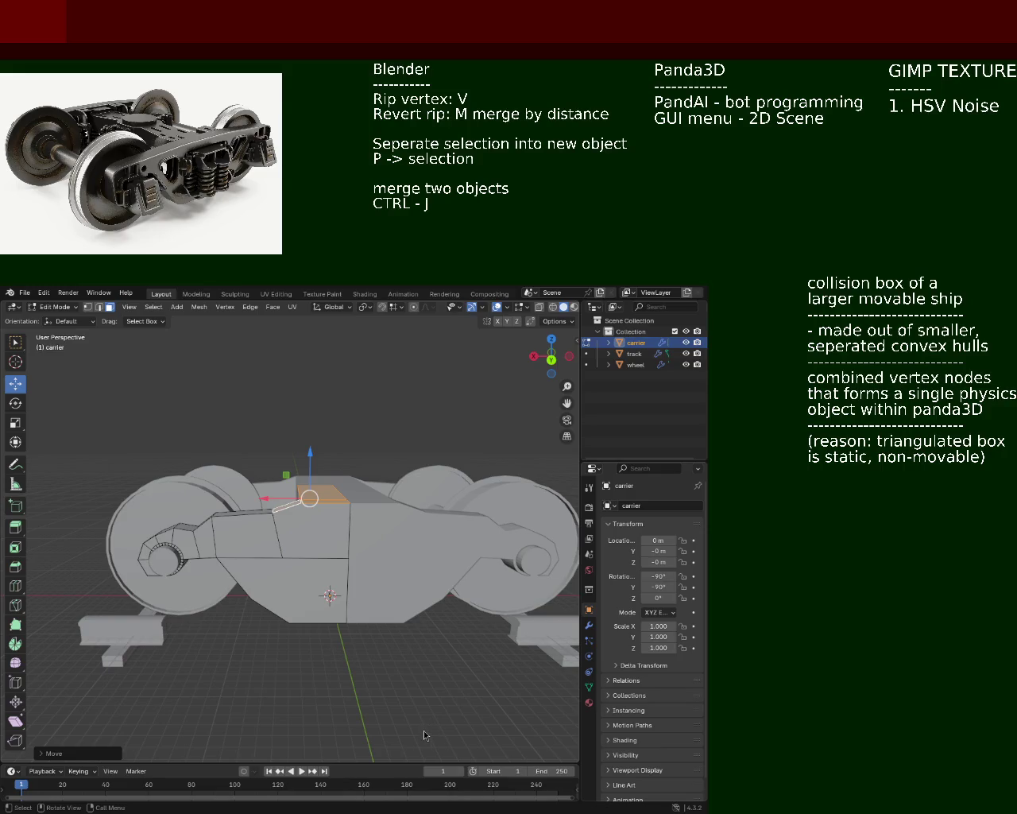
{"action": "left_click_drag", "start_coordinate": [307, 465], "coordinate": [310, 438]}
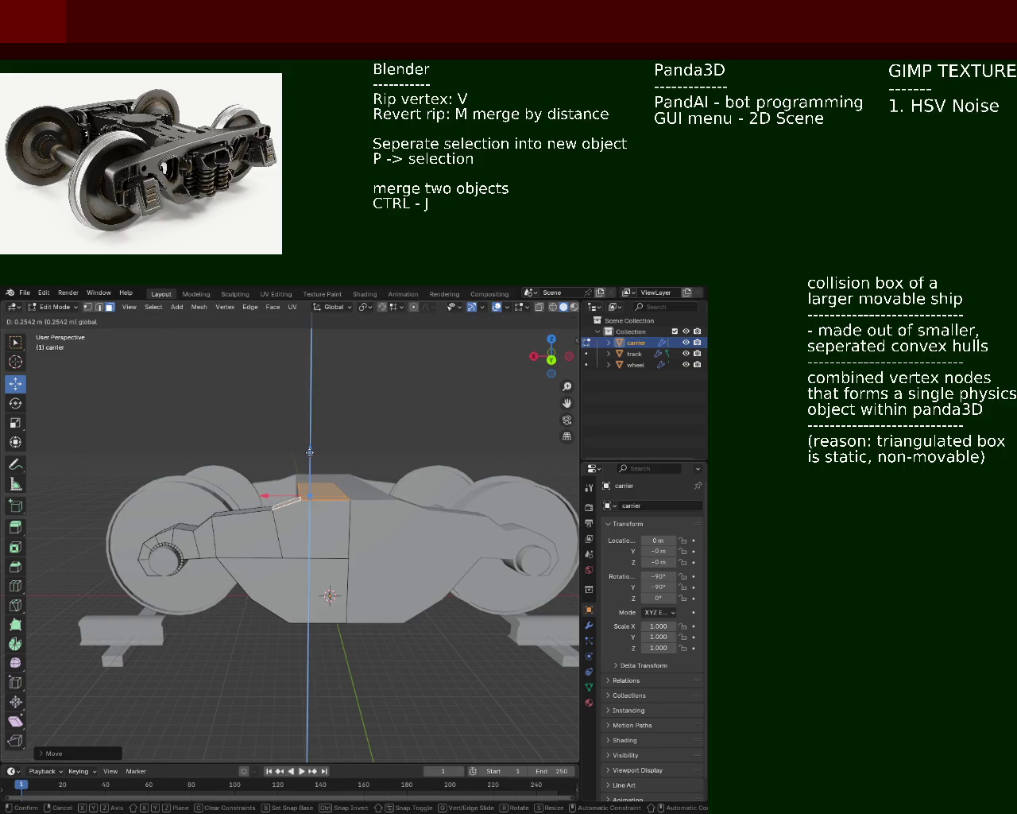
- Confirm the top face height, lower it slightly along Z, and save the train file
{"action": "left_click", "coordinate": [309, 438]}
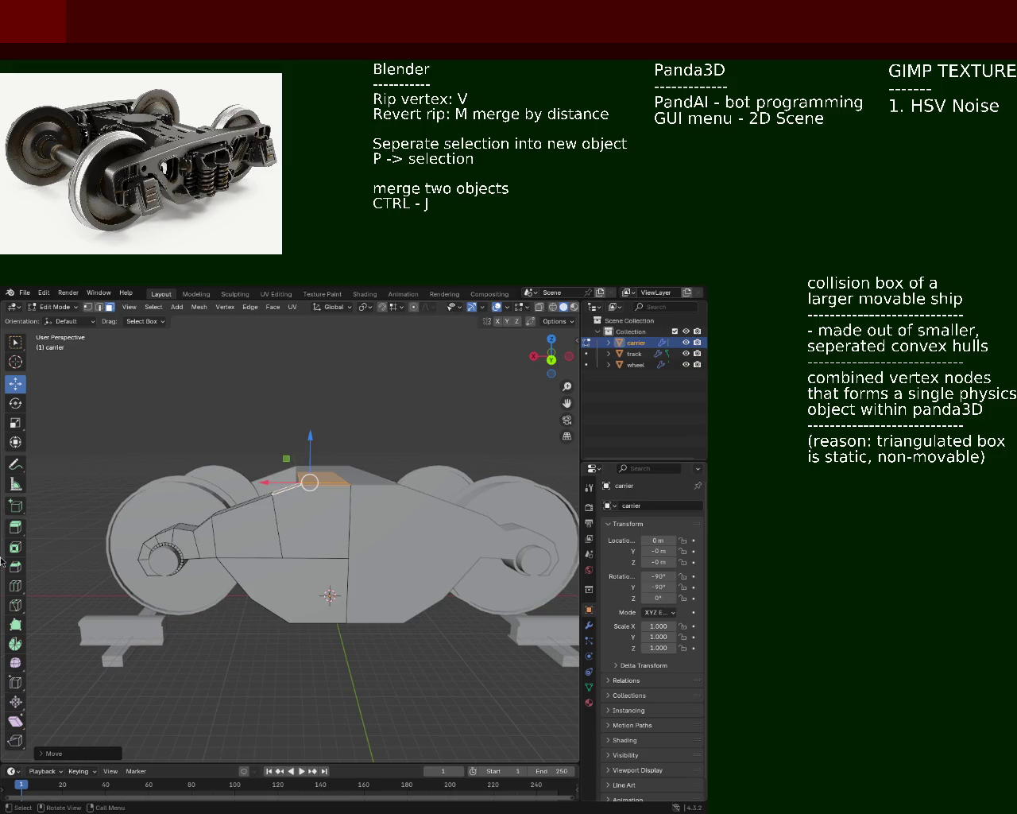
{"action": "middle_click_drag", "start_coordinate": [227, 494], "coordinate": [338, 503]}
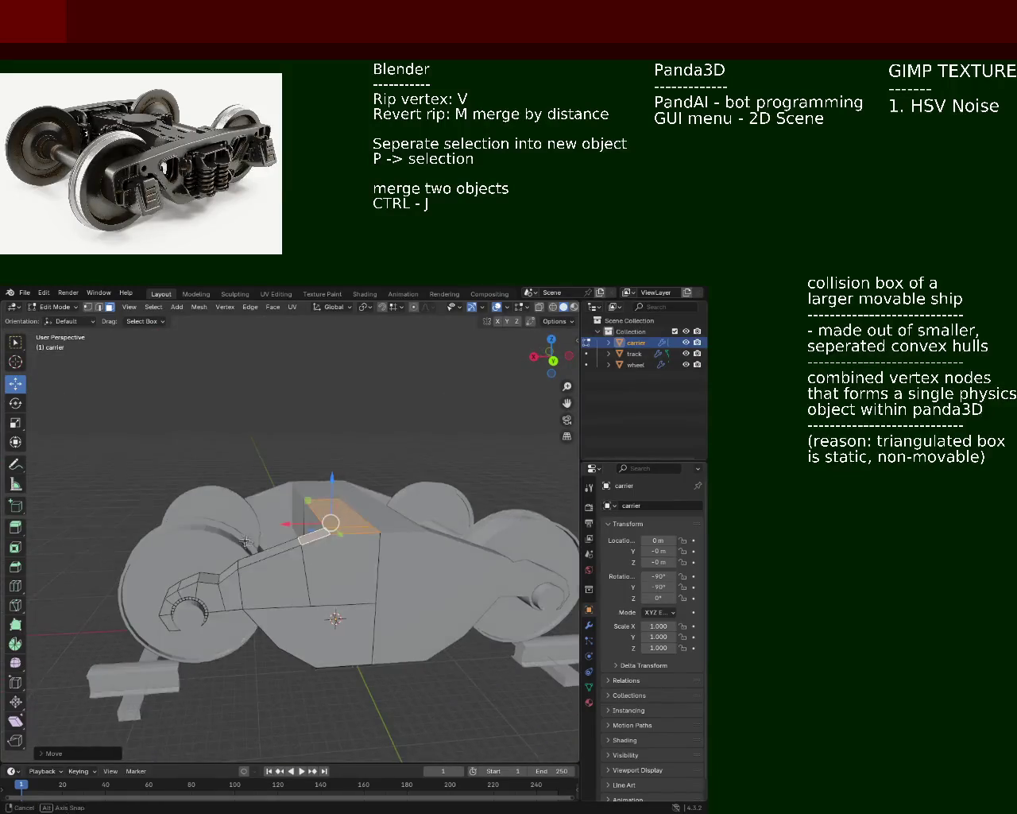
{"action": "left_click_drag", "start_coordinate": [336, 481], "coordinate": [329, 491]}
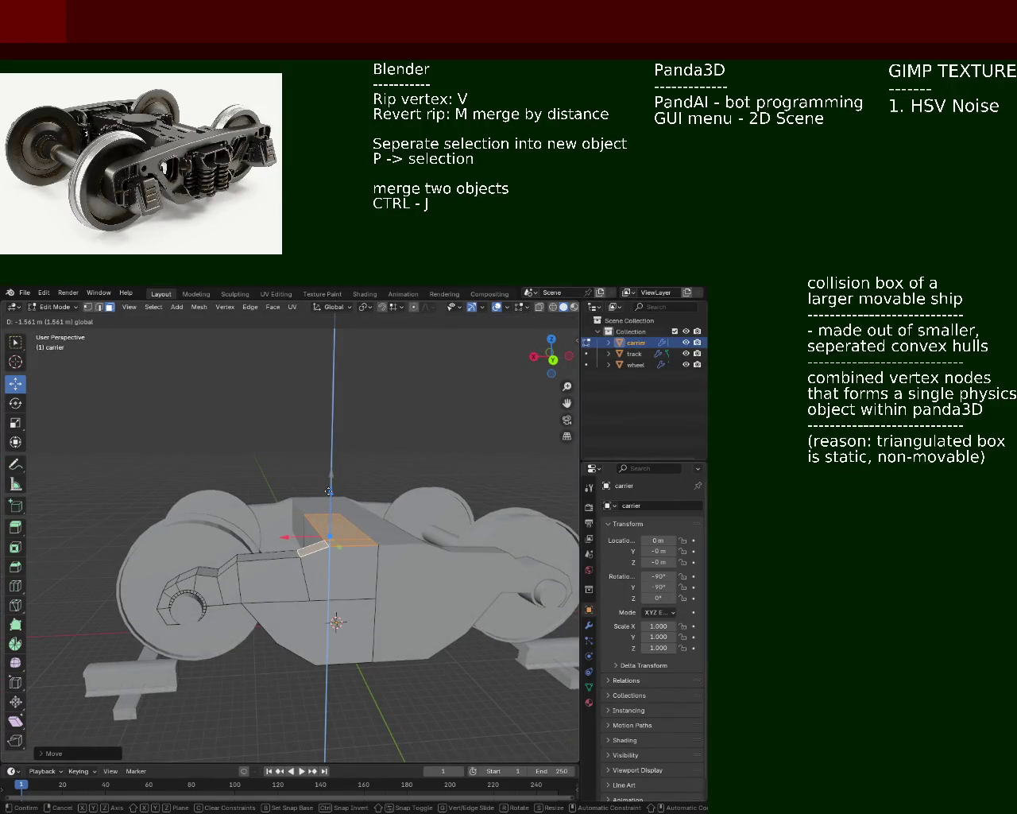
{"action": "mouse_move", "coordinate": [330, 491]}
{"action": "middle_mouse_down"}
{"action": "mouse_move", "coordinate": [325, 535]}
{"action": "mouse_move", "coordinate": [360, 548]}
{"action": "middle_mouse_up"}
{"action": "key", "text": "ctrl+s"}
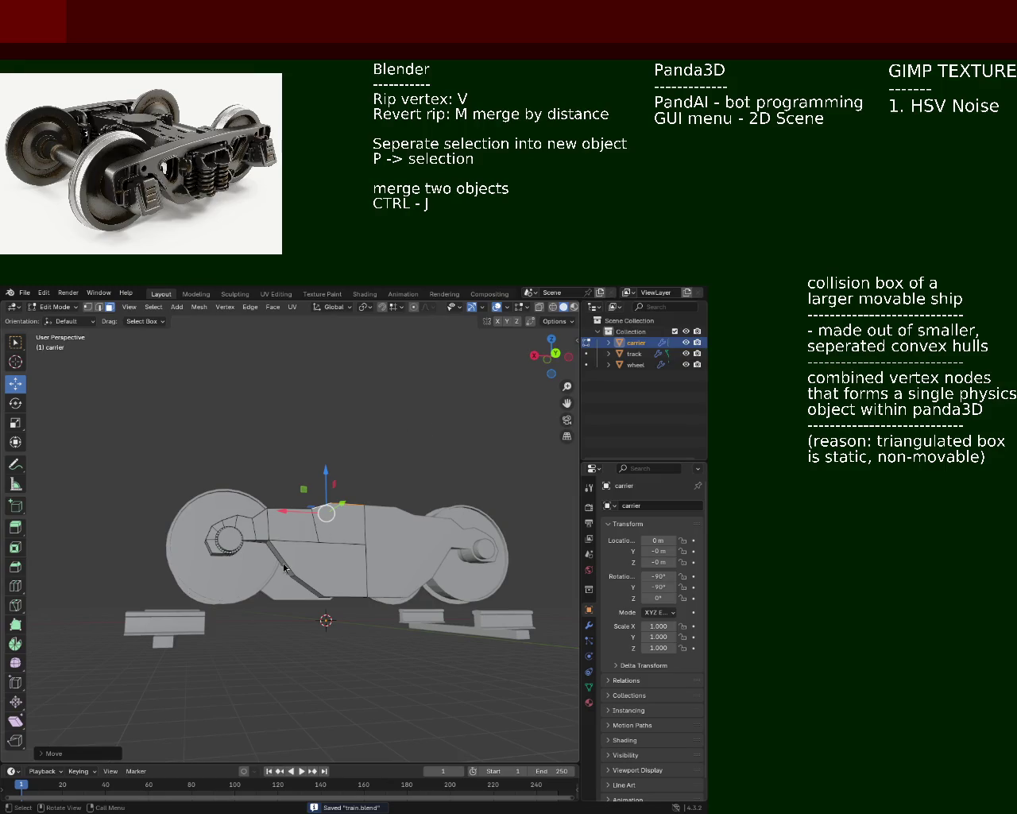
- Raise the top centre face slightly along Z and view it from high three-quarter angle
{"action": "middle_click_drag", "start_coordinate": [357, 613], "coordinate": [342, 528]}
{"action": "mouse_move", "coordinate": [342, 528]}
{"action": "left_mouse_down"}
{"action": "mouse_move", "coordinate": [343, 486]}
{"action": "mouse_move", "coordinate": [345, 524]}
{"action": "left_mouse_up"}
{"action": "mouse_move", "coordinate": [345, 525]}
{"action": "middle_mouse_down"}
{"action": "mouse_move", "coordinate": [307, 598]}
{"action": "mouse_move", "coordinate": [380, 563]}
{"action": "mouse_move", "coordinate": [292, 574]}
{"action": "middle_mouse_up"}
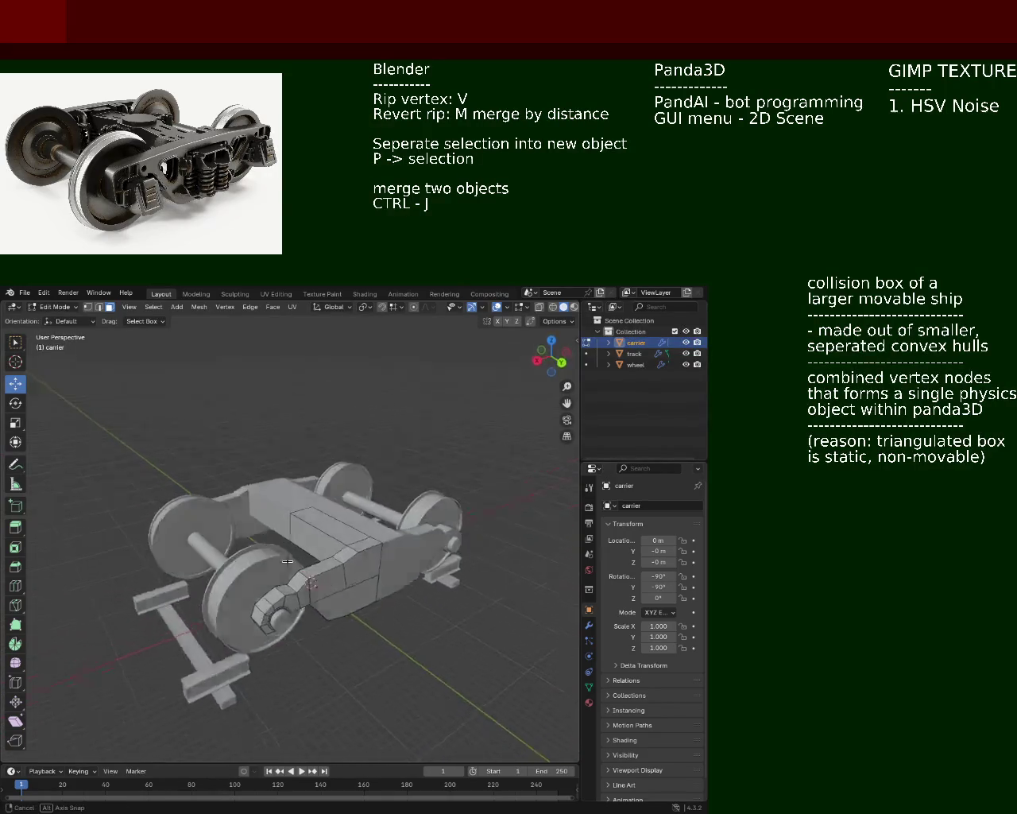
{"action": "middle_click_drag", "start_coordinate": [293, 574], "coordinate": [415, 521]}
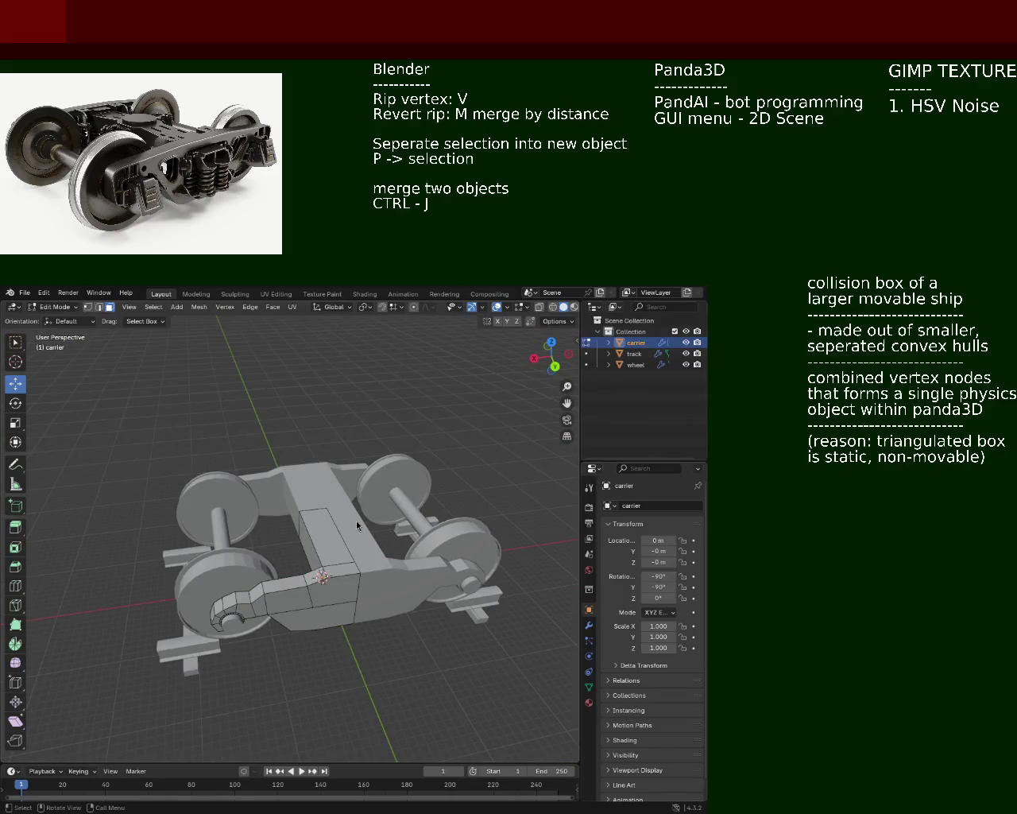
- Slide a side edge of the carrier along the X axis
{"action": "left_click", "coordinate": [292, 546]}
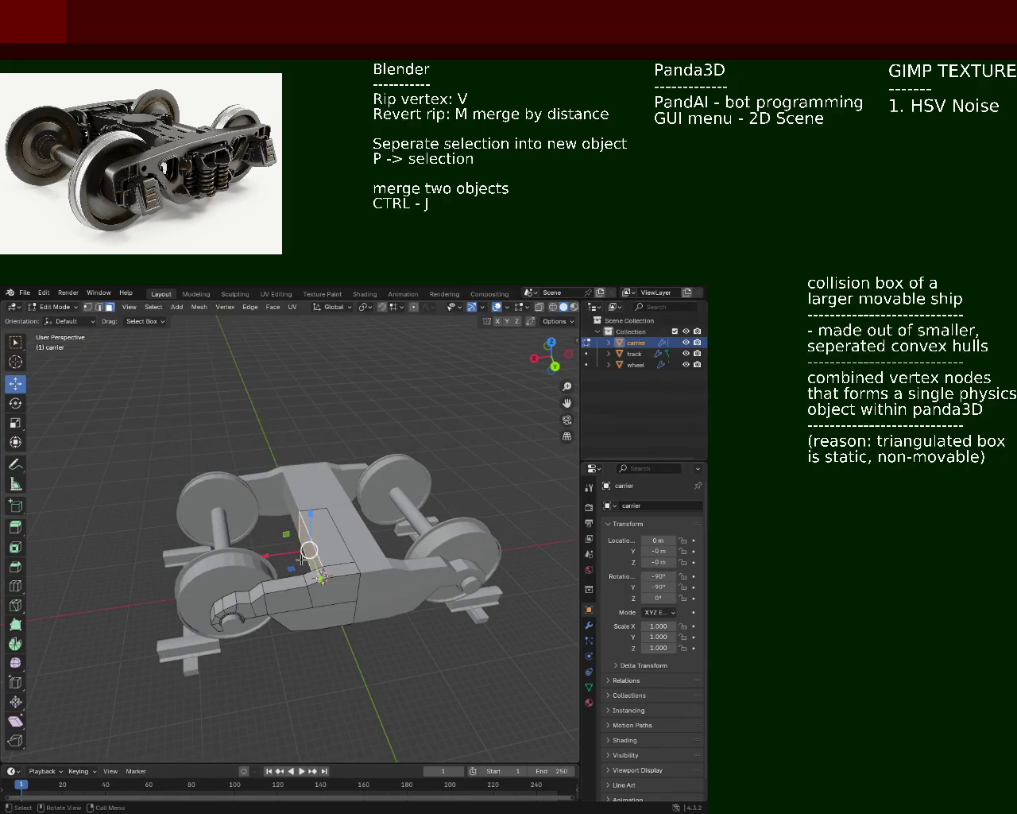
{"action": "key", "text": "g"}
{"action": "key", "text": "x"}
{"action": "left_click", "coordinate": [252, 558]}
{"action": "mouse_move", "coordinate": [252, 559]}
{"action": "middle_mouse_down"}
{"action": "mouse_move", "coordinate": [319, 539]}
{"action": "mouse_move", "coordinate": [313, 530]}
{"action": "middle_mouse_up"}
- Slide the selected carrier face along X and adjust the face selection
{"action": "key", "text": "g"}
{"action": "key", "text": "x"}
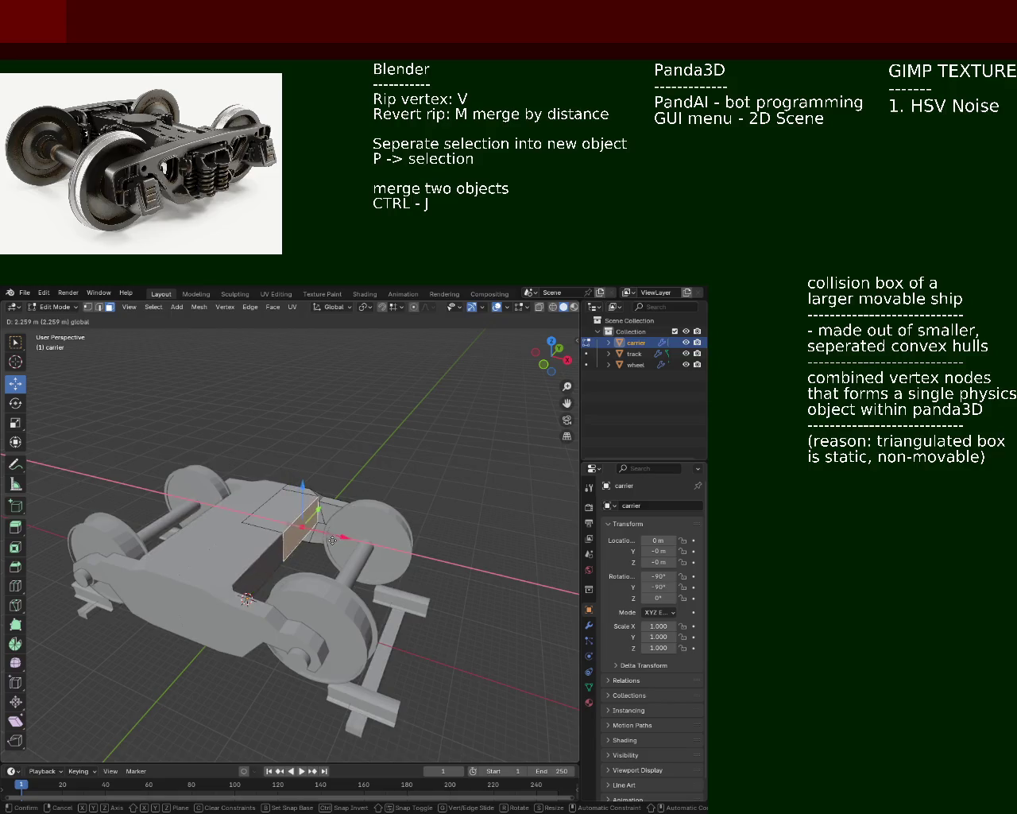
{"action": "left_click", "coordinate": [326, 539]}
{"action": "middle_click_drag", "start_coordinate": [326, 539], "coordinate": [348, 562]}
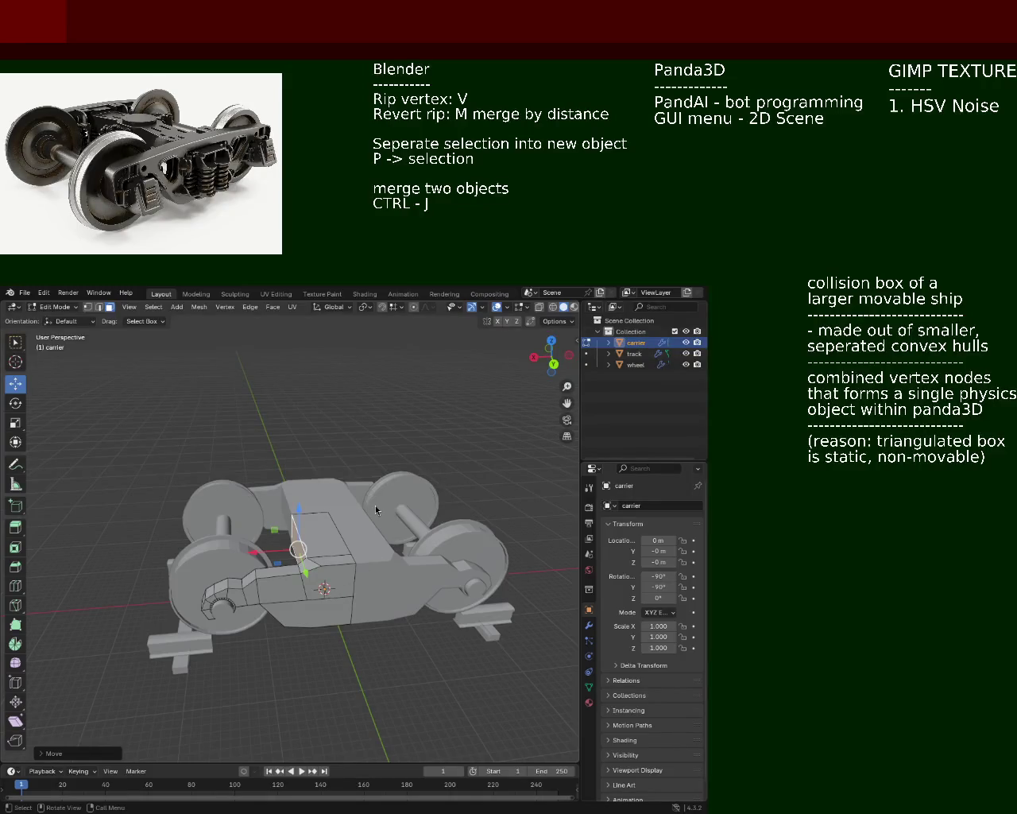
{"action": "left_click", "coordinate": [322, 590], "text": "ctrl"}
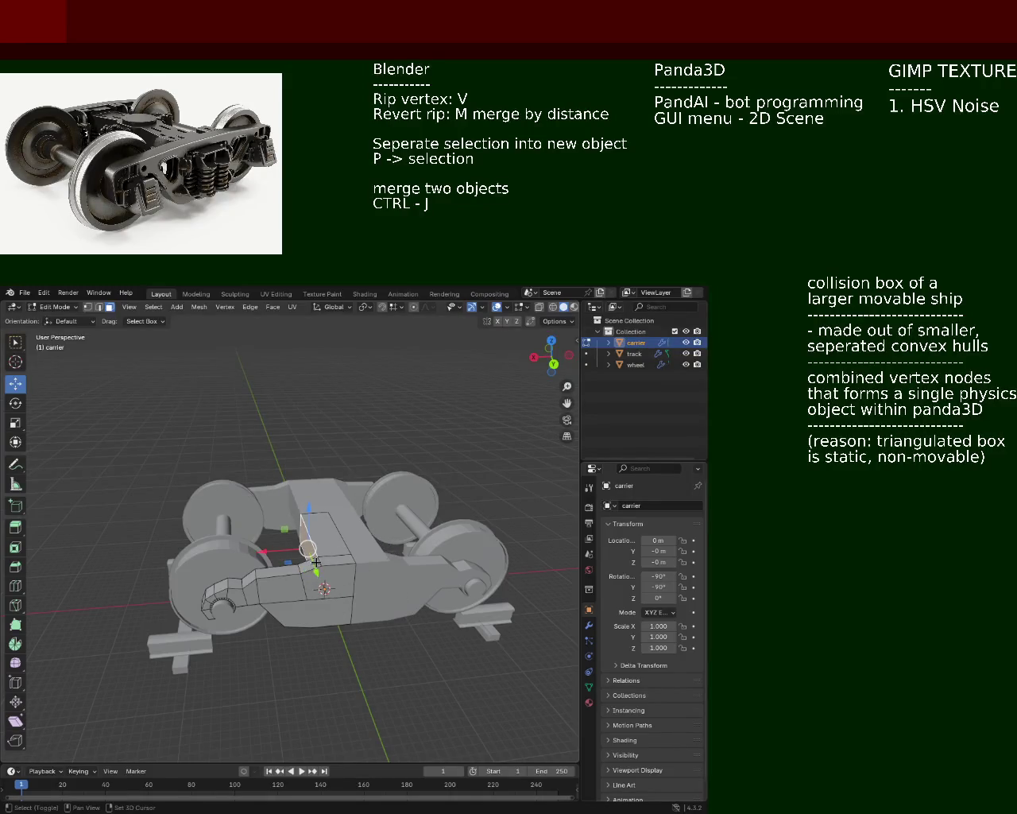
{"action": "mouse_move", "coordinate": [322, 590]}
{"action": "middle_mouse_down"}
{"action": "mouse_move", "coordinate": [393, 606]}
{"action": "mouse_move", "coordinate": [313, 551]}
{"action": "mouse_move", "coordinate": [276, 633]}
{"action": "middle_mouse_up"}
- Move the selected faces, then shift them further along the X axis
{"action": "key", "text": "g"}
{"action": "left_click", "coordinate": [302, 563]}
{"action": "key", "text": "g"}
{"action": "key", "text": "x"}
{"action": "left_click", "coordinate": [345, 522]}
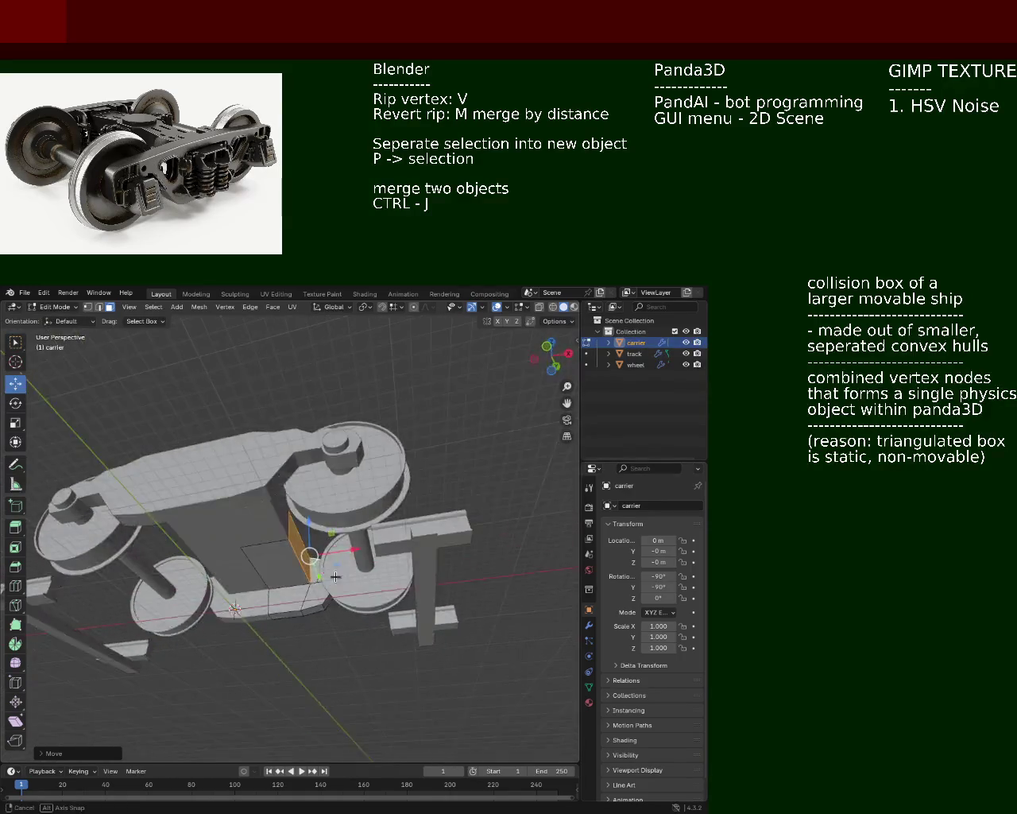
- In edge select, slide a central-block edge along X and save train.blend
{"action": "left_click", "coordinate": [102, 307]}
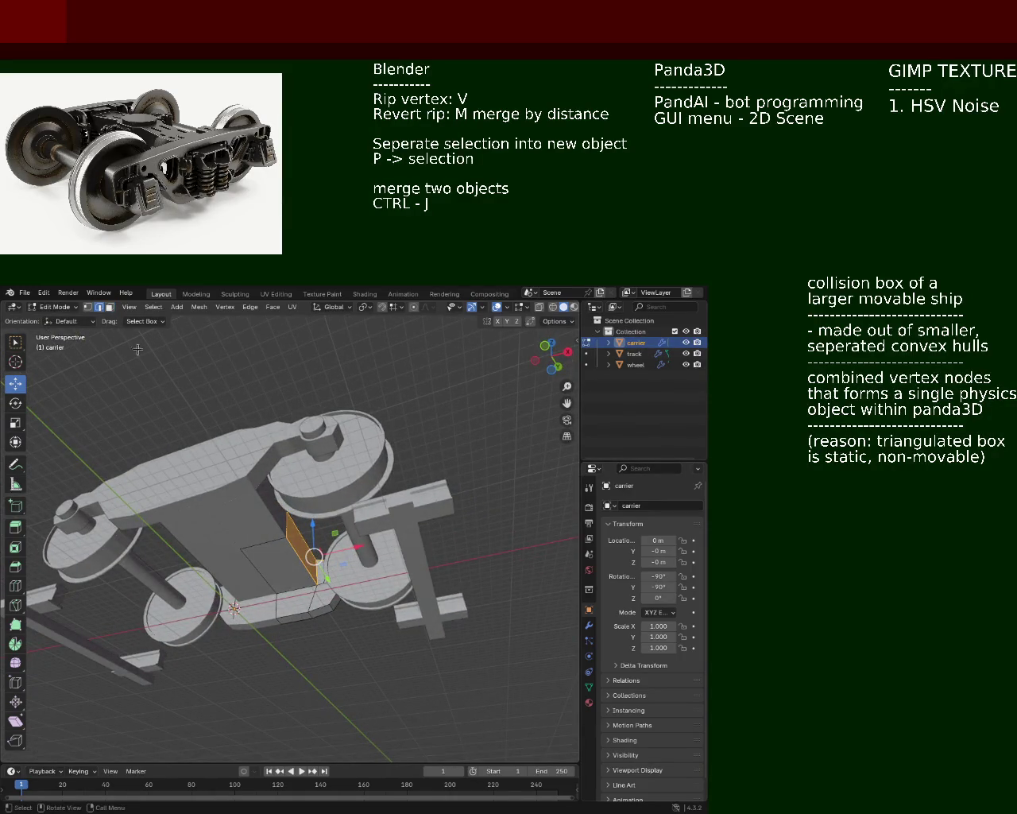
{"action": "left_click", "coordinate": [308, 619]}
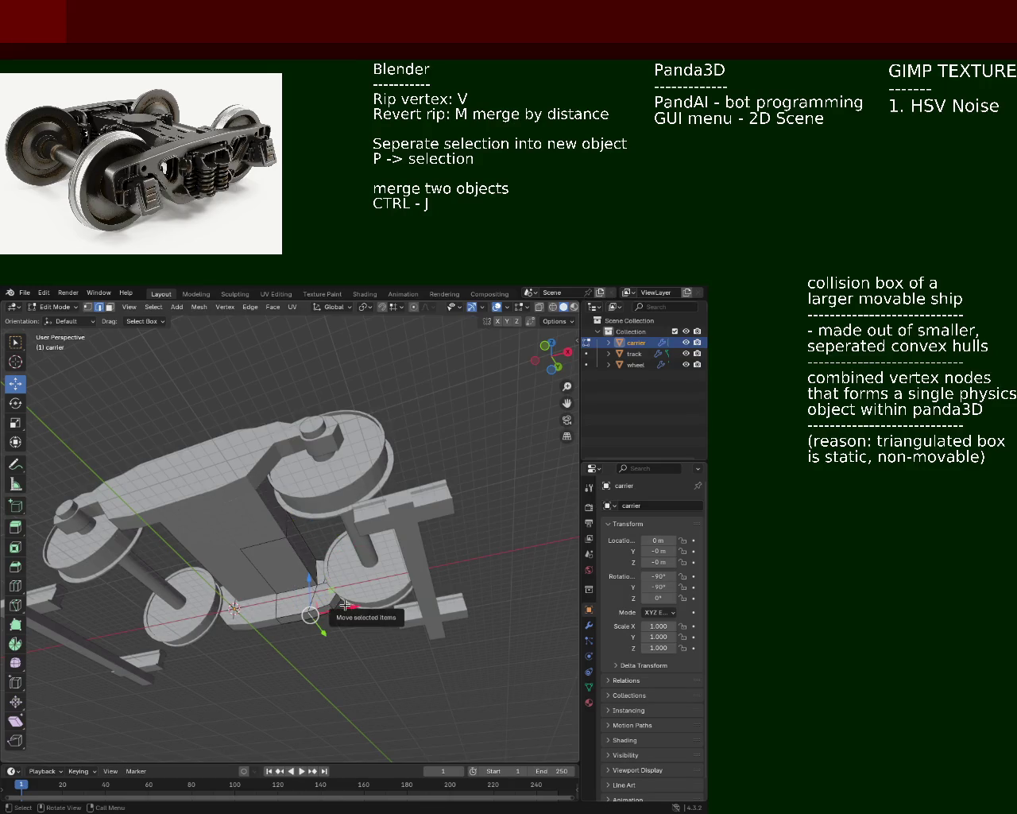
{"action": "key", "text": "g"}
{"action": "key", "text": "x"}
{"action": "left_click", "coordinate": [353, 604]}
{"action": "mouse_move", "coordinate": [354, 604]}
{"action": "middle_mouse_down"}
{"action": "mouse_move", "coordinate": [295, 613]}
{"action": "mouse_move", "coordinate": [298, 548]}
{"action": "mouse_move", "coordinate": [309, 560]}
{"action": "mouse_move", "coordinate": [302, 509]}
{"action": "middle_mouse_up"}
{"action": "key", "text": "ctrl+s"}
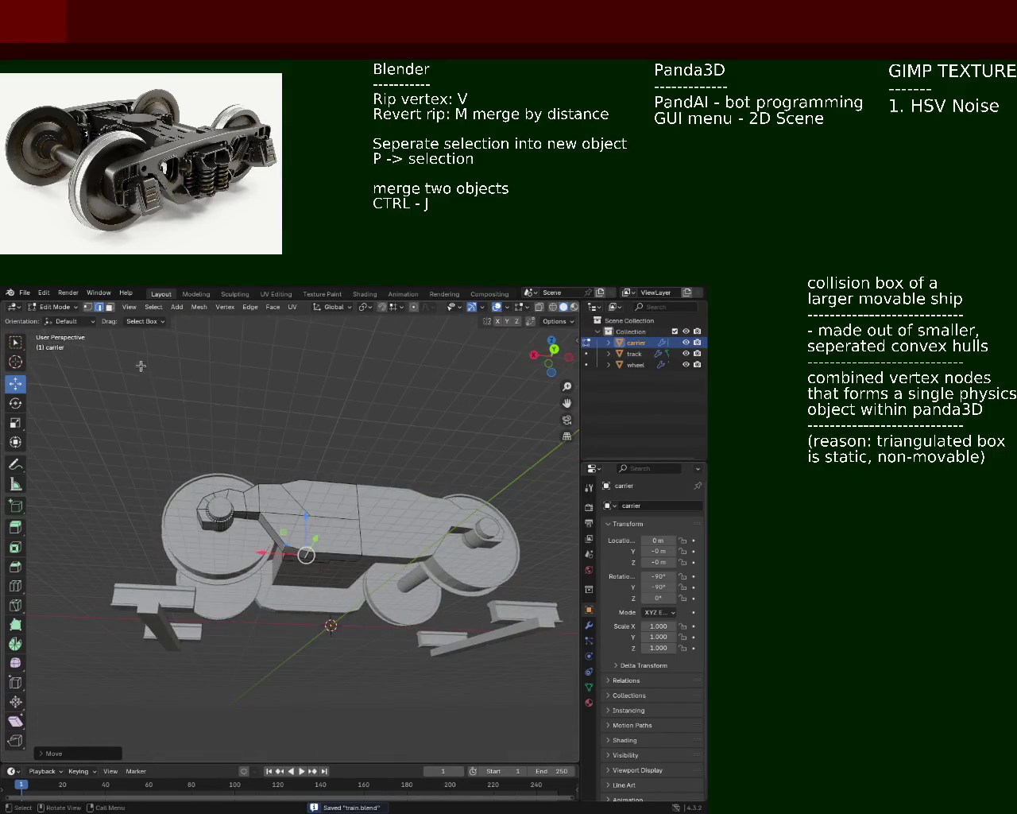
{"action": "key", "text": "1"}
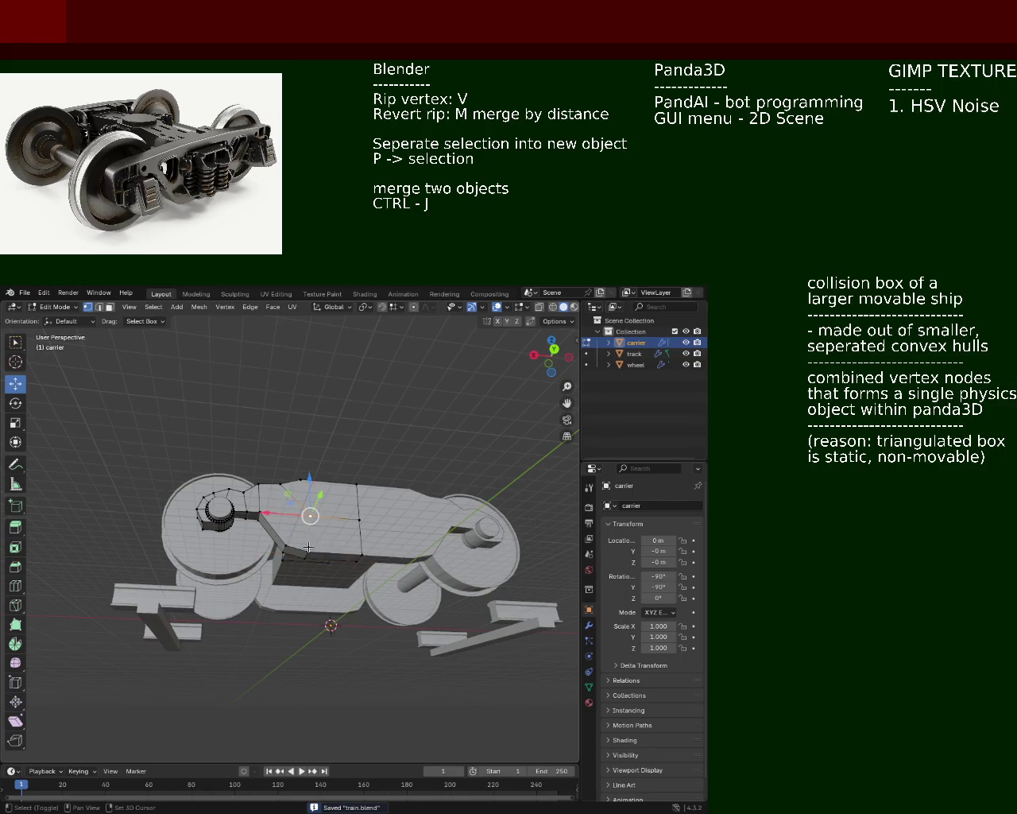
- Save train.blend and select an edge loop and a vertex on the carrier
{"action": "mouse_move", "coordinate": [313, 525]}
{"action": "middle_mouse_down"}
{"action": "mouse_move", "coordinate": [380, 491]}
{"action": "mouse_move", "coordinate": [330, 609]}
{"action": "mouse_move", "coordinate": [311, 609]}
{"action": "mouse_move", "coordinate": [307, 636]}
{"action": "mouse_move", "coordinate": [247, 624]}
{"action": "mouse_move", "coordinate": [437, 591]}
{"action": "mouse_move", "coordinate": [286, 540]}
{"action": "mouse_move", "coordinate": [326, 604]}
{"action": "mouse_move", "coordinate": [338, 549]}
{"action": "mouse_move", "coordinate": [341, 588]}
{"action": "mouse_move", "coordinate": [326, 521]}
{"action": "mouse_move", "coordinate": [382, 573]}
{"action": "mouse_move", "coordinate": [363, 609]}
{"action": "mouse_move", "coordinate": [369, 626]}
{"action": "mouse_move", "coordinate": [338, 596]}
{"action": "mouse_move", "coordinate": [286, 574]}
{"action": "middle_mouse_up"}
{"action": "key", "text": "ctrl+s"}
{"action": "scroll", "coordinate": [334, 548], "scroll_direction": "up", "scroll_amount": 3}
{"action": "left_click", "coordinate": [353, 532], "text": "alt"}
{"action": "left_click", "coordinate": [364, 608]}
- In edge select, pick an edge on the slanted side strip and raise it along Z
{"action": "left_click", "coordinate": [98, 307]}
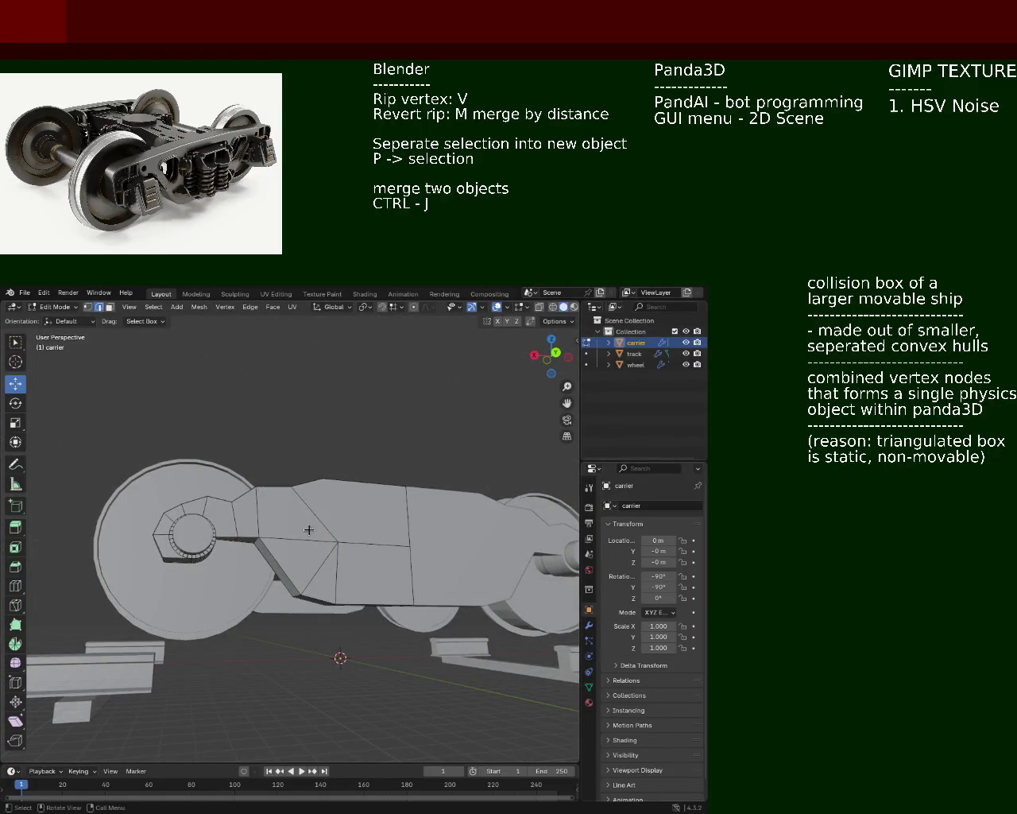
{"action": "left_click", "coordinate": [292, 572]}
{"action": "left_click", "coordinate": [296, 594]}
{"action": "left_click", "coordinate": [295, 594]}
{"action": "left_click_drag", "start_coordinate": [295, 570], "coordinate": [298, 524]}
{"action": "middle_click_drag", "start_coordinate": [297, 524], "coordinate": [305, 561]}
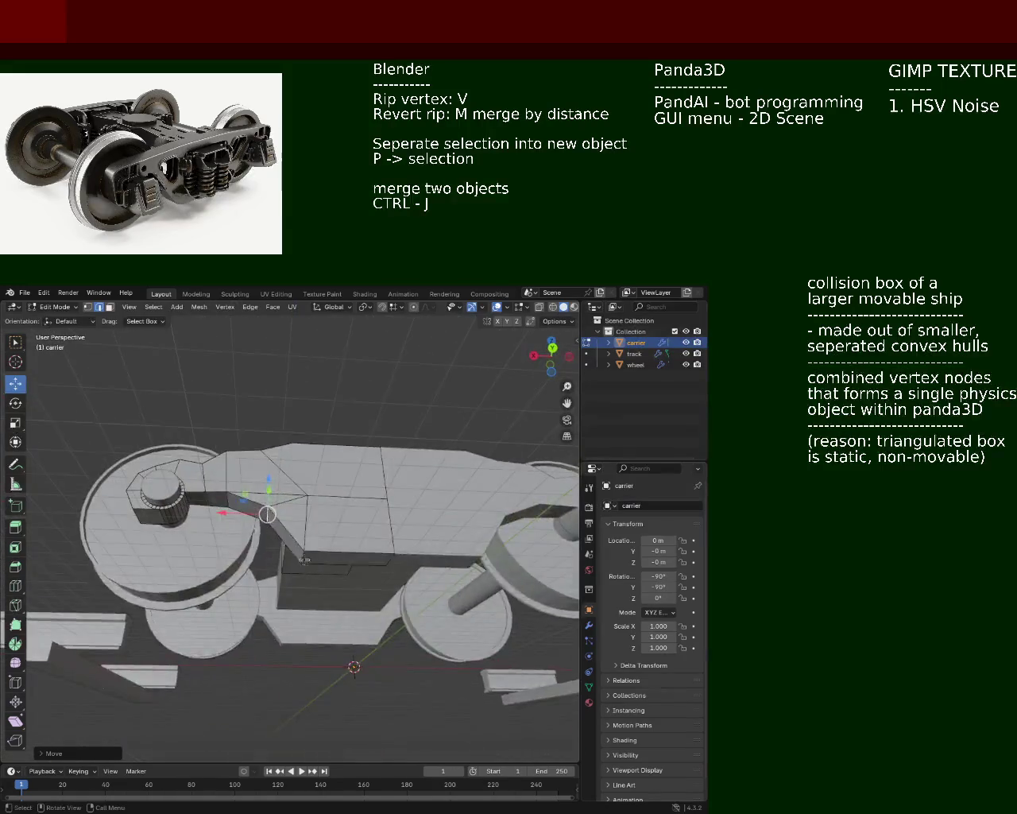
{"action": "key", "text": "g"}
{"action": "key", "text": "z"}
{"action": "left_click", "coordinate": [301, 516]}
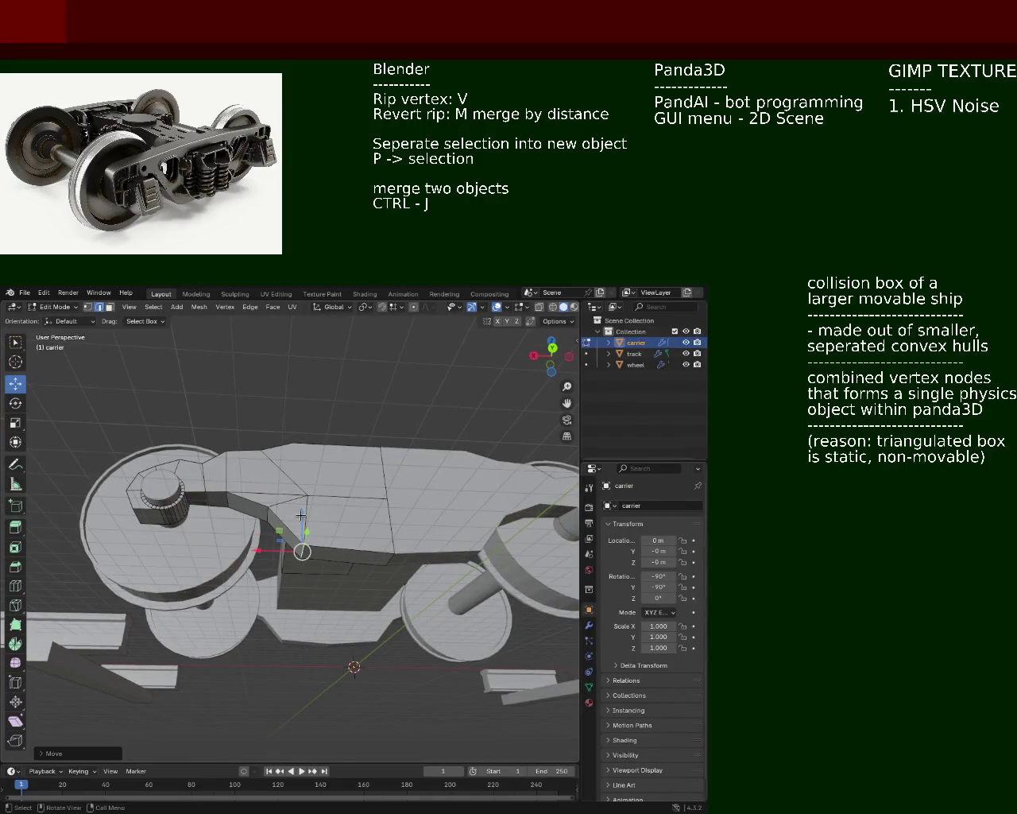
- Raise another edge of the side frame along Z and zoom in on the mesh
{"action": "left_click", "coordinate": [316, 526]}
{"action": "key", "text": "g"}
{"action": "key", "text": "y"}
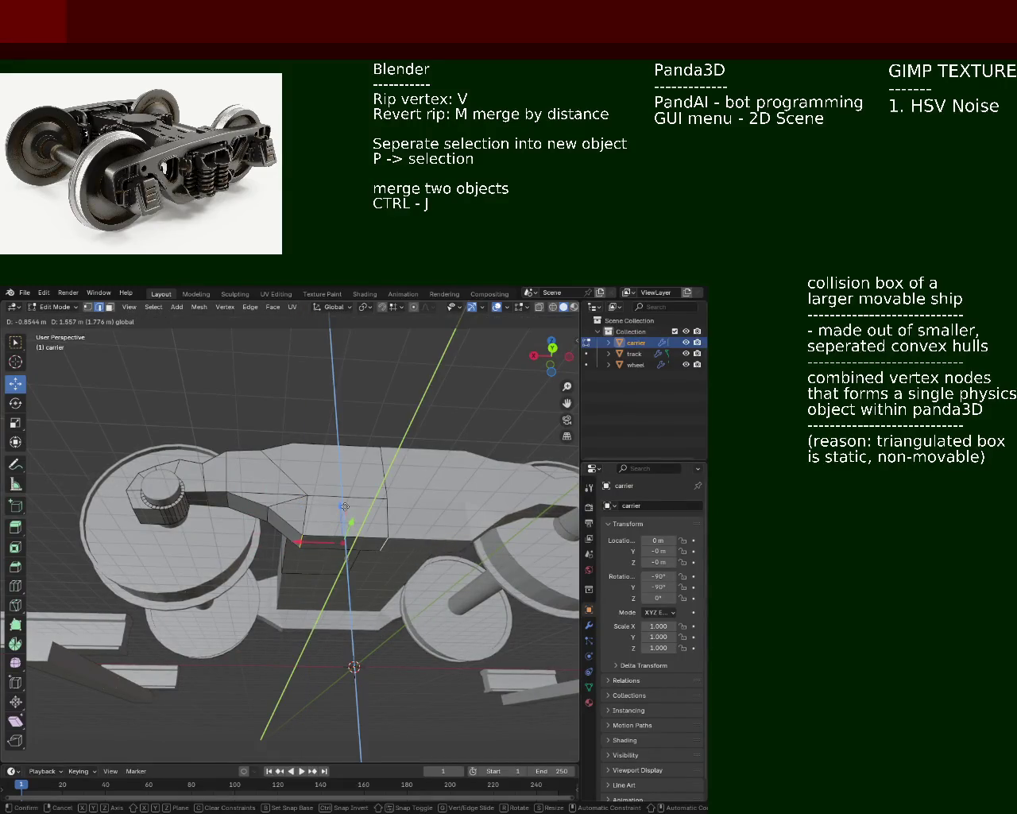
{"action": "key", "text": "z"}
{"action": "left_click", "coordinate": [341, 509]}
{"action": "mouse_move", "coordinate": [341, 509]}
{"action": "middle_mouse_down"}
{"action": "mouse_move", "coordinate": [315, 514]}
{"action": "mouse_move", "coordinate": [329, 610]}
{"action": "mouse_move", "coordinate": [328, 552]}
{"action": "mouse_move", "coordinate": [306, 529]}
{"action": "middle_mouse_up"}
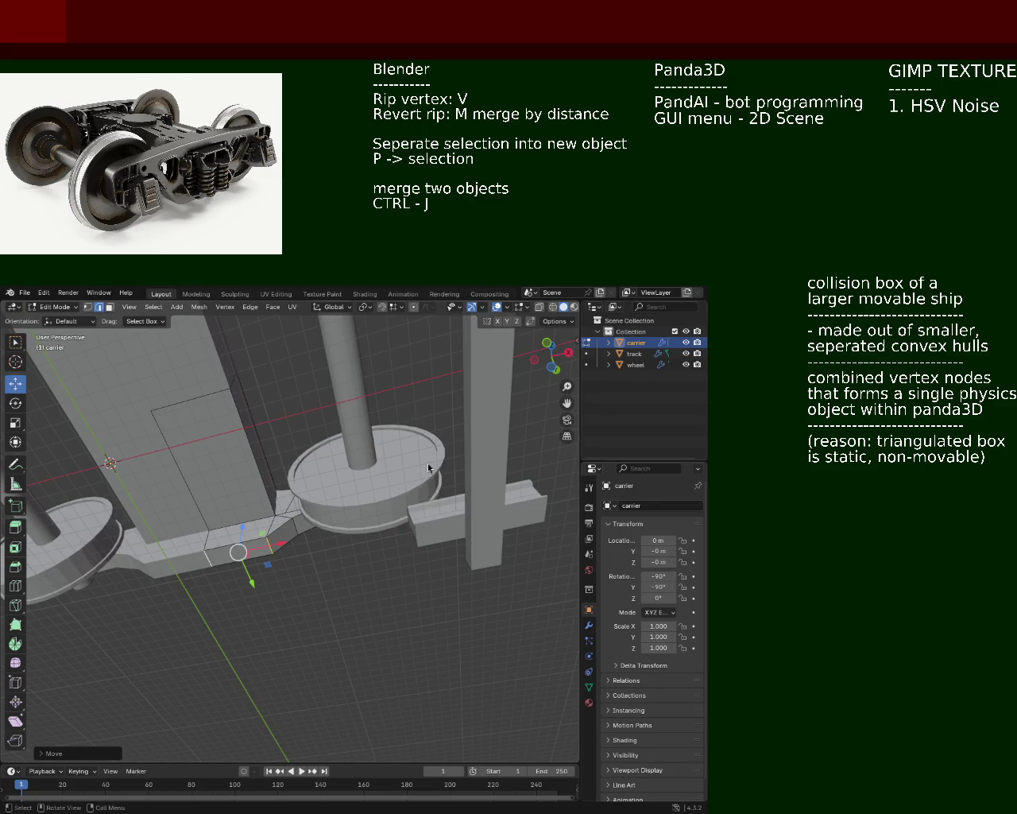
{"action": "mouse_move", "coordinate": [242, 445]}
{"action": "middle_mouse_down"}
{"action": "mouse_move", "coordinate": [379, 496]}
{"action": "mouse_move", "coordinate": [363, 517]}
{"action": "mouse_move", "coordinate": [329, 495]}
{"action": "mouse_move", "coordinate": [291, 548]}
{"action": "mouse_move", "coordinate": [92, 527]}
{"action": "mouse_move", "coordinate": [320, 472]}
{"action": "mouse_move", "coordinate": [459, 482]}
{"action": "mouse_move", "coordinate": [413, 446]}
{"action": "mouse_move", "coordinate": [482, 427]}
{"action": "mouse_move", "coordinate": [383, 556]}
{"action": "mouse_move", "coordinate": [352, 580]}
{"action": "mouse_move", "coordinate": [215, 546]}
{"action": "mouse_move", "coordinate": [92, 587]}
{"action": "mouse_move", "coordinate": [199, 548]}
{"action": "mouse_move", "coordinate": [302, 482]}
{"action": "mouse_move", "coordinate": [352, 567]}
{"action": "mouse_move", "coordinate": [166, 581]}
{"action": "mouse_move", "coordinate": [186, 622]}
{"action": "mouse_move", "coordinate": [266, 583]}
{"action": "middle_mouse_up"}
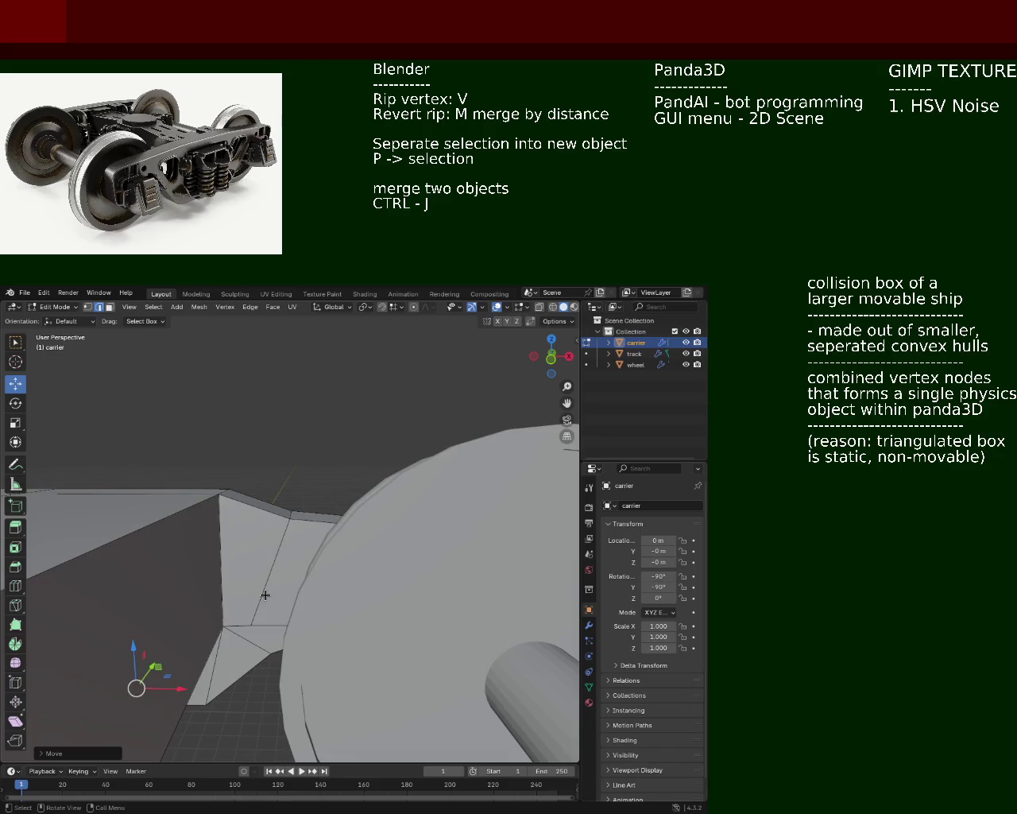
- Dissolve the extra side-frame edge and select the top vertex in vertex mode
{"action": "left_click", "coordinate": [264, 595]}
{"action": "key", "text": "x"}
{"action": "left_click", "coordinate": [265, 595]}
{"action": "left_click", "coordinate": [87, 306]}
{"action": "left_click", "coordinate": [223, 626]}
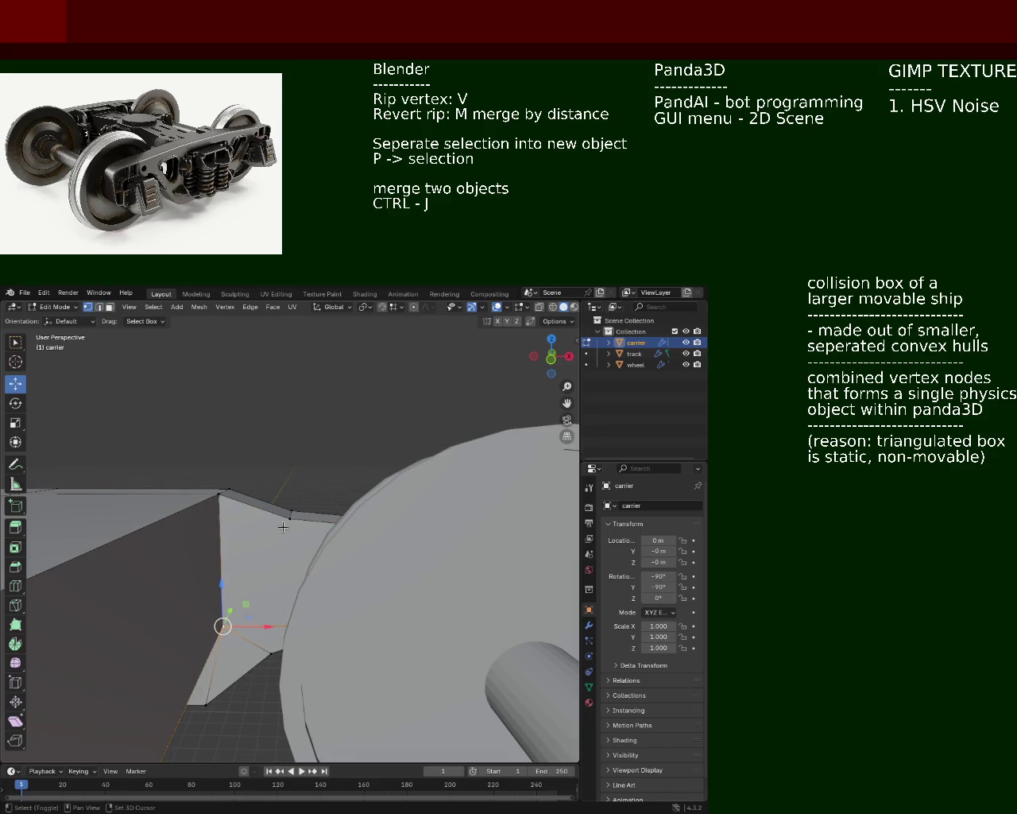
{"action": "left_click", "coordinate": [283, 527], "text": "shift"}
{"action": "left_click", "coordinate": [279, 574]}
- Move the top vertex along X, raise it along Z, and save train.blend
{"action": "mouse_move", "coordinate": [279, 574]}
{"action": "middle_mouse_down"}
{"action": "mouse_move", "coordinate": [171, 537]}
{"action": "mouse_move", "coordinate": [185, 643]}
{"action": "middle_mouse_up"}
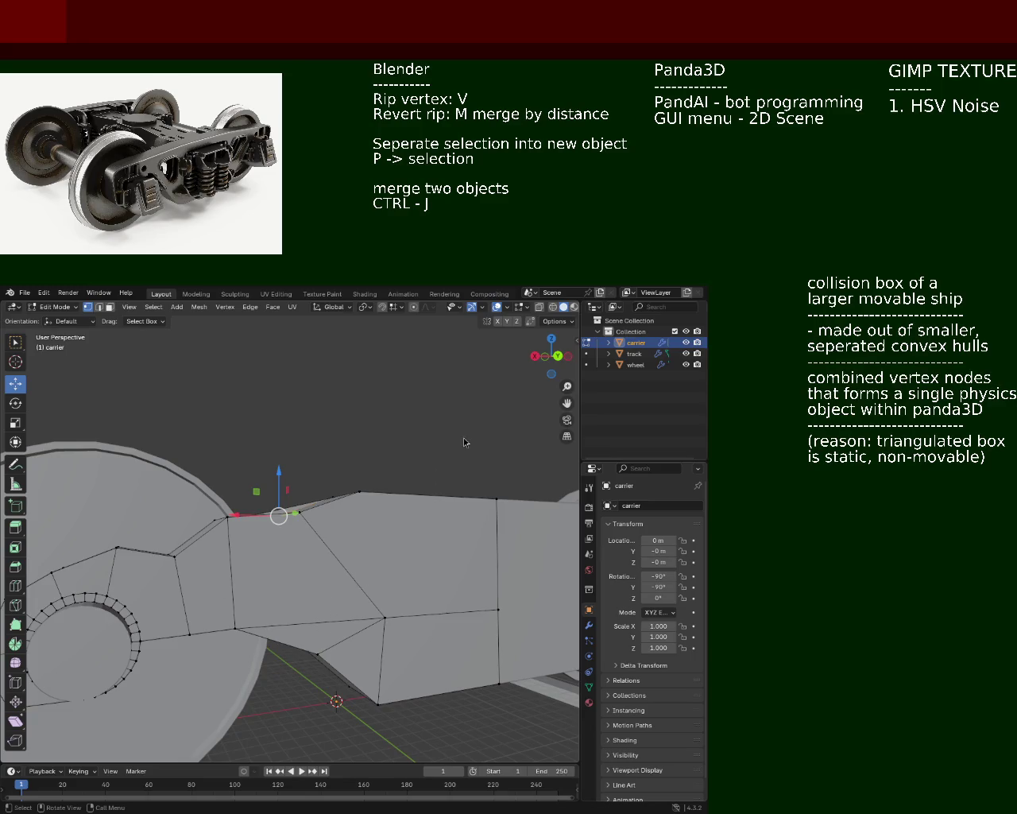
{"action": "mouse_move", "coordinate": [216, 469]}
{"action": "middle_mouse_down"}
{"action": "mouse_move", "coordinate": [343, 633]}
{"action": "mouse_move", "coordinate": [302, 522]}
{"action": "mouse_move", "coordinate": [231, 549]}
{"action": "mouse_move", "coordinate": [128, 556]}
{"action": "mouse_move", "coordinate": [272, 597]}
{"action": "middle_mouse_up"}
{"action": "key", "text": "ctrl+s"}
{"action": "key", "text": "g"}
{"action": "key", "text": "x"}
{"action": "left_click", "coordinate": [304, 617]}
{"action": "key", "text": "g"}
{"action": "key", "text": "z"}
{"action": "left_click", "coordinate": [302, 566]}
{"action": "key", "text": "ctrl+s"}
- Orbit and zoom around the bogie to inspect the refined carrier outline
{"action": "mouse_move", "coordinate": [303, 566]}
{"action": "middle_mouse_down"}
{"action": "mouse_move", "coordinate": [282, 545]}
{"action": "mouse_move", "coordinate": [244, 544]}
{"action": "middle_mouse_up"}
{"action": "mouse_move", "coordinate": [249, 546]}
{"action": "middle_mouse_down"}
{"action": "mouse_move", "coordinate": [361, 582]}
{"action": "mouse_move", "coordinate": [221, 531]}
{"action": "middle_mouse_up"}
{"action": "scroll", "coordinate": [342, 572], "scroll_direction": "down", "scroll_amount": 3}
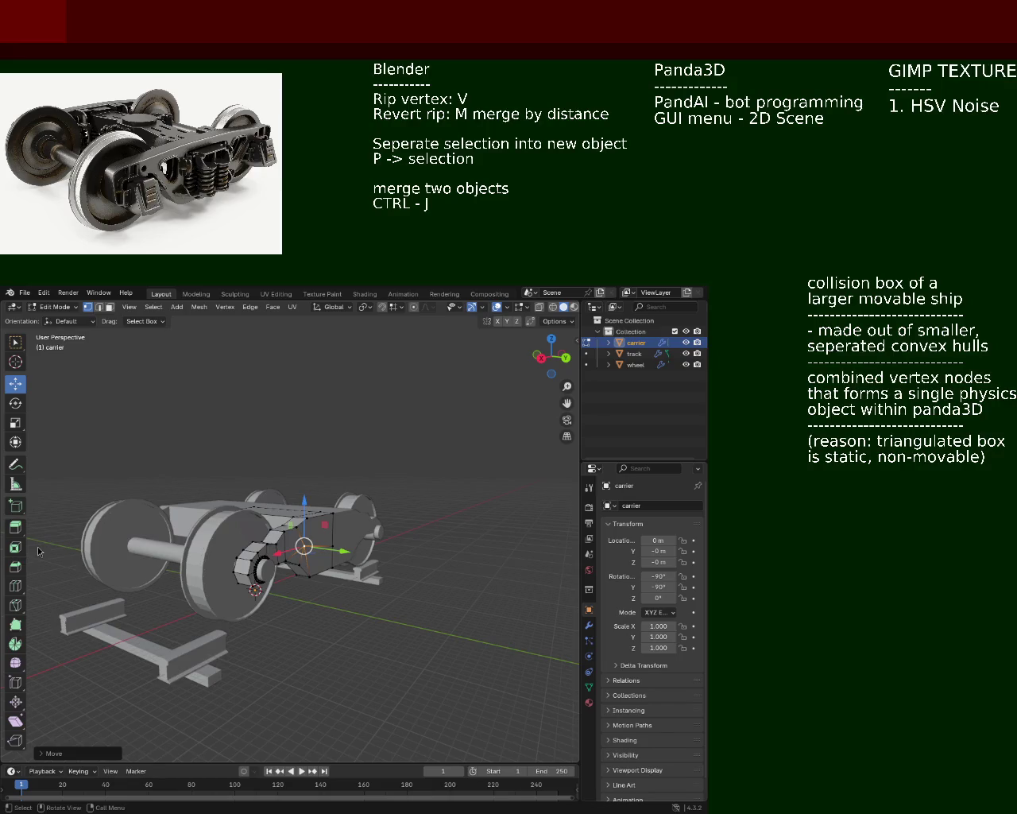
{"action": "mouse_move", "coordinate": [177, 449]}
{"action": "middle_mouse_down"}
{"action": "mouse_move", "coordinate": [183, 518]}
{"action": "mouse_move", "coordinate": [339, 527]}
{"action": "mouse_move", "coordinate": [333, 506]}
{"action": "mouse_move", "coordinate": [380, 558]}
{"action": "mouse_move", "coordinate": [294, 534]}
{"action": "middle_mouse_up"}
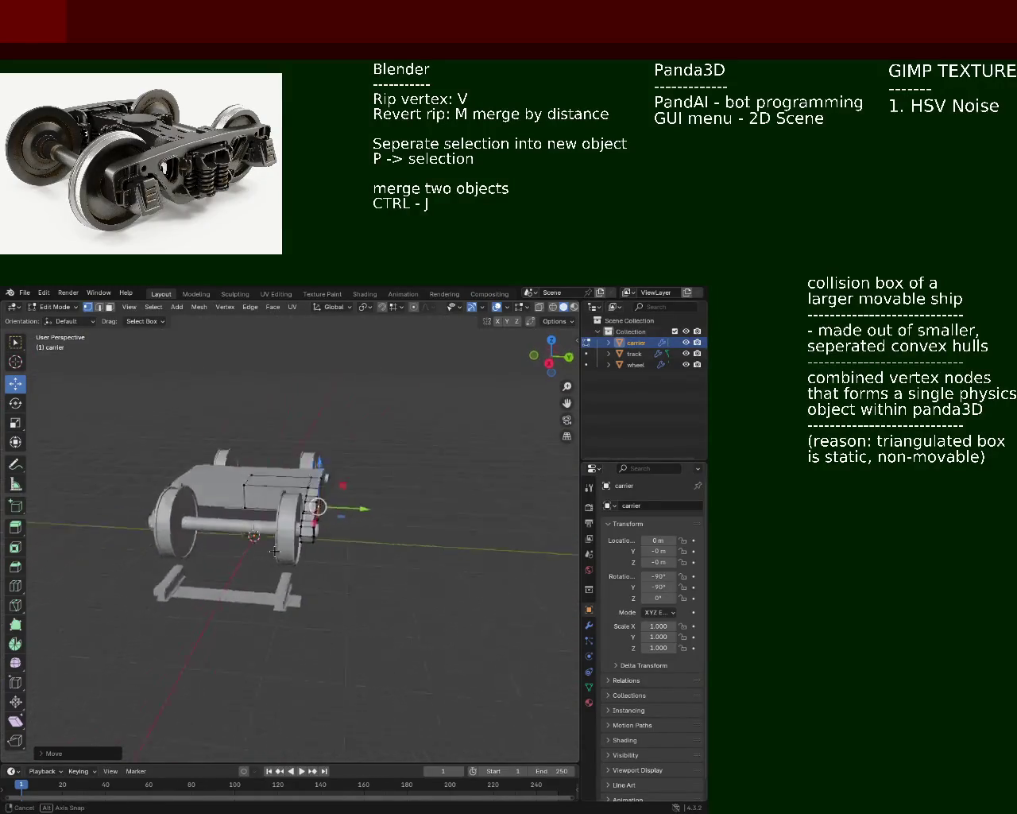
{"action": "scroll", "coordinate": [293, 534], "scroll_direction": "up", "scroll_amount": 2}
{"action": "scroll", "coordinate": [294, 534], "scroll_direction": "up", "scroll_amount": 2}
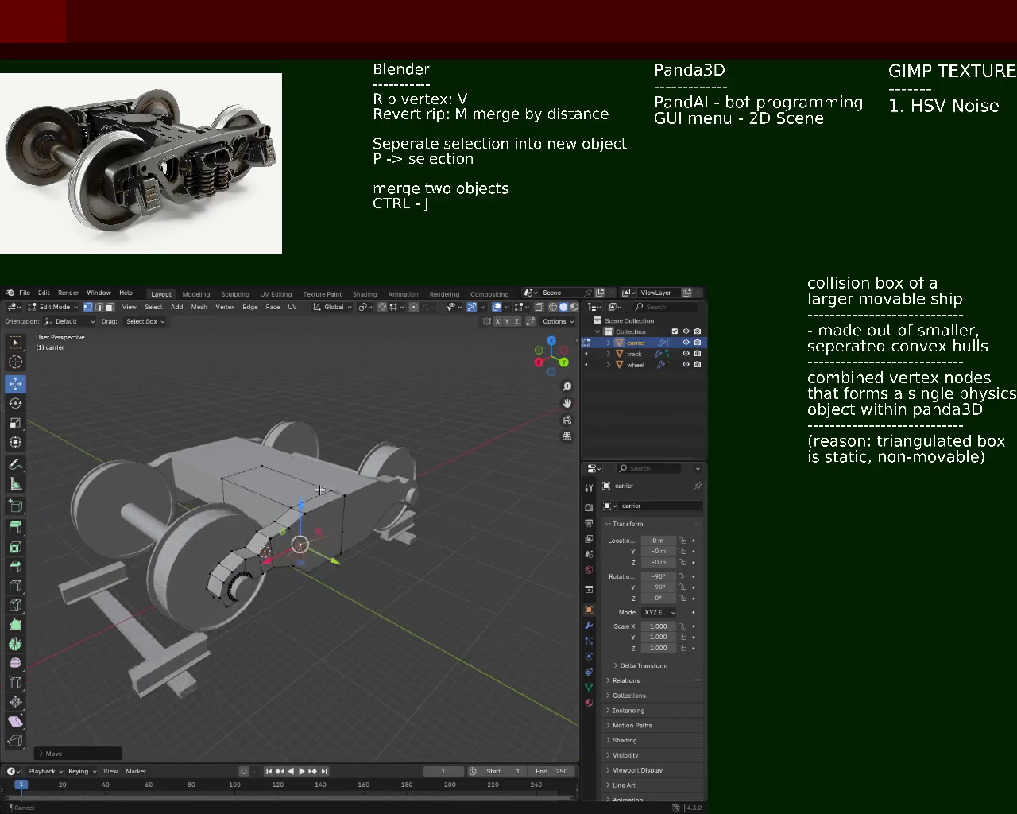
{"action": "scroll", "coordinate": [293, 534], "scroll_direction": "up", "scroll_amount": 2}
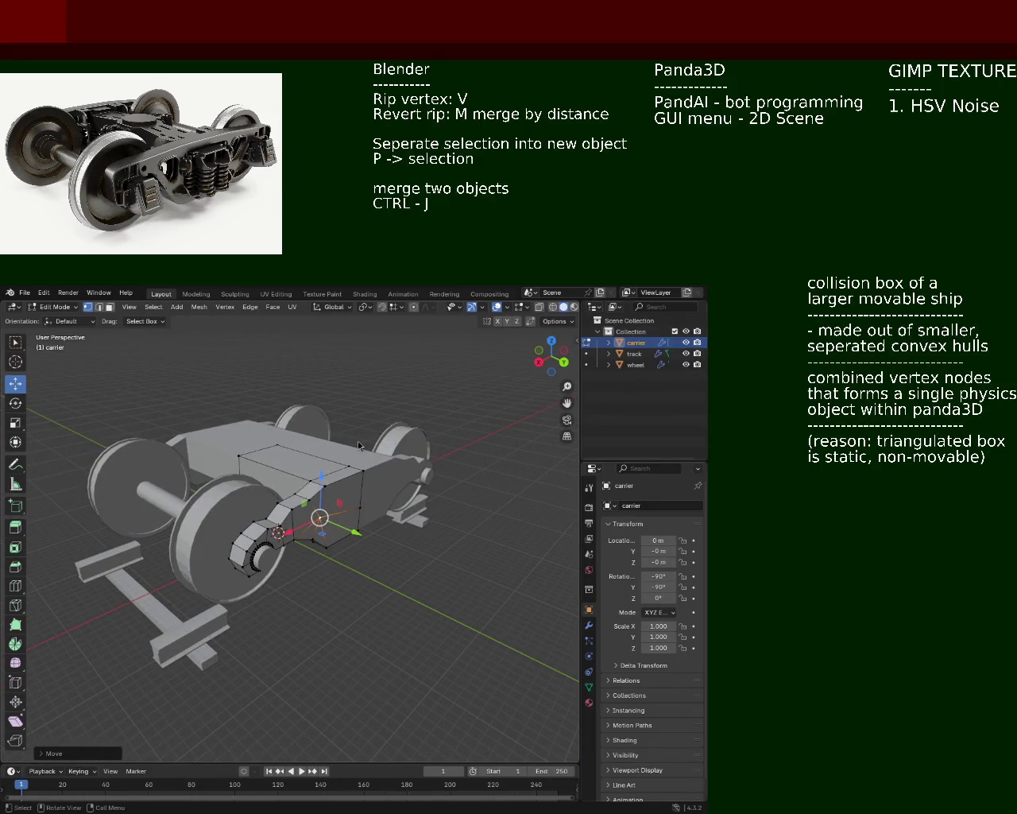